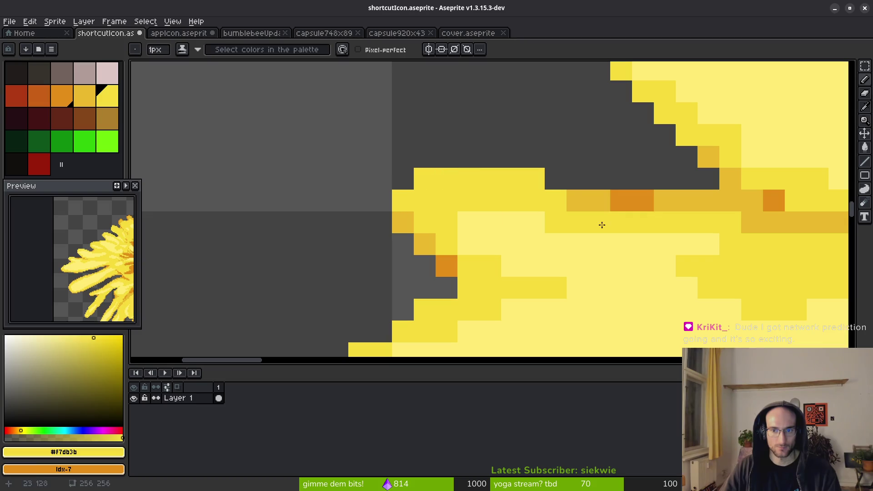
Paint one petal edge pixel yellow and another in the darker gold, then save.
{"action": "left_click", "coordinate": [534, 179]}
{"action": "left_click", "coordinate": [425, 179]}
{"action": "left_click", "coordinate": [447, 179]}
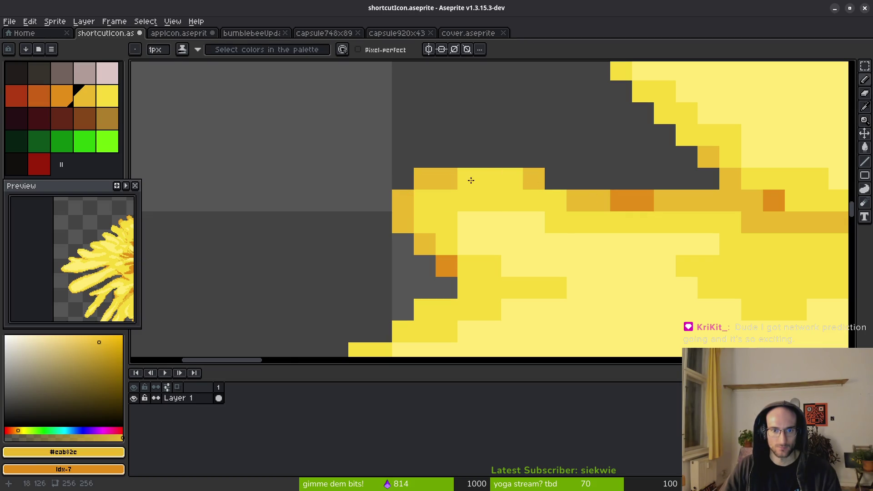
{"action": "scroll", "coordinate": [537, 238], "scroll_direction": "down", "scroll_amount": 3}
{"action": "scroll", "coordinate": [535, 237], "scroll_direction": "down", "scroll_amount": 1}
{"action": "key", "text": "ctrl+s"}
{"action": "scroll", "coordinate": [587, 268], "scroll_direction": "down", "scroll_amount": 1}
{"action": "scroll", "coordinate": [524, 272], "scroll_direction": "up", "scroll_amount": 1}
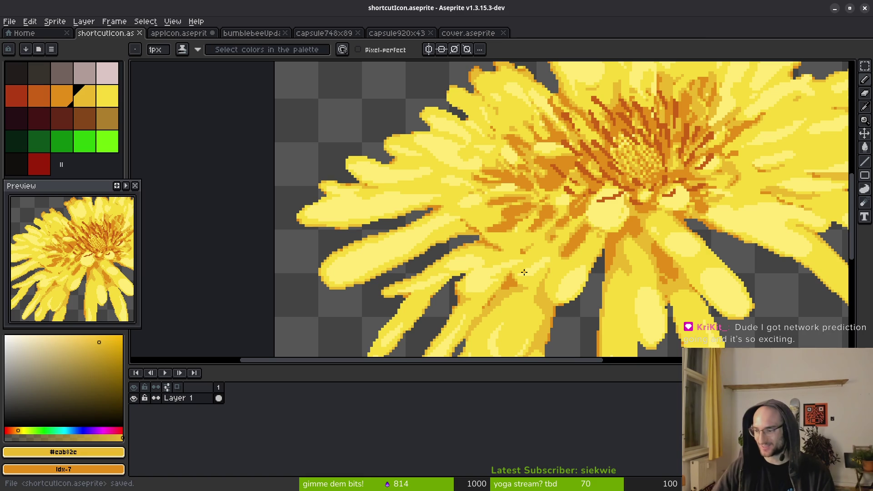
{"action": "scroll", "coordinate": [624, 256], "scroll_direction": "down", "scroll_amount": 3}
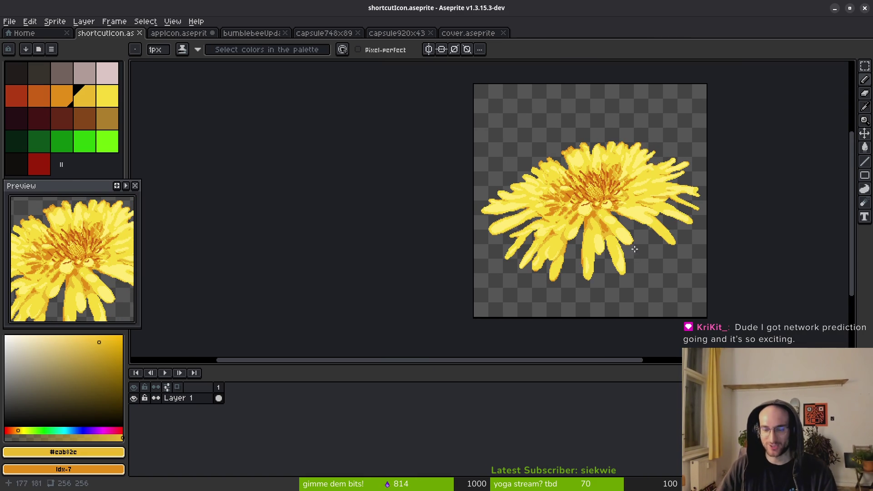
{"action": "scroll", "coordinate": [628, 233], "scroll_direction": "up", "scroll_amount": 5}
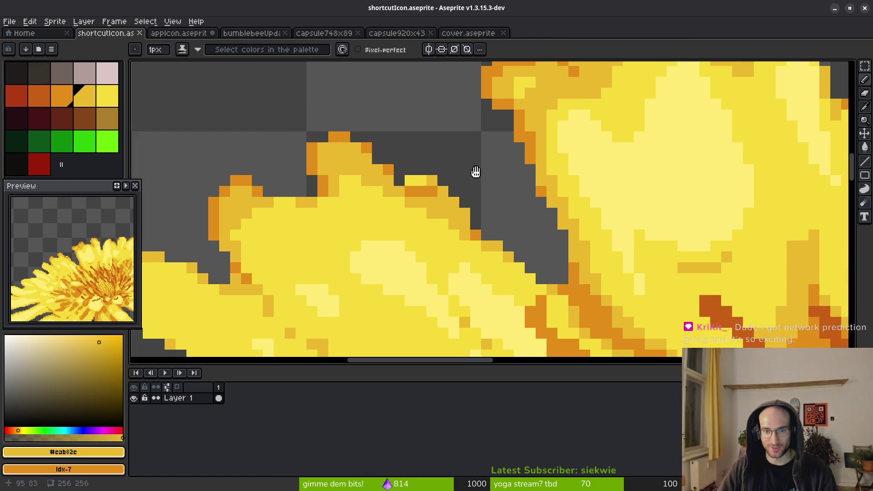
Over the upper petals, recolour one more petal edge pixel and save.
{"action": "left_click_drag", "start_coordinate": [476, 172], "coordinate": [480, 177]}
{"action": "left_click", "coordinate": [427, 181]}
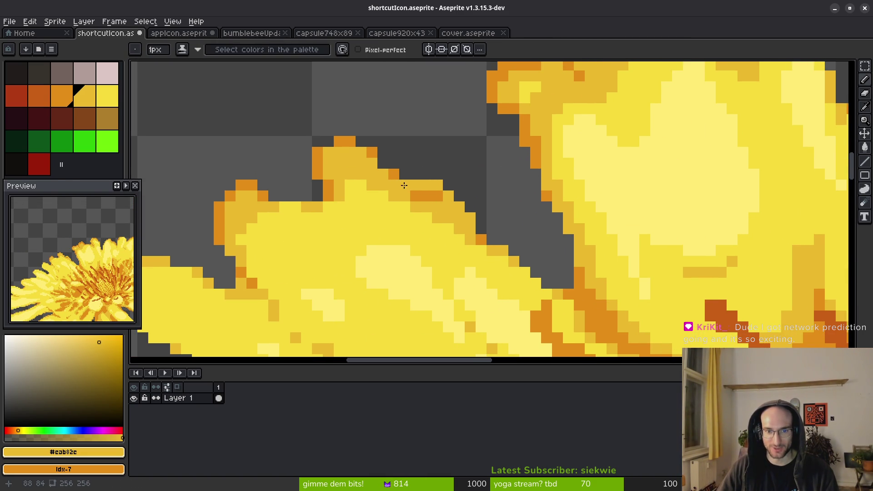
{"action": "scroll", "coordinate": [405, 186], "scroll_direction": "down", "scroll_amount": 2}
{"action": "scroll", "coordinate": [404, 186], "scroll_direction": "up", "scroll_amount": 2}
{"action": "scroll", "coordinate": [495, 185], "scroll_direction": "down", "scroll_amount": 2}
{"action": "scroll", "coordinate": [521, 215], "scroll_direction": "up", "scroll_amount": 1}
{"action": "key", "text": "ctrl+s"}
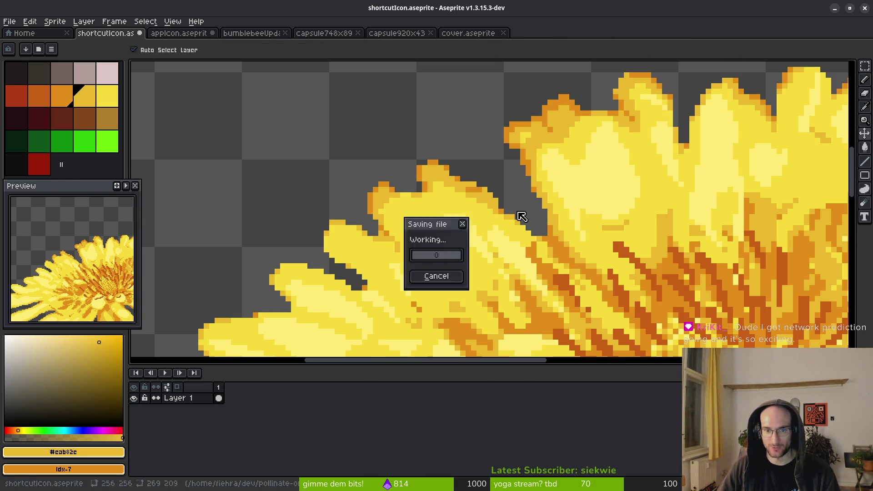
{"action": "scroll", "coordinate": [521, 215], "scroll_direction": "up", "scroll_amount": 4}
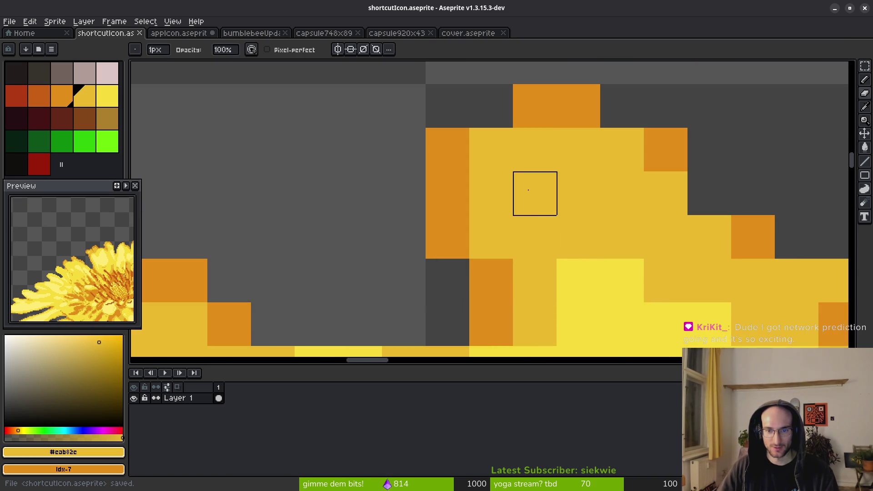
Eyedrop the orange outline colour, hide the timeline, and paint an orange pixel on a petal tip.
{"action": "left_click", "coordinate": [475, 134], "text": "alt"}
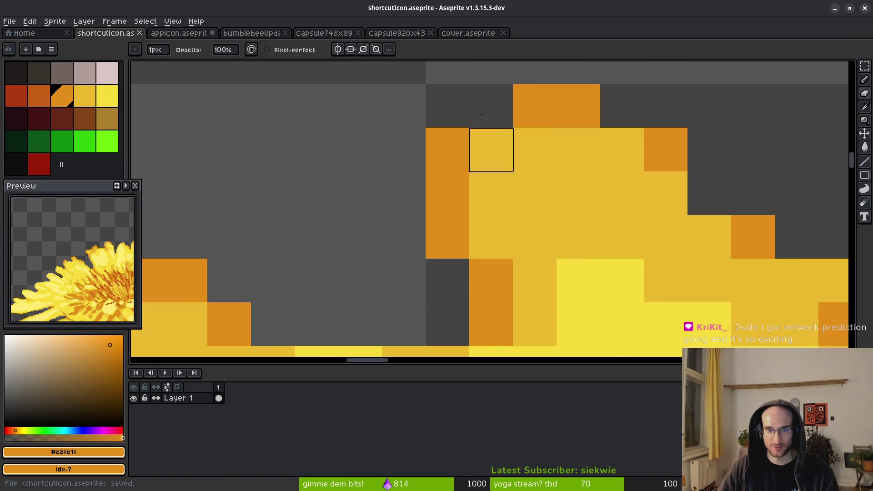
{"action": "scroll", "coordinate": [568, 241], "scroll_direction": "down", "scroll_amount": 5}
{"action": "key", "text": "Tab"}
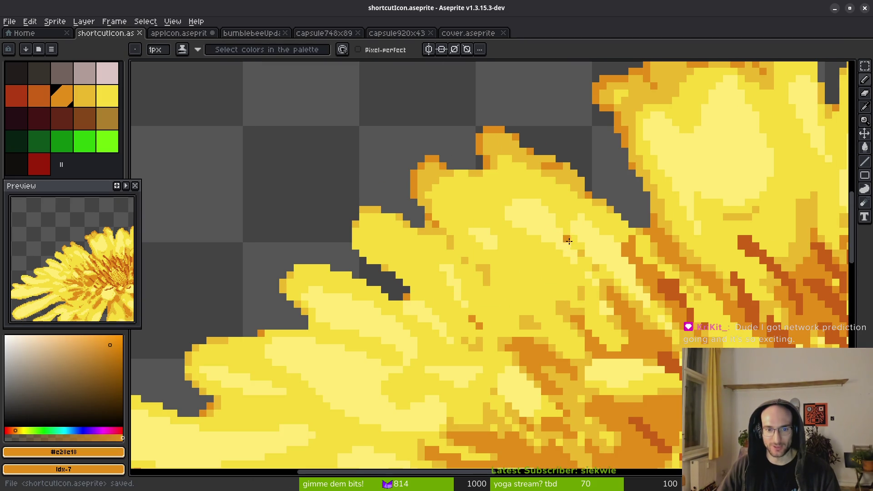
{"action": "scroll", "coordinate": [568, 241], "scroll_direction": "down", "scroll_amount": 1}
{"action": "scroll", "coordinate": [405, 240], "scroll_direction": "up", "scroll_amount": 4}
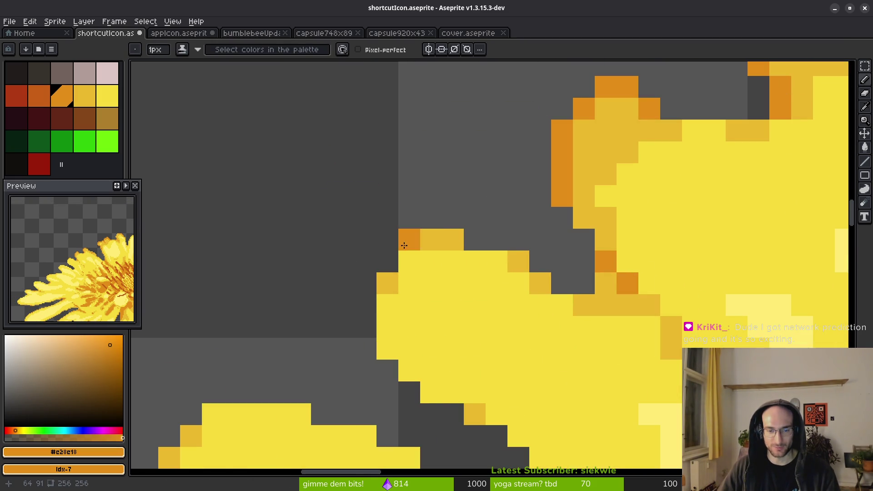
{"action": "left_click", "coordinate": [388, 261]}
Eyedrop the petal gold, paint an edge pixel gold, and save shortcutIcon.aseprite.
{"action": "left_click", "coordinate": [389, 276], "text": "alt"}
{"action": "left_click", "coordinate": [410, 239]}
{"action": "scroll", "coordinate": [489, 253], "scroll_direction": "down", "scroll_amount": 1}
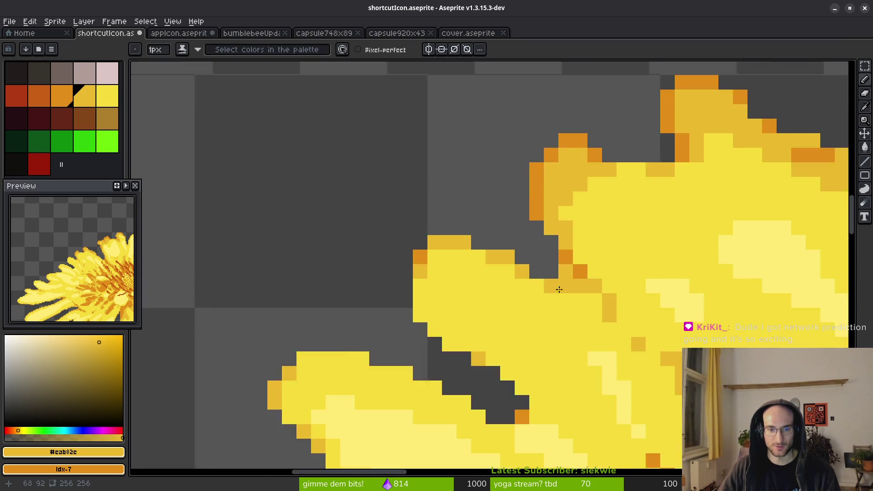
{"action": "scroll", "coordinate": [531, 282], "scroll_direction": "down", "scroll_amount": 2}
{"action": "scroll", "coordinate": [473, 312], "scroll_direction": "up", "scroll_amount": 2}
{"action": "scroll", "coordinate": [572, 286], "scroll_direction": "down", "scroll_amount": 2}
{"action": "key", "text": "ctrl+s"}
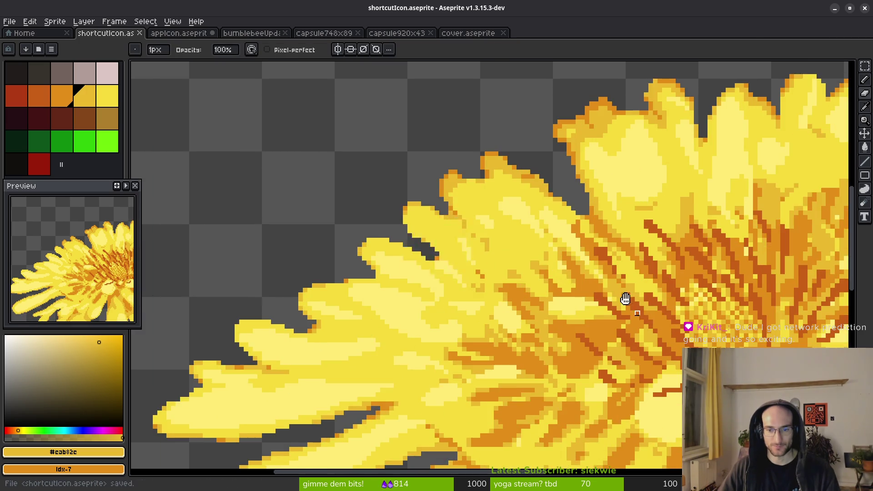
{"action": "scroll", "coordinate": [491, 269], "scroll_direction": "down", "scroll_amount": 3}
{"action": "scroll", "coordinate": [516, 276], "scroll_direction": "up", "scroll_amount": 1}
{"action": "key", "text": "shift+r"}
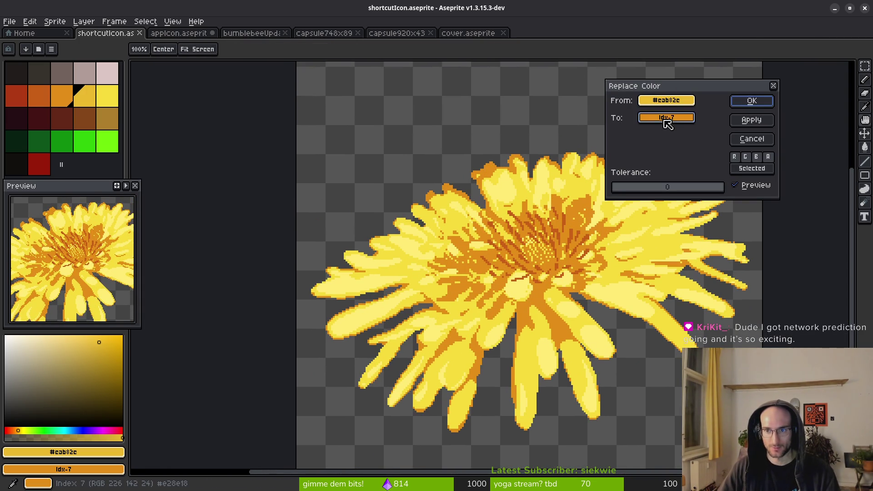
Replace the orange strand colour with red across the flower centre.
{"action": "left_click", "coordinate": [518, 238]}
{"action": "left_click", "coordinate": [666, 117]}
{"action": "left_click", "coordinate": [54, 127]}
{"action": "left_click", "coordinate": [23, 94]}
{"action": "left_click", "coordinate": [751, 101]}
Replace the gold strand colour #c28c18 with orange-brown idx-6.
{"action": "key", "text": "shift+r"}
{"action": "left_click", "coordinate": [600, 203]}
{"action": "left_click", "coordinate": [567, 228]}
{"action": "left_click", "coordinate": [572, 230]}
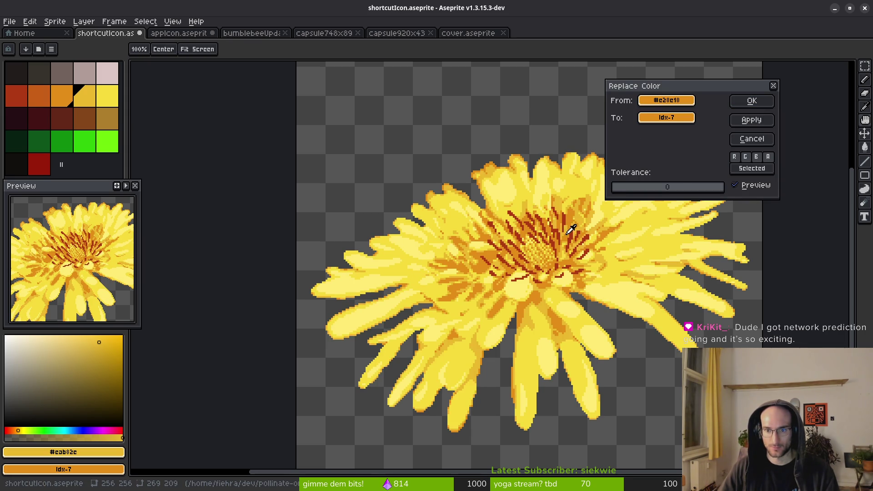
{"action": "left_click", "coordinate": [667, 117]}
{"action": "left_click", "coordinate": [43, 90]}
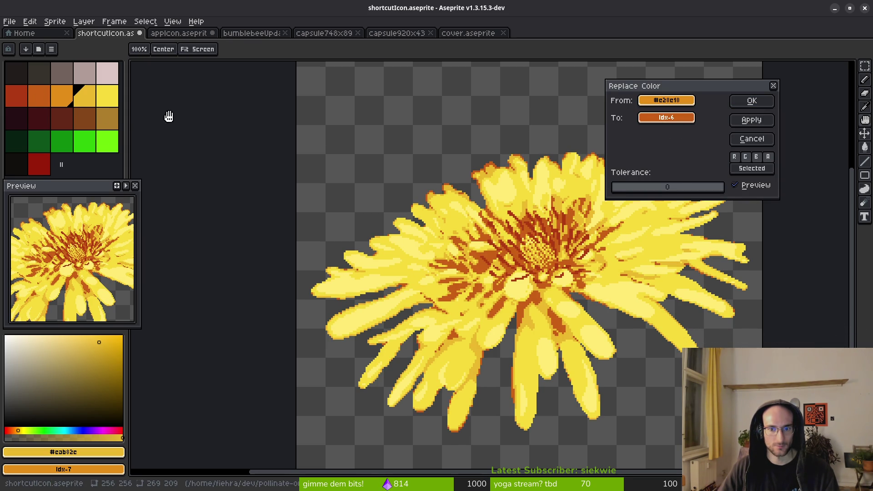
{"action": "left_click", "coordinate": [750, 101]}
Reopen Replace Color and sample the background, then switch to the Steam workspace and back.
{"action": "key", "text": "shift+r"}
{"action": "mouse_move", "coordinate": [656, 104]}
{"action": "left_mouse_down"}
{"action": "mouse_move", "coordinate": [538, 185]}
{"action": "mouse_move", "coordinate": [441, 228]}
{"action": "mouse_move", "coordinate": [316, 76]}
{"action": "left_mouse_up"}
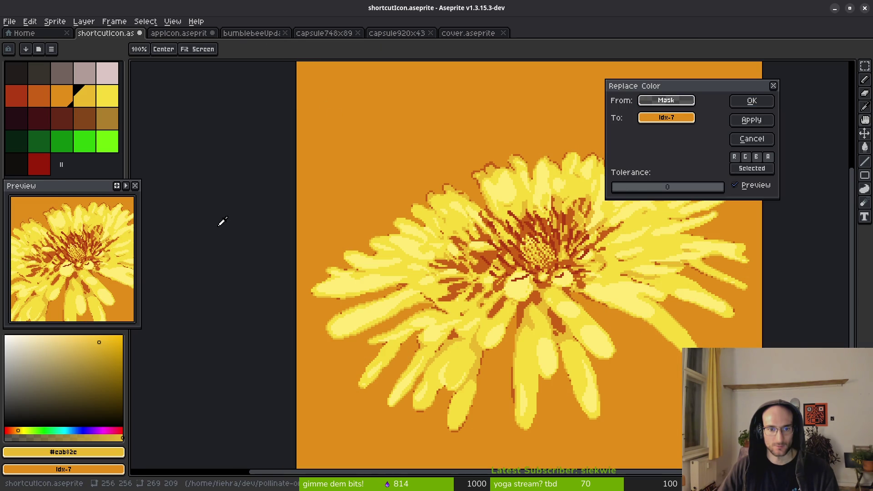
{"action": "left_click_drag", "start_coordinate": [211, 309], "coordinate": [211, 309]}
{"action": "key", "text": "super+2"}
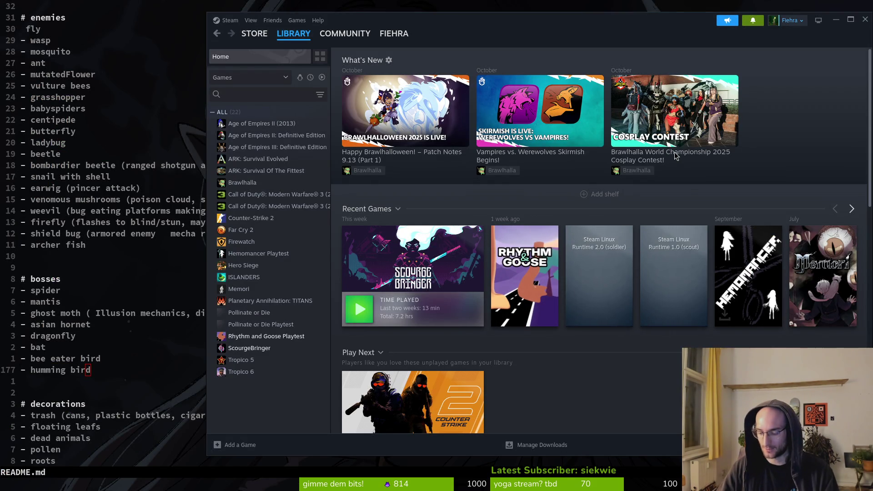
{"action": "key", "text": "super+1"}
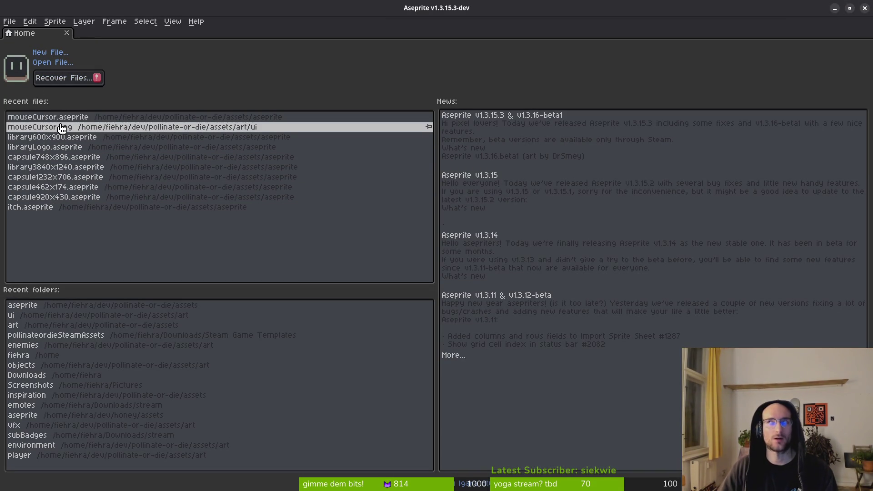
In Recover Files, select the appIcon.aseprite backup and recover it into a new tab.
{"action": "left_click", "coordinate": [61, 79]}
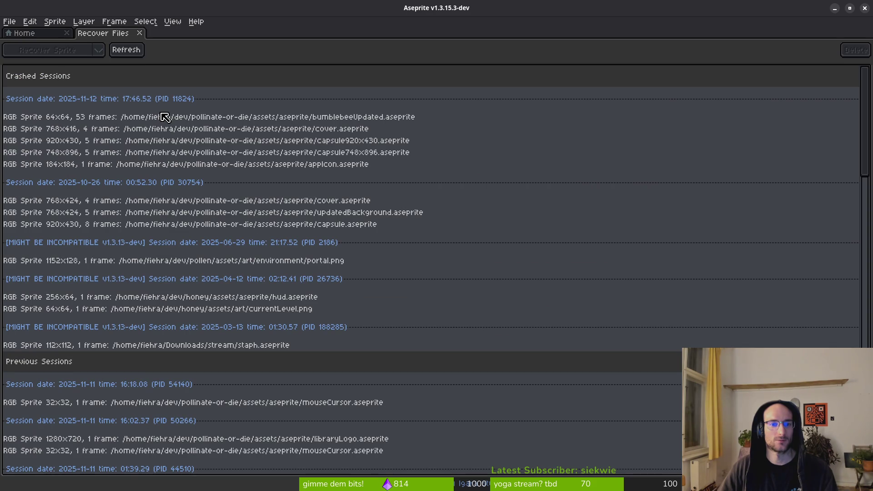
{"action": "left_click", "coordinate": [239, 164]}
{"action": "left_click", "coordinate": [132, 52]}
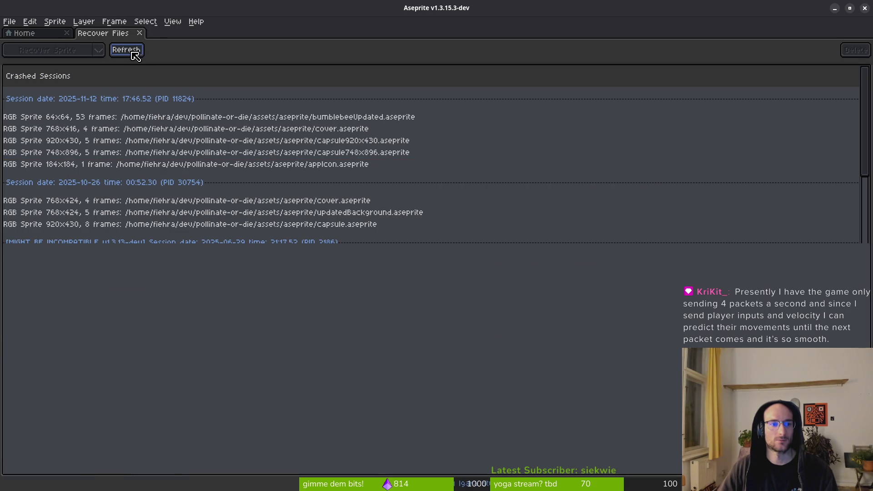
{"action": "left_click", "coordinate": [312, 168]}
{"action": "left_click", "coordinate": [46, 51]}
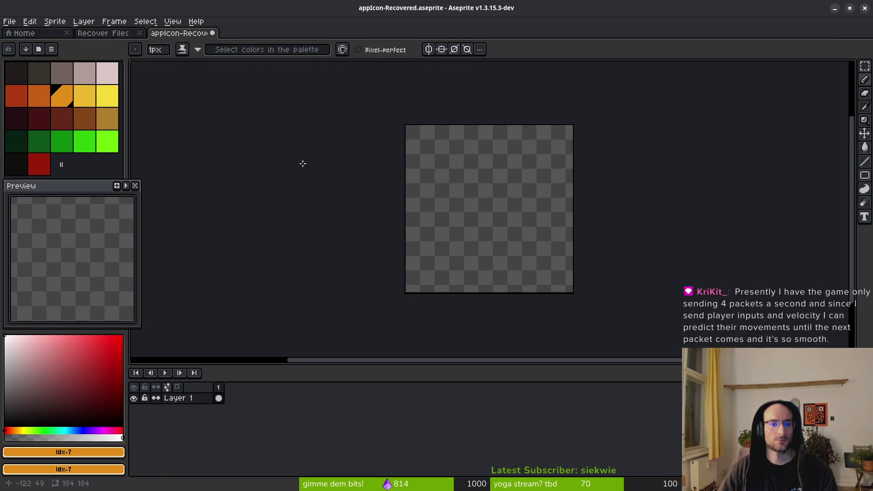
Switch between the Home, crashed-sessions and recovered appIcon tabs to check the blank canvas.
{"action": "left_click", "coordinate": [34, 31]}
{"action": "left_click", "coordinate": [106, 33]}
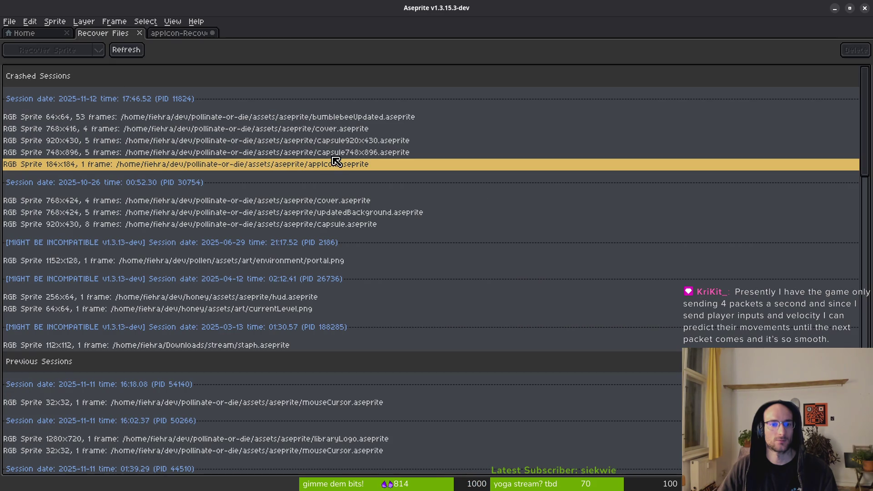
{"action": "left_click", "coordinate": [178, 33]}
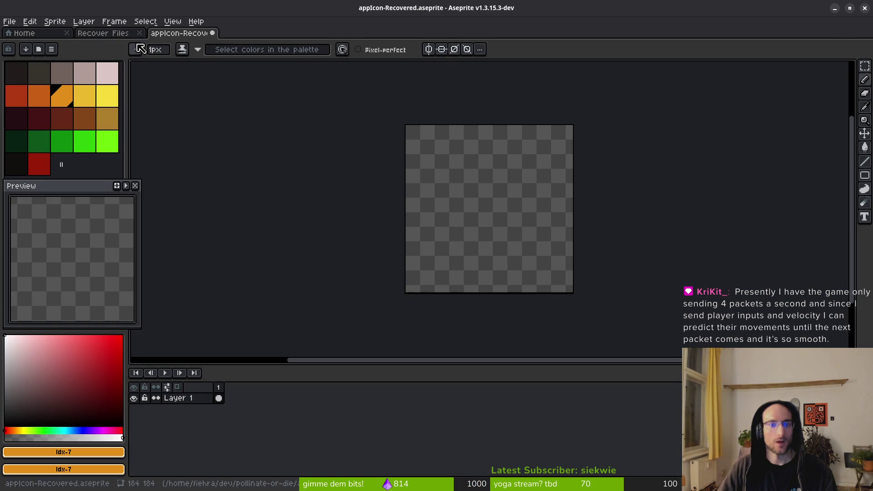
{"action": "left_click", "coordinate": [88, 33]}
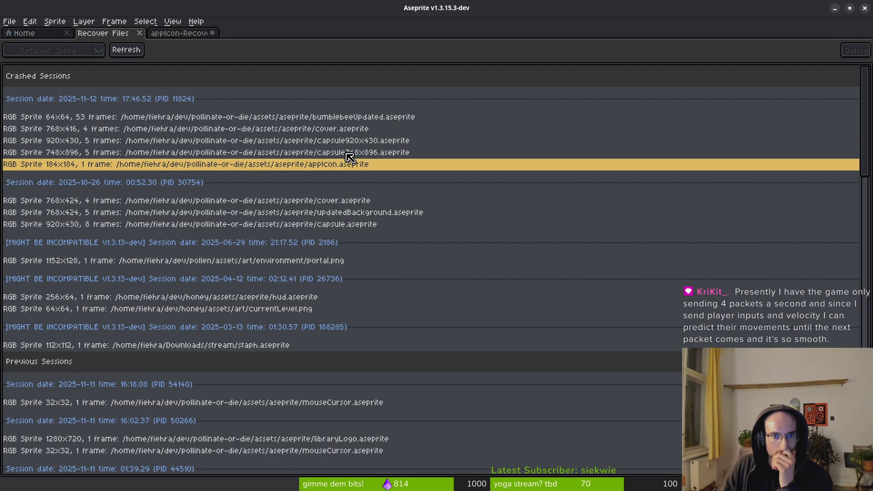
Recover appIcon a second time, then close that duplicate tab with Don't Save.
{"action": "left_click", "coordinate": [336, 130]}
{"action": "left_click", "coordinate": [335, 165]}
{"action": "left_click", "coordinate": [68, 49]}
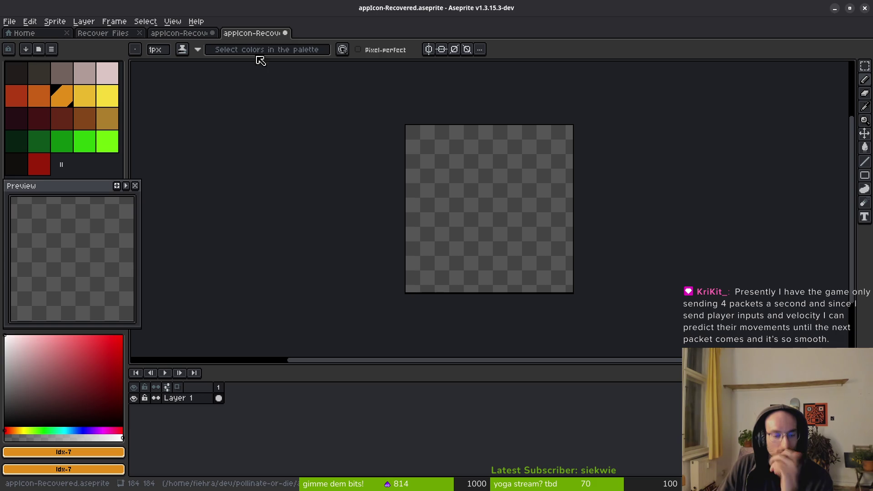
{"action": "left_click", "coordinate": [286, 34]}
{"action": "left_click", "coordinate": [428, 275]}
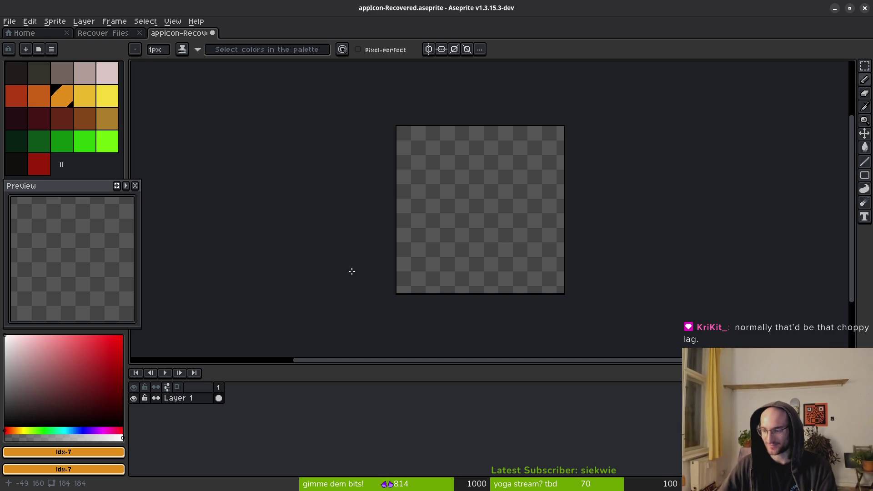
Dismiss the Open dialog, flip between tabs, and select the cover.aseprite backup in the recovery list.
{"action": "key", "text": "ctrl+o"}
{"action": "key", "text": "Escape"}
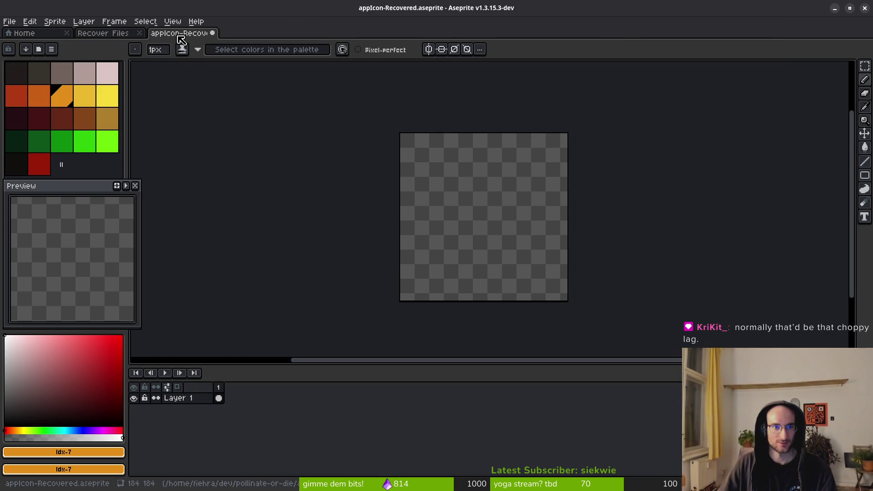
{"action": "left_click", "coordinate": [113, 40]}
{"action": "left_click", "coordinate": [182, 35]}
{"action": "left_click", "coordinate": [103, 33]}
{"action": "left_click", "coordinate": [199, 40]}
{"action": "left_click", "coordinate": [111, 36]}
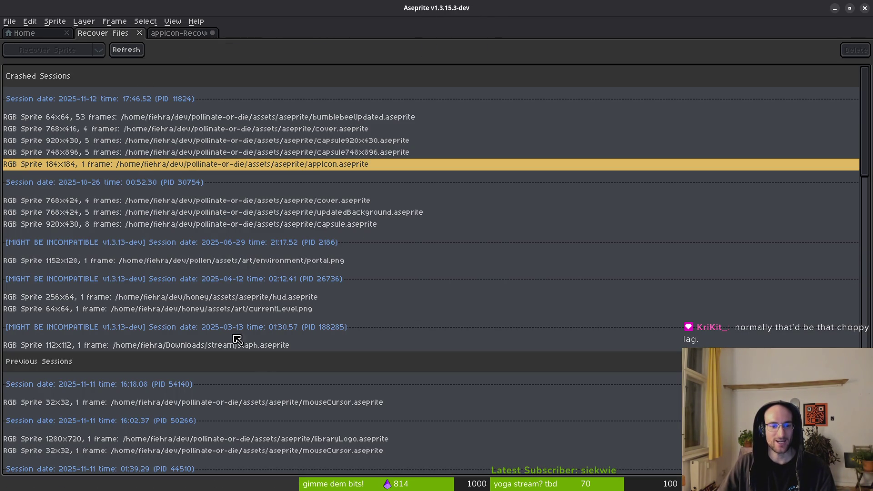
{"action": "left_click", "coordinate": [305, 130]}
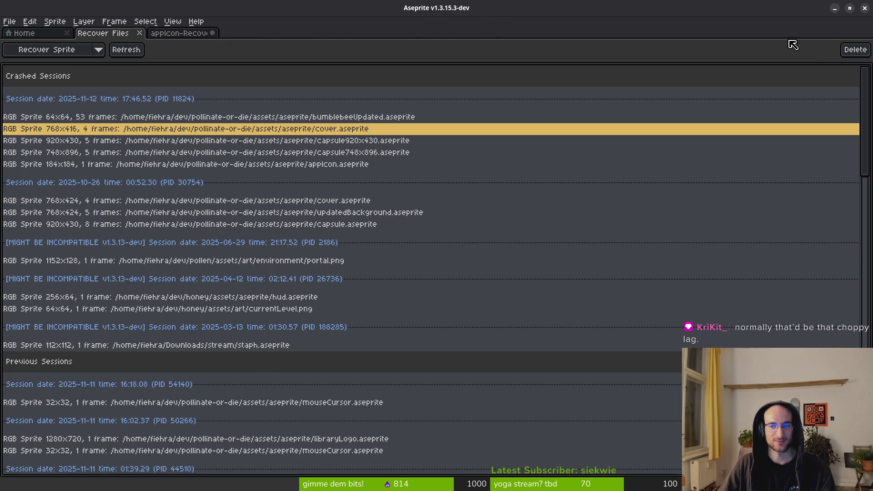
Recover the crashed cover.aseprite as cover-Recovered.aseprite.
{"action": "left_click", "coordinate": [28, 33]}
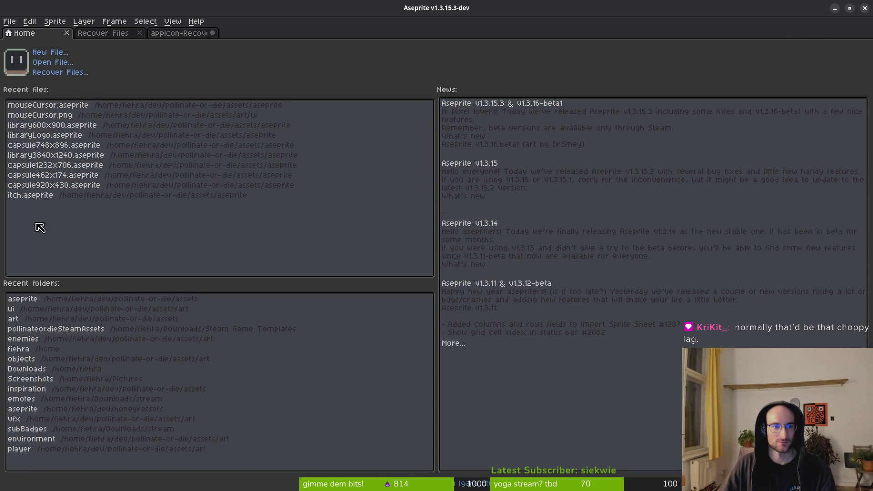
{"action": "left_click", "coordinate": [103, 33]}
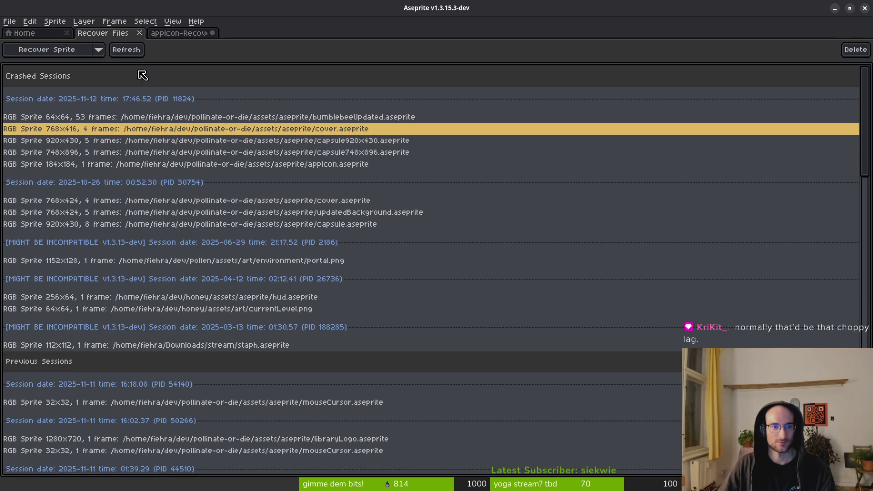
{"action": "left_click", "coordinate": [43, 50]}
On the petals layer, marquee-select a rectangle around the central dandelion.
{"action": "scroll", "coordinate": [516, 229], "scroll_direction": "up", "scroll_amount": 1}
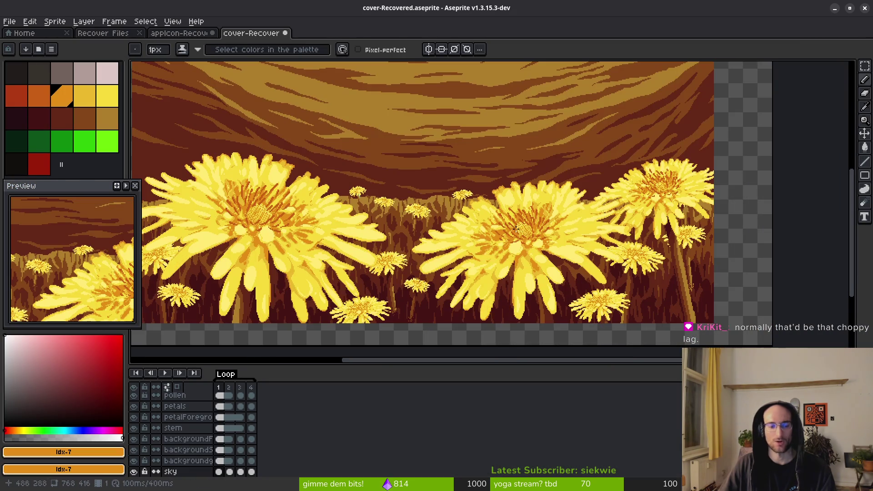
{"action": "left_click", "coordinate": [219, 406]}
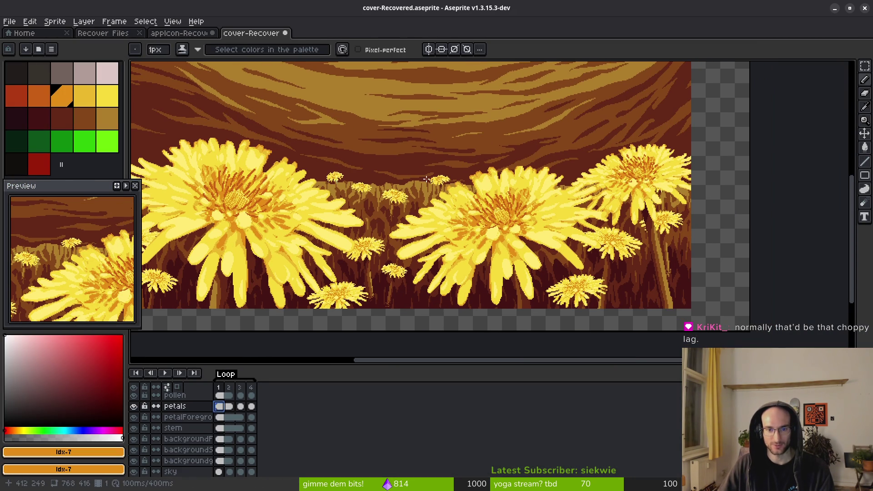
{"action": "key", "text": "m"}
{"action": "mouse_move", "coordinate": [362, 144]}
{"action": "left_mouse_down"}
{"action": "mouse_move", "coordinate": [401, 187]}
{"action": "mouse_move", "coordinate": [627, 323]}
{"action": "left_mouse_up"}
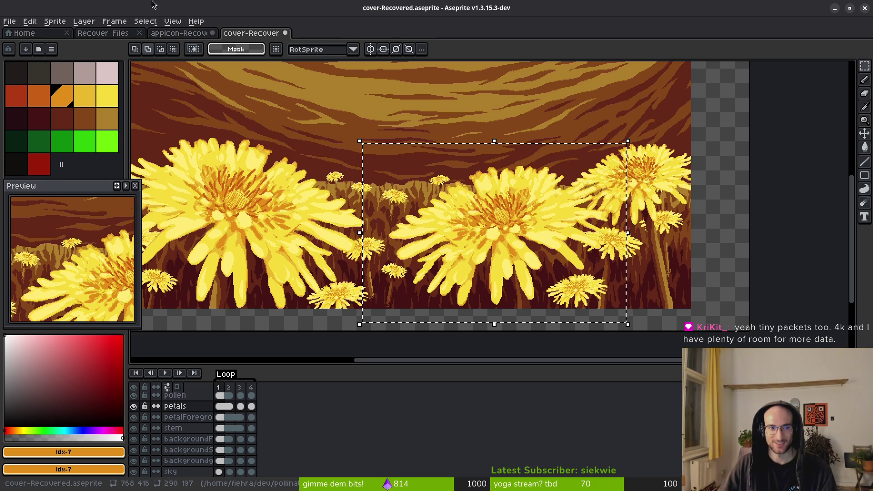
Paste the copied flower into the empty appIcon canvas, nudge it left, then discard the paste.
{"action": "left_click", "coordinate": [181, 33]}
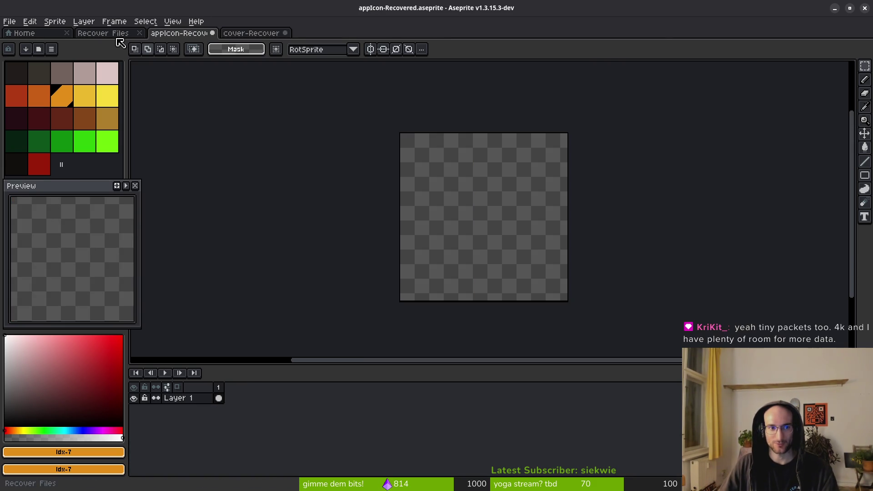
{"action": "left_click", "coordinate": [119, 34]}
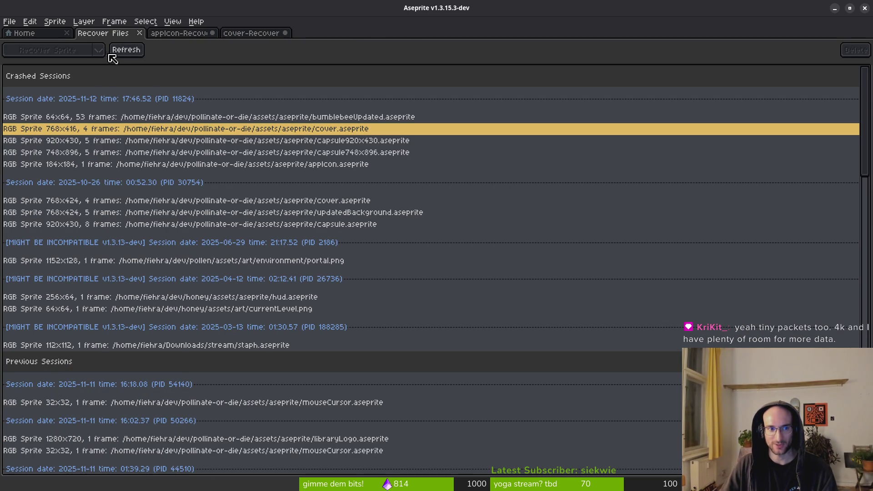
{"action": "left_click", "coordinate": [163, 34]}
{"action": "key", "text": "ctrl+v"}
{"action": "mouse_move", "coordinate": [513, 244]}
{"action": "left_mouse_down"}
{"action": "mouse_move", "coordinate": [468, 226]}
{"action": "mouse_move", "coordinate": [475, 226]}
{"action": "left_mouse_up"}
{"action": "key", "text": "Escape"}
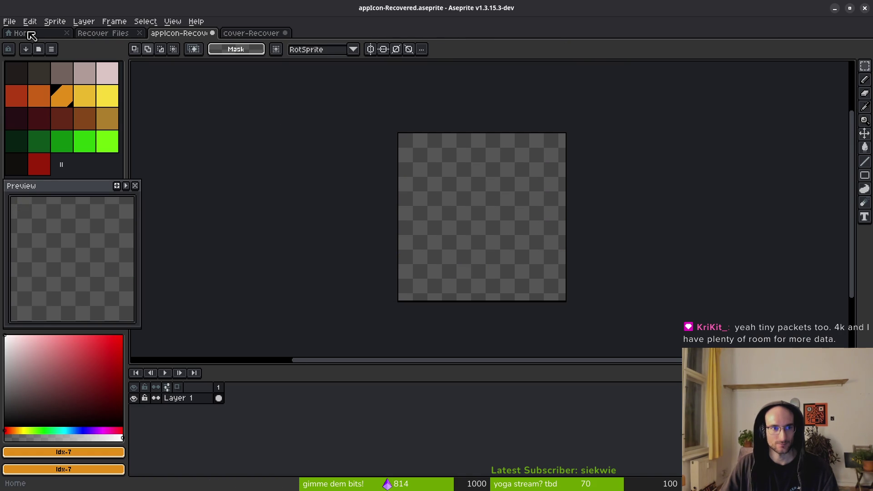
Cancel saving appIcon, then close the recovered appIcon and cover tabs without saving.
{"action": "key", "text": "ctrl+s"}
{"action": "left_click", "coordinate": [249, 41]}
{"action": "left_click", "coordinate": [251, 42]}
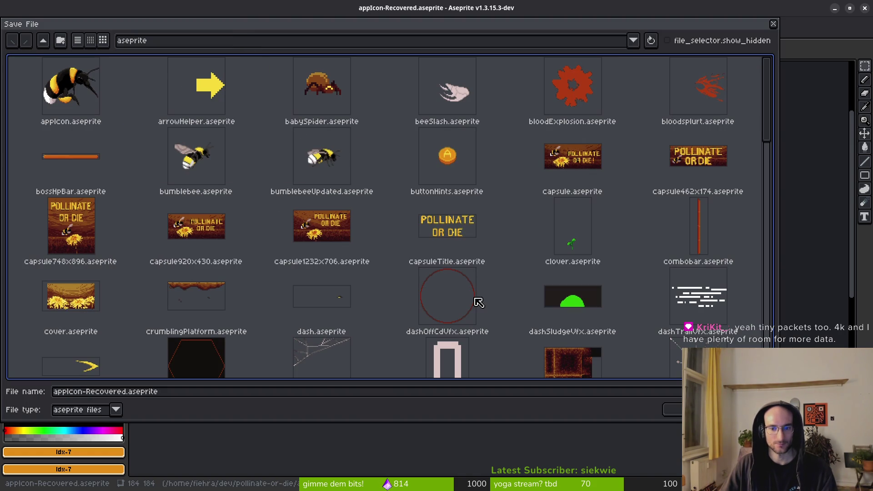
{"action": "key", "text": "Escape"}
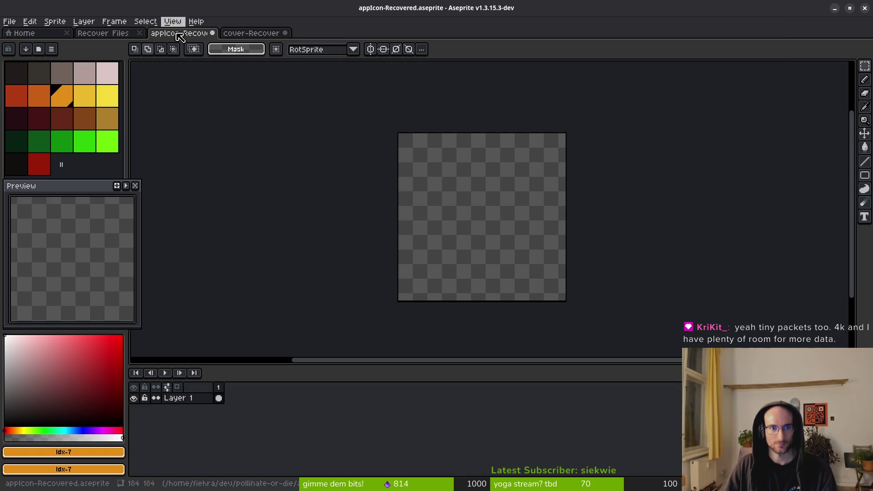
{"action": "left_click", "coordinate": [213, 33]}
{"action": "left_click", "coordinate": [425, 276]}
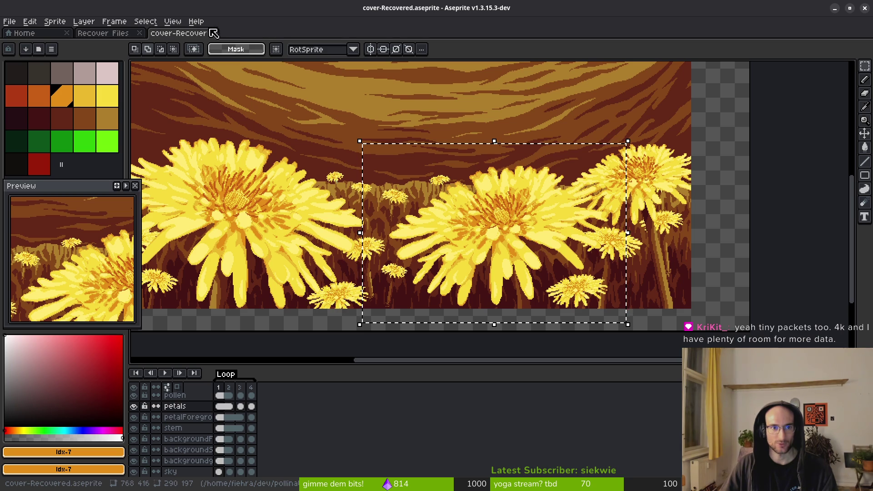
{"action": "left_click", "coordinate": [213, 33]}
{"action": "left_click", "coordinate": [421, 280]}
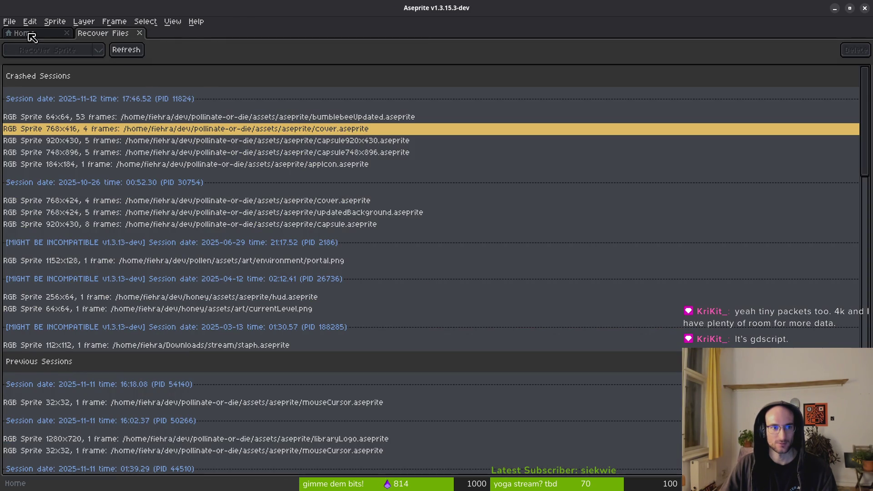
Open cover.aseprite from the Home page's Open File, then open the file browser again.
{"action": "left_click", "coordinate": [24, 33]}
{"action": "left_click", "coordinate": [45, 65]}
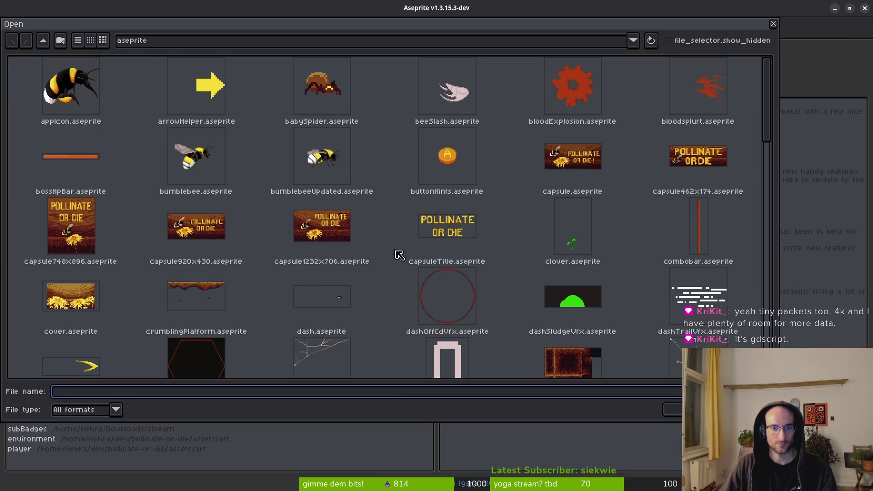
{"action": "scroll", "coordinate": [426, 253], "scroll_direction": "down", "scroll_amount": 3}
{"action": "left_click", "coordinate": [88, 165]}
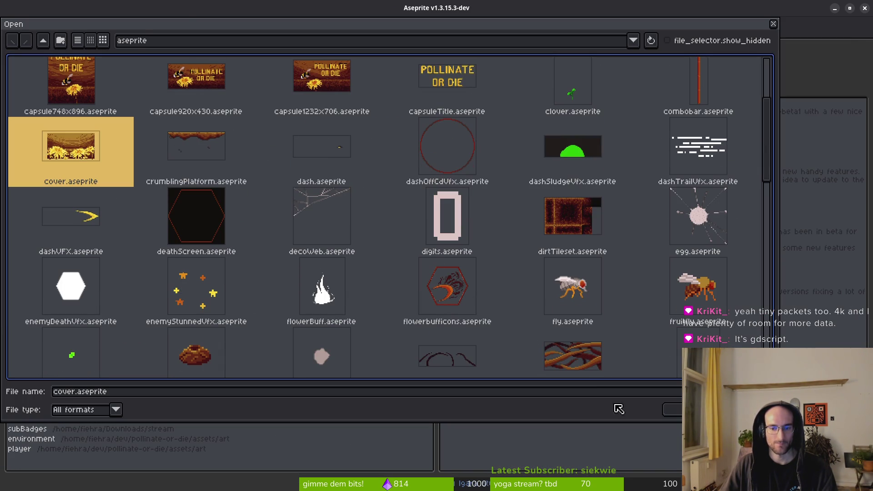
{"action": "left_click", "coordinate": [673, 409]}
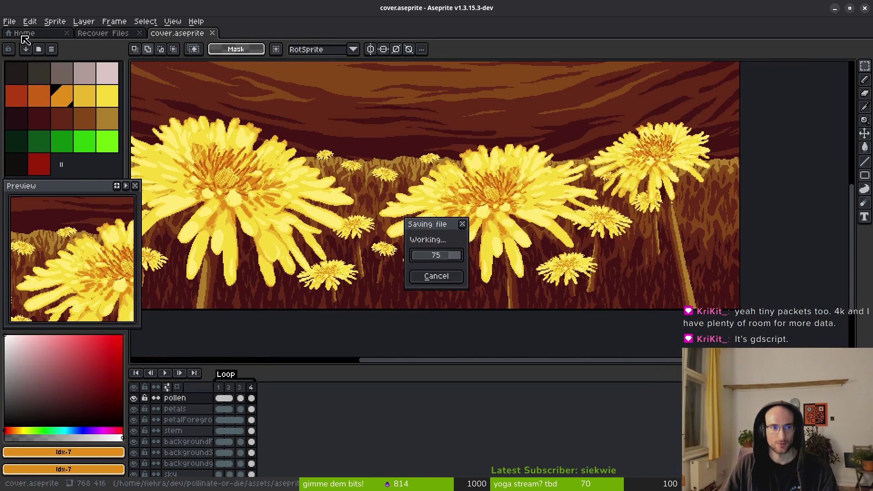
{"action": "left_click", "coordinate": [22, 33]}
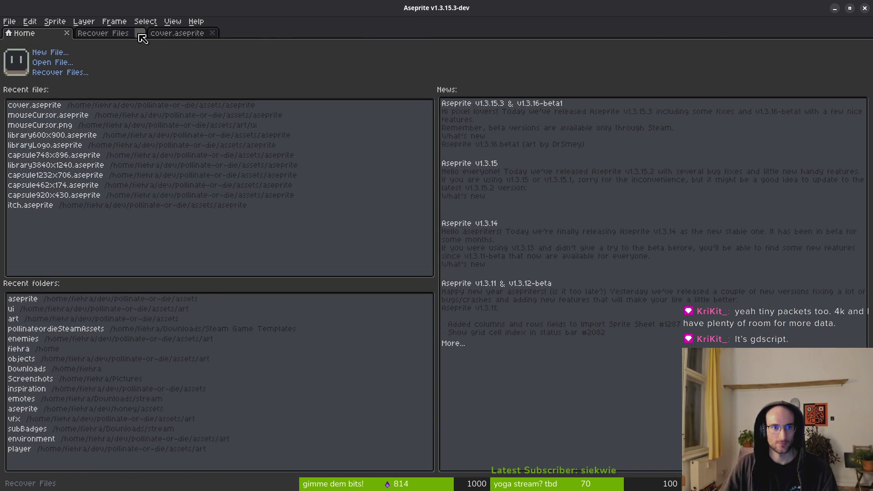
{"action": "left_click", "coordinate": [50, 63]}
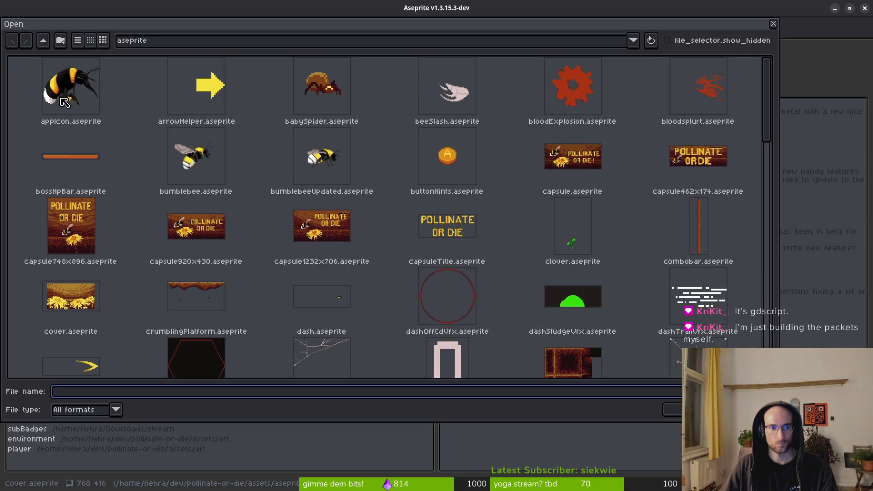
Scroll the Open dialog's file list past appIcon.aseprite and open shortcutIcon.aseprite.
{"action": "left_click", "coordinate": [67, 80]}
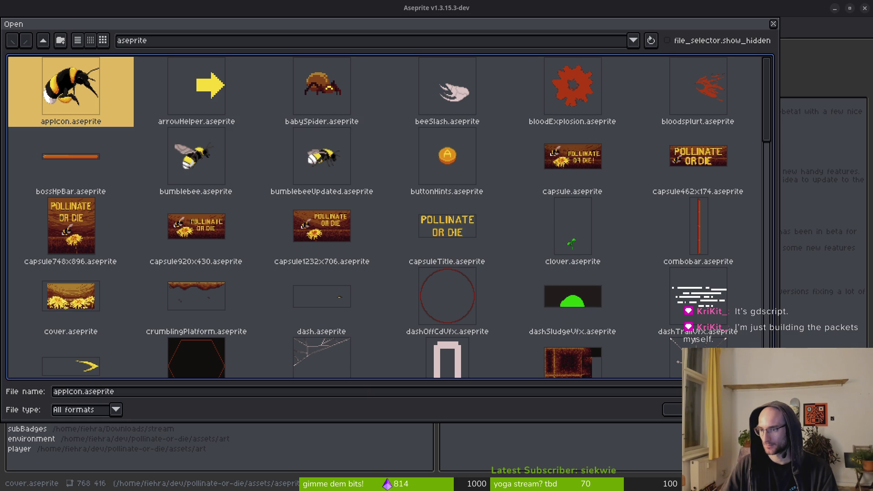
{"action": "scroll", "coordinate": [317, 227], "scroll_direction": "down", "scroll_amount": 5}
{"action": "scroll", "coordinate": [444, 254], "scroll_direction": "down", "scroll_amount": 2}
{"action": "scroll", "coordinate": [667, 303], "scroll_direction": "down", "scroll_amount": 4}
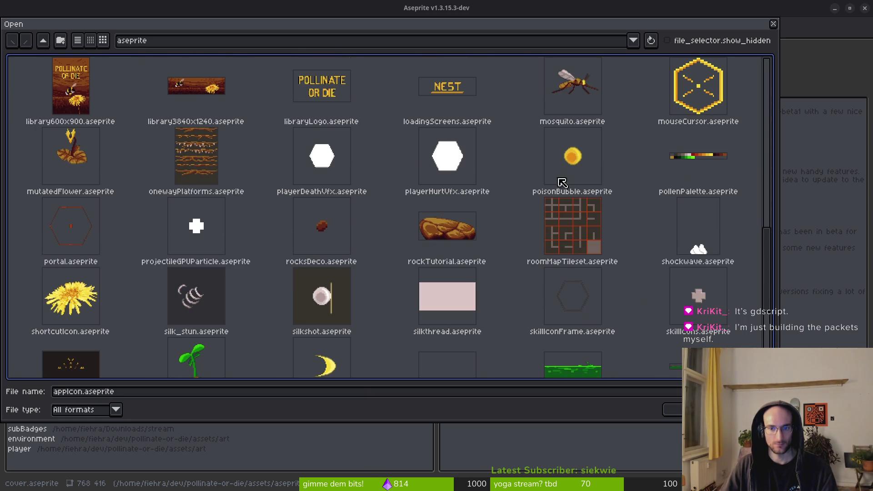
{"action": "left_click", "coordinate": [73, 302]}
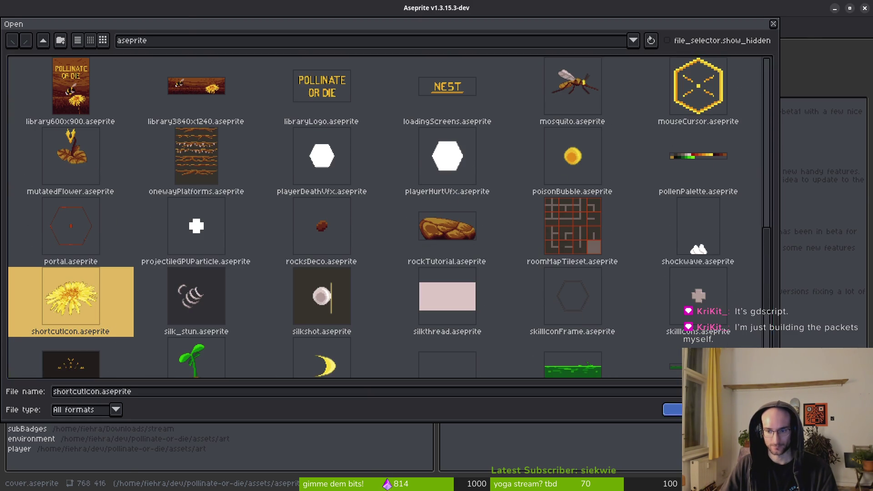
{"action": "left_click", "coordinate": [673, 410]}
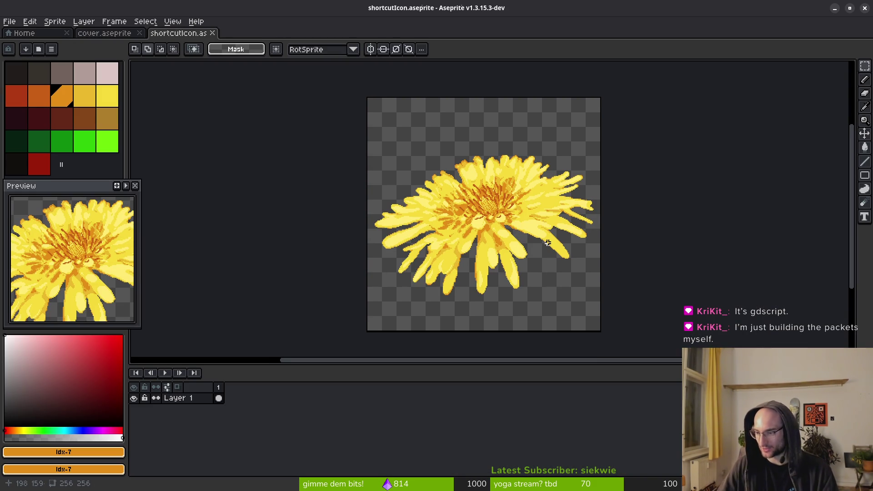
Replace the dark orange flower lines with red using Replace Color.
{"action": "scroll", "coordinate": [570, 229], "scroll_direction": "down", "scroll_amount": 1}
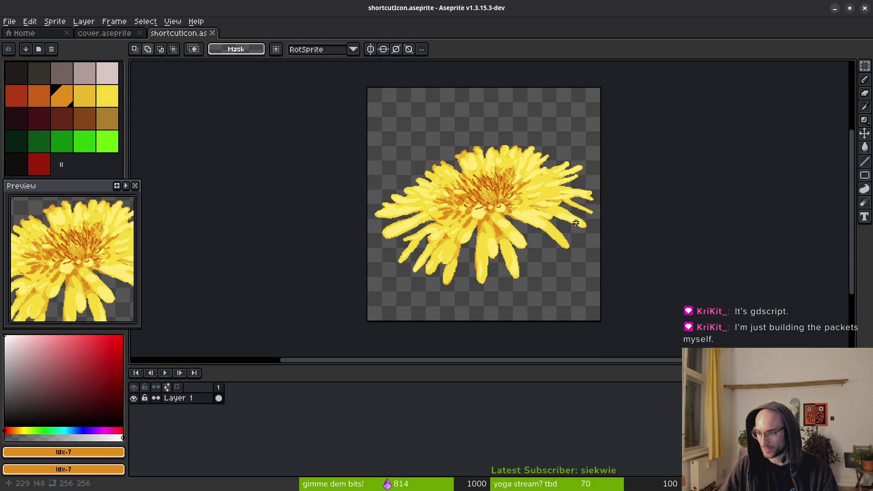
{"action": "scroll", "coordinate": [559, 239], "scroll_direction": "up", "scroll_amount": 1}
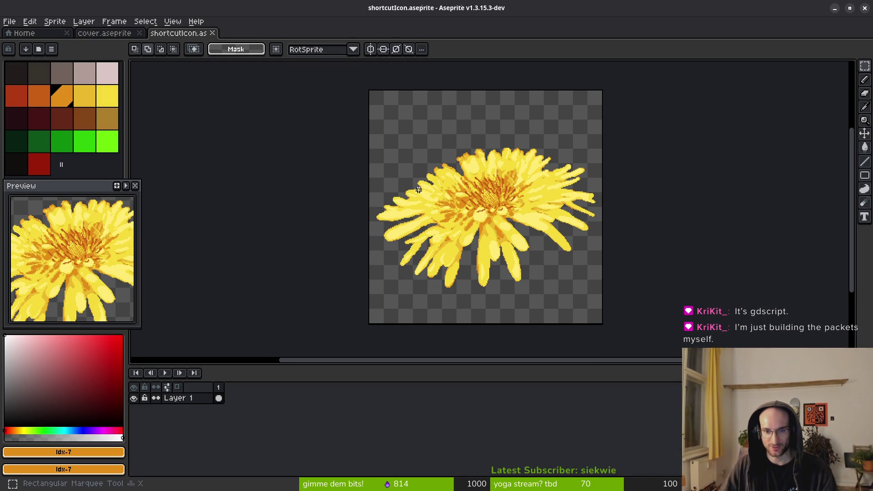
{"action": "key", "text": "h"}
{"action": "key", "text": "shift+r"}
{"action": "scroll", "coordinate": [497, 269], "scroll_direction": "up", "scroll_amount": 4}
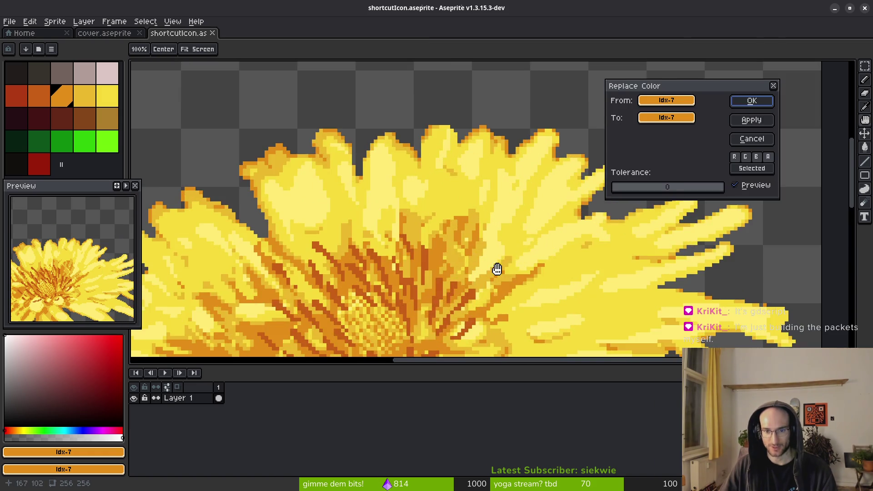
{"action": "left_click", "coordinate": [462, 220]}
{"action": "right_click", "coordinate": [461, 221]}
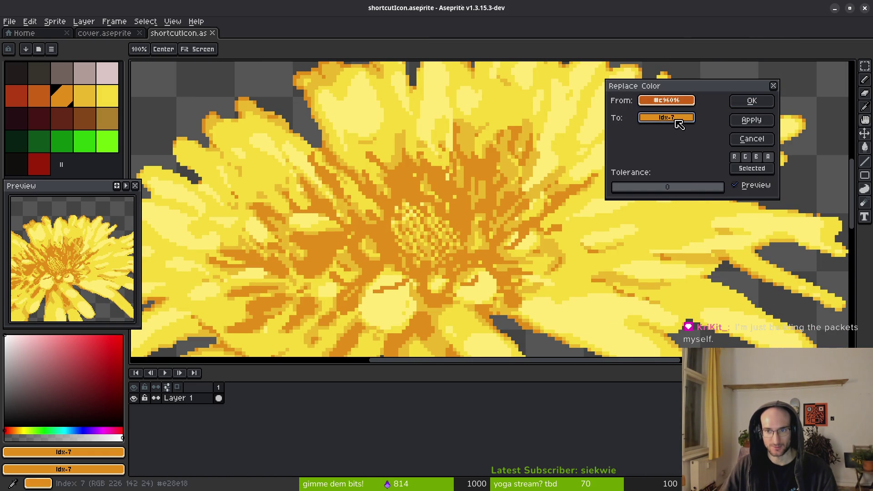
{"action": "right_click", "coordinate": [16, 90]}
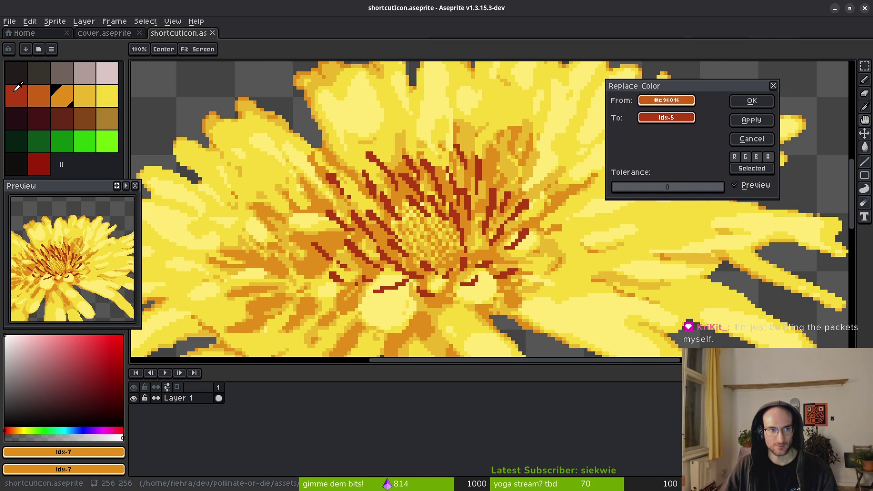
{"action": "left_click", "coordinate": [752, 101]}
Shift the orange to the darker orange, and the mid yellow to orange.
{"action": "right_click", "coordinate": [35, 94]}
{"action": "key", "text": "shift+r"}
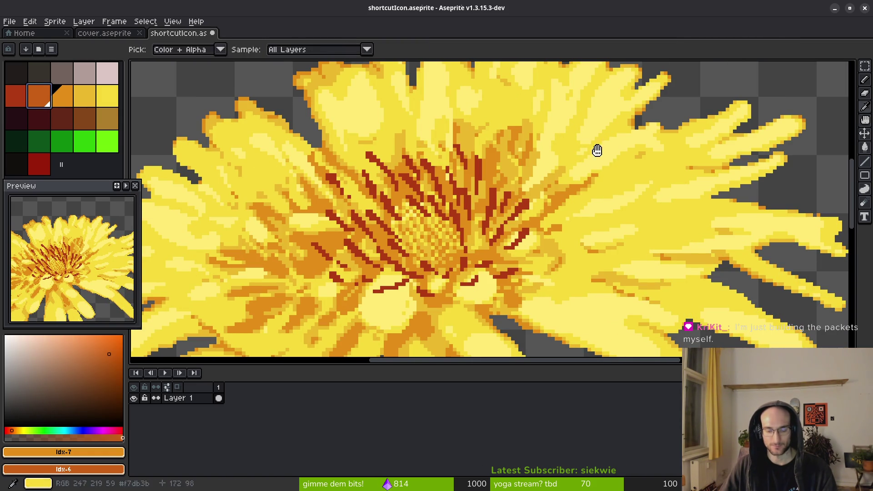
{"action": "left_click", "coordinate": [752, 100]}
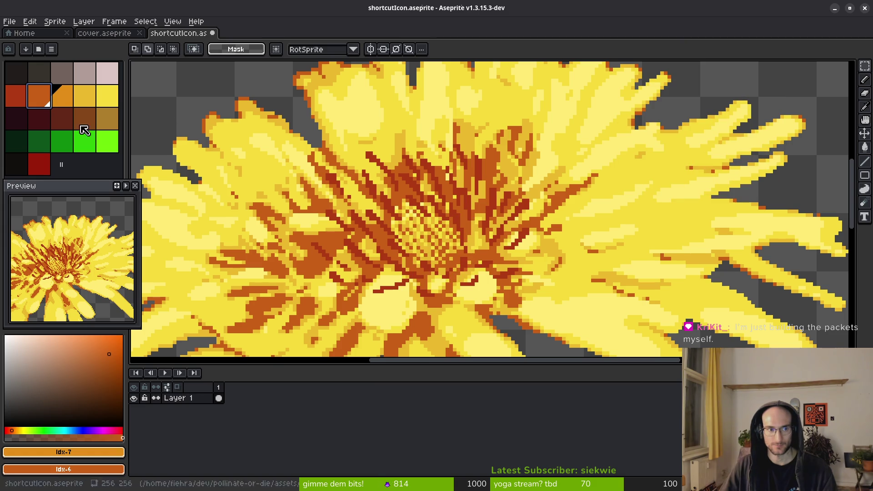
{"action": "left_click", "coordinate": [85, 95]}
{"action": "right_click", "coordinate": [62, 96]}
{"action": "key", "text": "shift+r"}
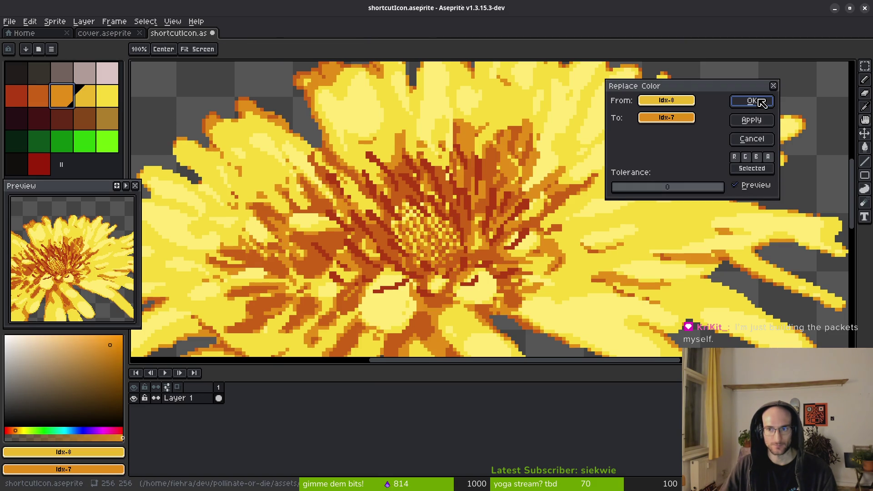
{"action": "left_click", "coordinate": [752, 101]}
Replace the light yellow petals with the mid yellow.
{"action": "left_click", "coordinate": [107, 95]}
{"action": "right_click", "coordinate": [85, 95]}
{"action": "key", "text": "shift+r"}
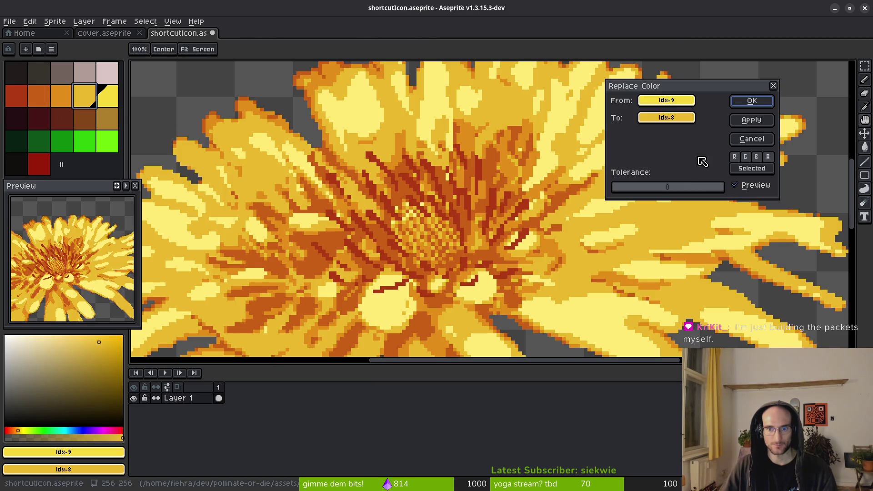
{"action": "left_click", "coordinate": [752, 101]}
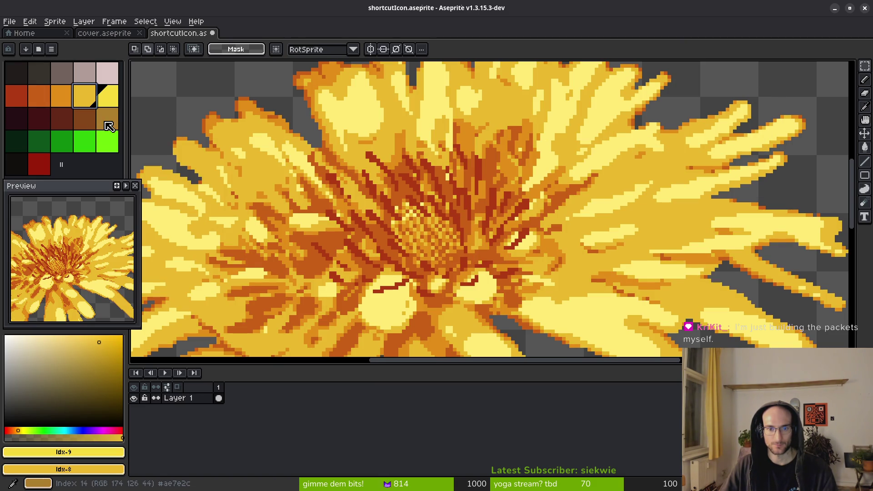
Eyedrop the pale yellow #ffeb74 and replace it with the stronger yellow at index 9.
{"action": "key", "text": "i"}
{"action": "left_click", "coordinate": [609, 198]}
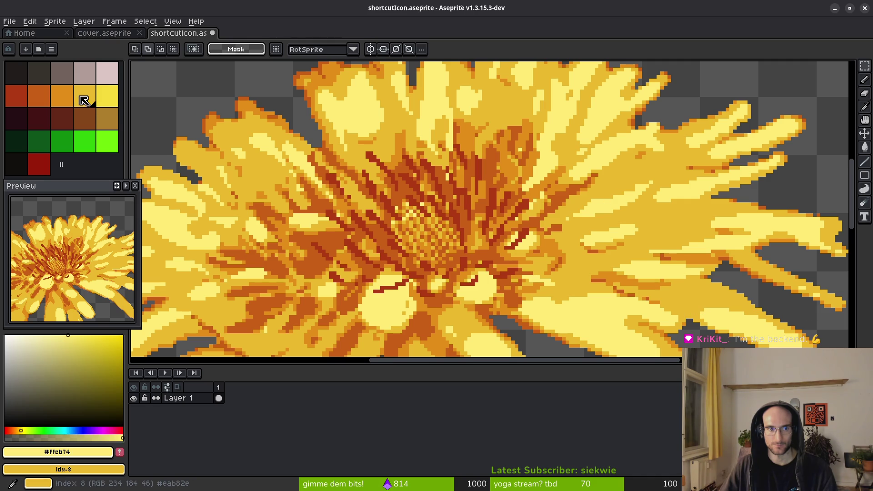
{"action": "right_click", "coordinate": [107, 96]}
{"action": "key", "text": "shift+r"}
{"action": "left_click", "coordinate": [752, 101]}
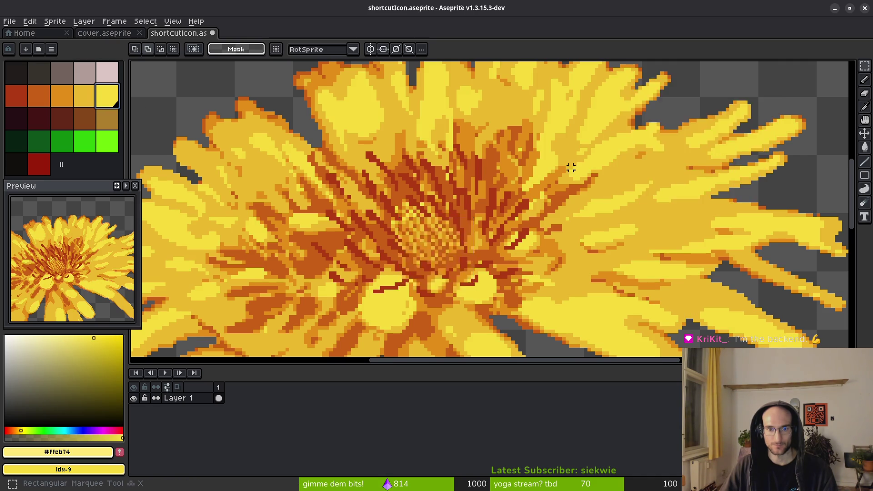
{"action": "scroll", "coordinate": [571, 206], "scroll_direction": "down", "scroll_amount": 3}
{"action": "scroll", "coordinate": [563, 224], "scroll_direction": "up", "scroll_amount": 4}
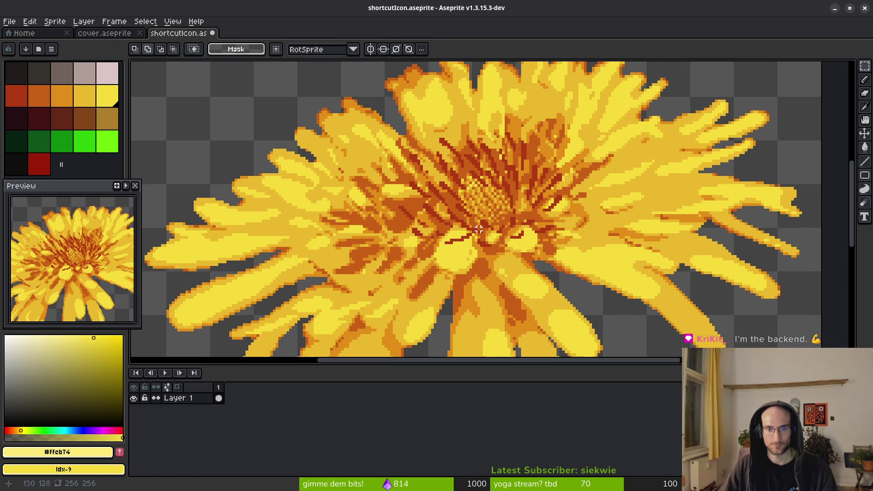
{"action": "scroll", "coordinate": [479, 229], "scroll_direction": "down", "scroll_amount": 5}
{"action": "scroll", "coordinate": [484, 231], "scroll_direction": "up", "scroll_amount": 4}
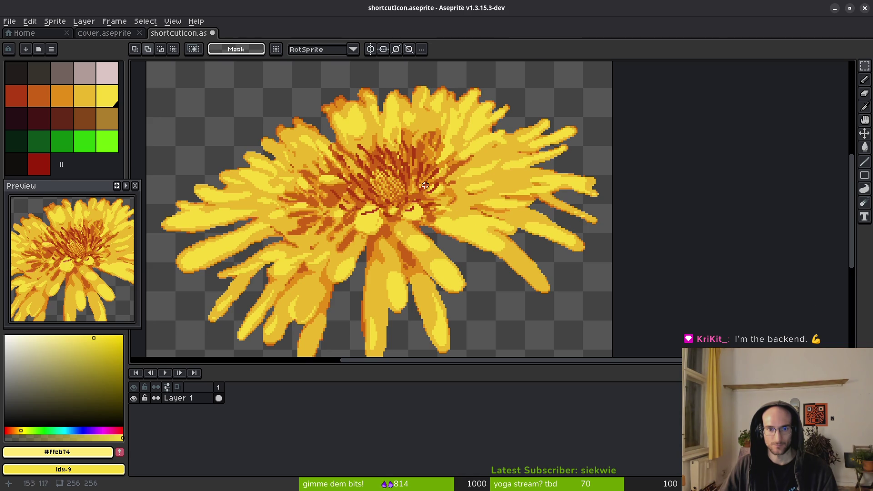
{"action": "key", "text": "w"}
{"action": "scroll", "coordinate": [430, 188], "scroll_direction": "up", "scroll_amount": 3}
Select every dark-red centre pixel, move them down 1 px, and save shortcutIcon.aseprite.
{"action": "left_click", "coordinate": [410, 183]}
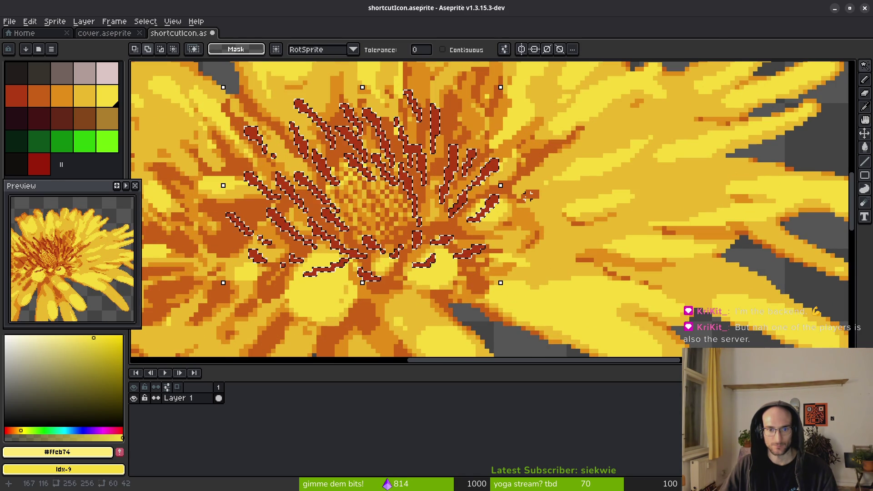
{"action": "key", "text": "ctrl+t"}
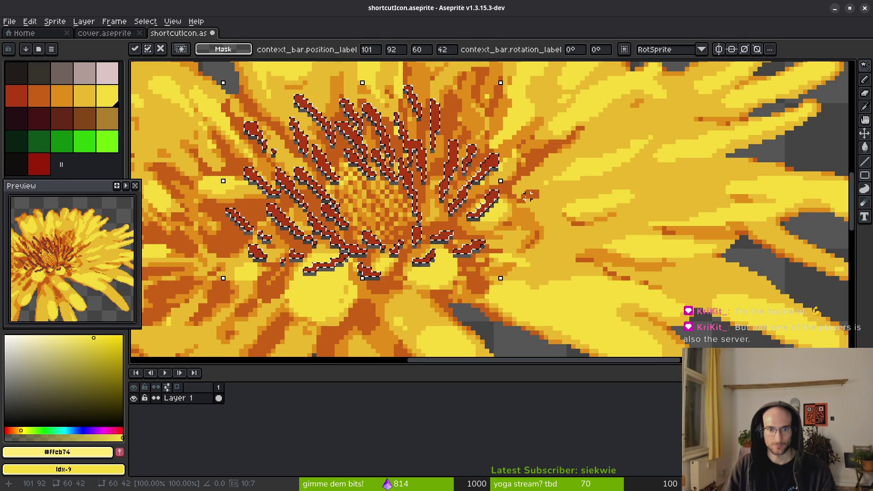
{"action": "key", "text": "ctrl+d"}
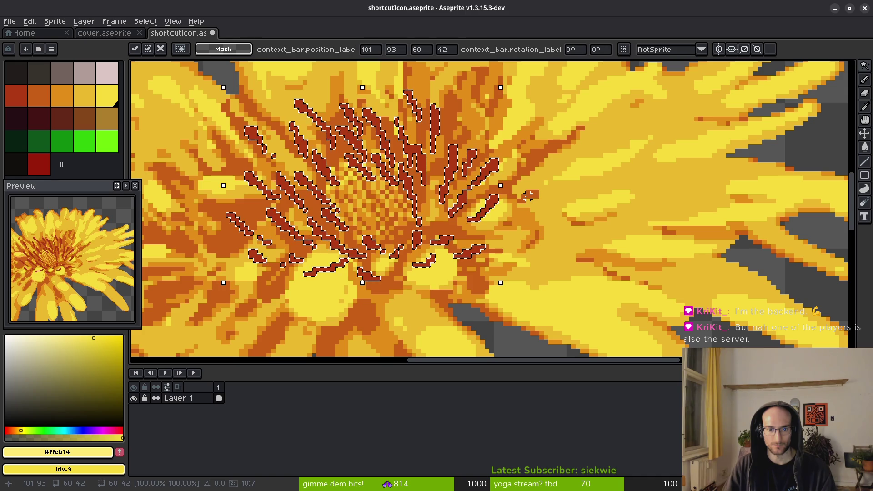
{"action": "key", "text": "ctrl+s"}
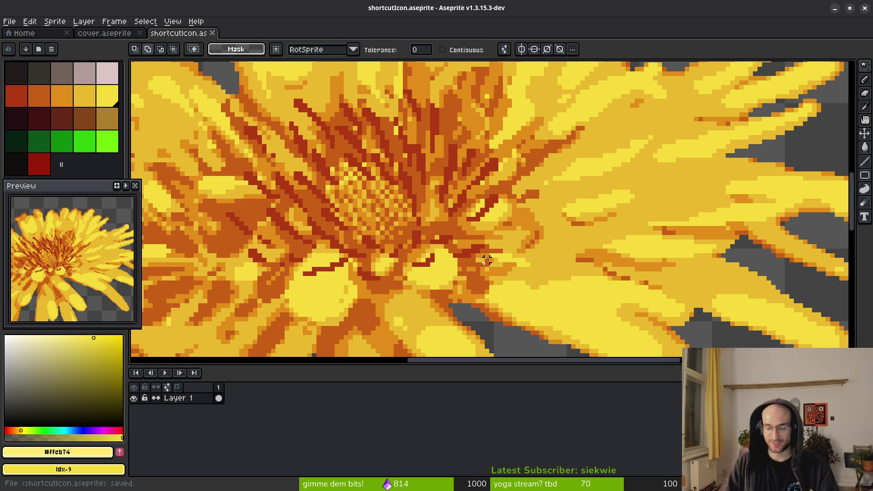
{"action": "scroll", "coordinate": [426, 297], "scroll_direction": "down", "scroll_amount": 3}
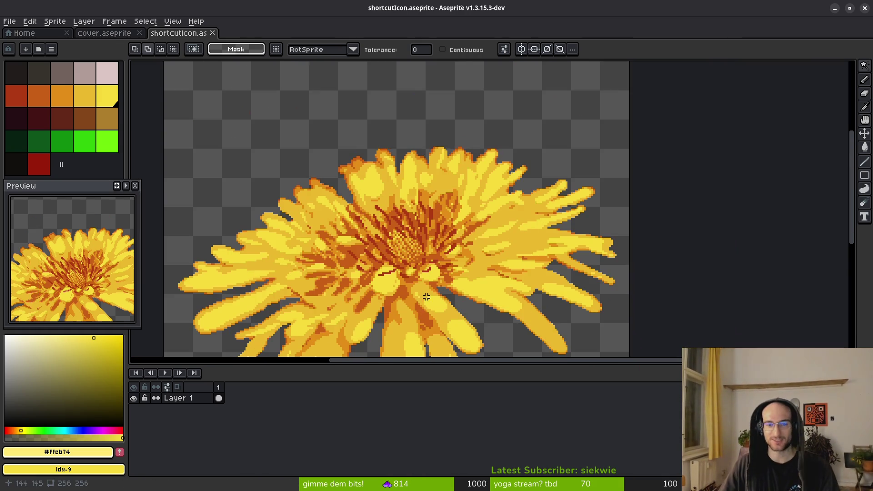
Marquee-select the flower and move it slightly up and left, then commit the position.
{"action": "scroll", "coordinate": [466, 259], "scroll_direction": "up", "scroll_amount": 4}
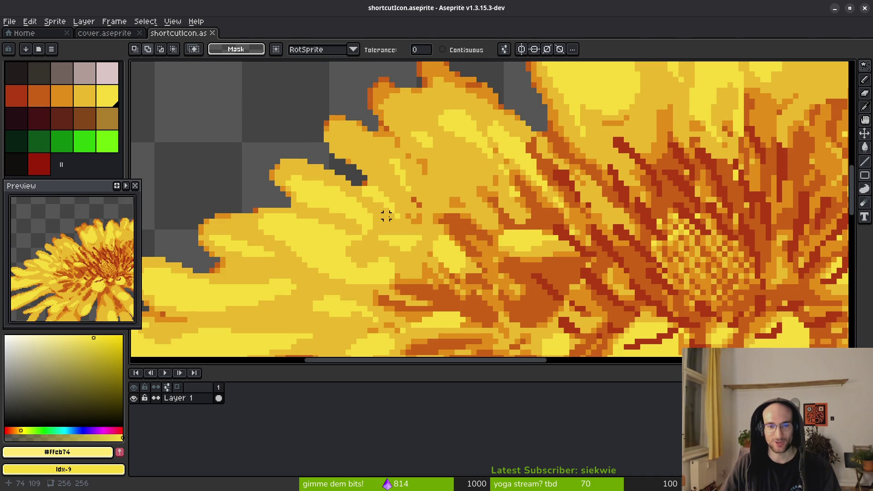
{"action": "scroll", "coordinate": [381, 216], "scroll_direction": "down", "scroll_amount": 4}
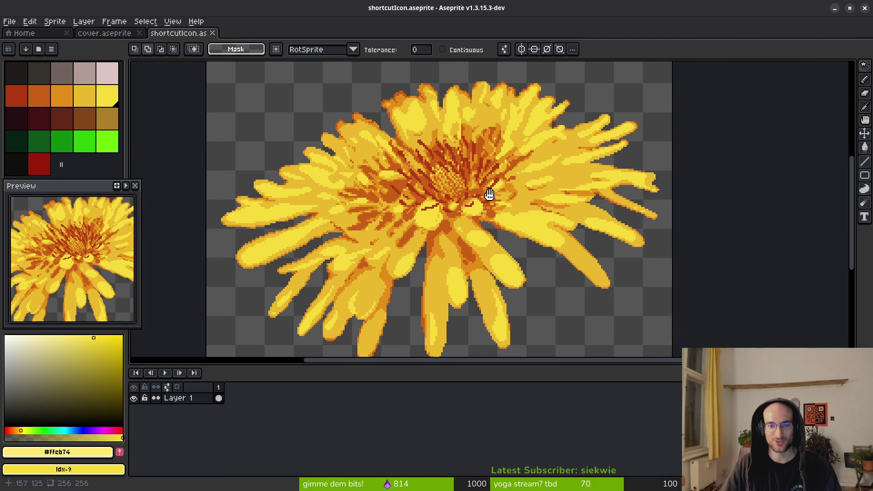
{"action": "left_click_drag", "start_coordinate": [489, 194], "coordinate": [481, 185]}
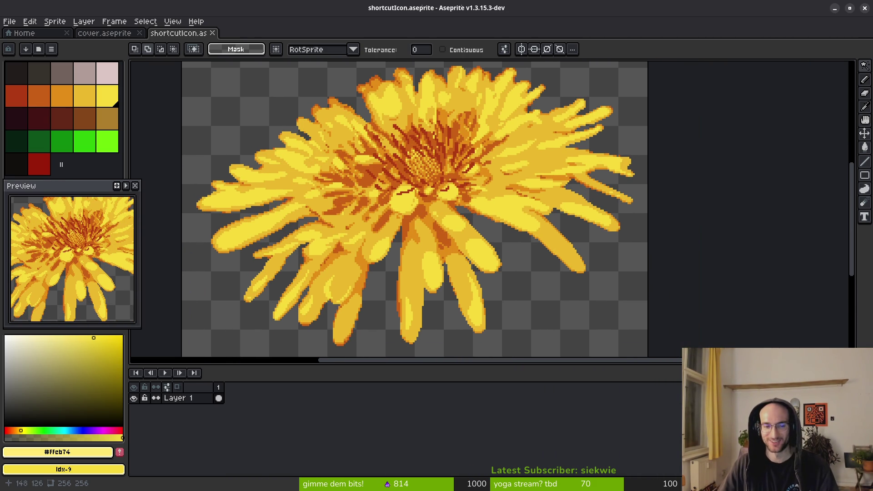
{"action": "scroll", "coordinate": [451, 182], "scroll_direction": "down", "scroll_amount": 2}
{"action": "key", "text": "m"}
{"action": "left_click_drag", "start_coordinate": [557, 309], "coordinate": [319, 98]}
{"action": "key", "text": "Up"}
{"action": "key", "text": "Up"}
{"action": "key", "text": "Up"}
{"action": "key", "text": "Left"}
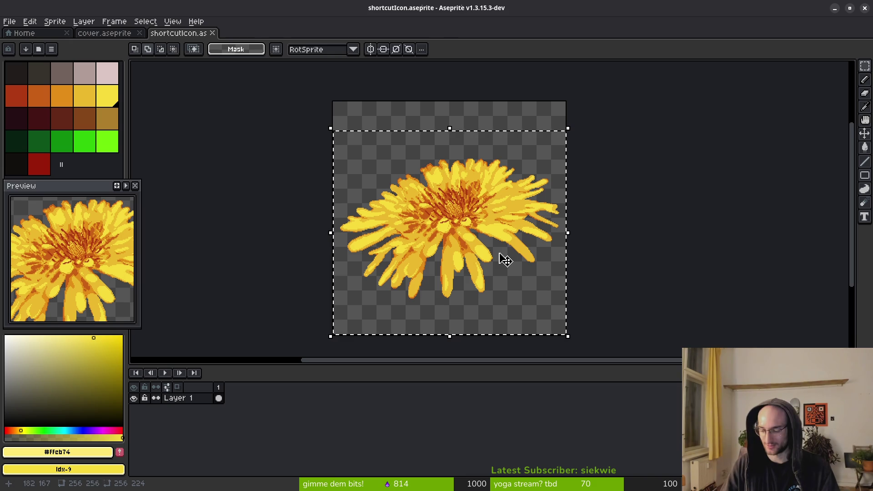
{"action": "key", "text": "Down"}
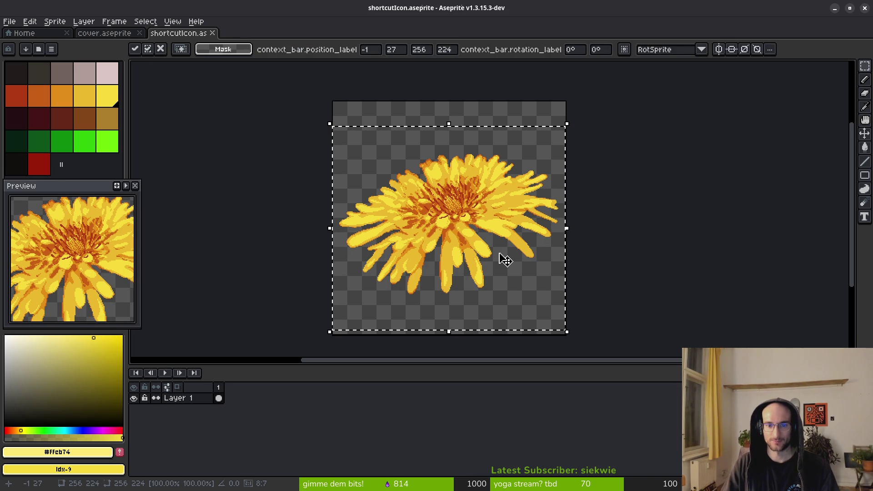
{"action": "key", "text": "Return"}
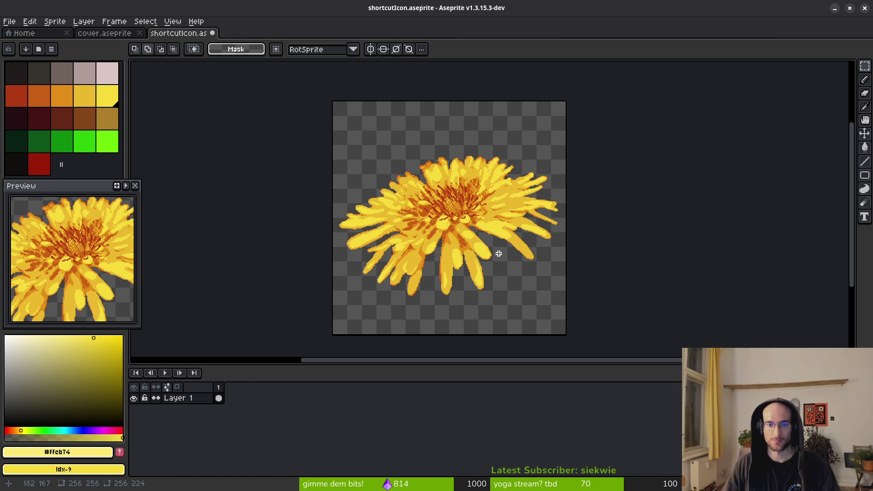
Save shortcutIcon.aseprite and switch to the cover.aseprite document.
{"action": "key", "text": "ctrl+s"}
{"action": "scroll", "coordinate": [500, 255], "scroll_direction": "down", "scroll_amount": 3}
{"action": "scroll", "coordinate": [514, 248], "scroll_direction": "up", "scroll_amount": 2}
{"action": "scroll", "coordinate": [518, 245], "scroll_direction": "up", "scroll_amount": 4}
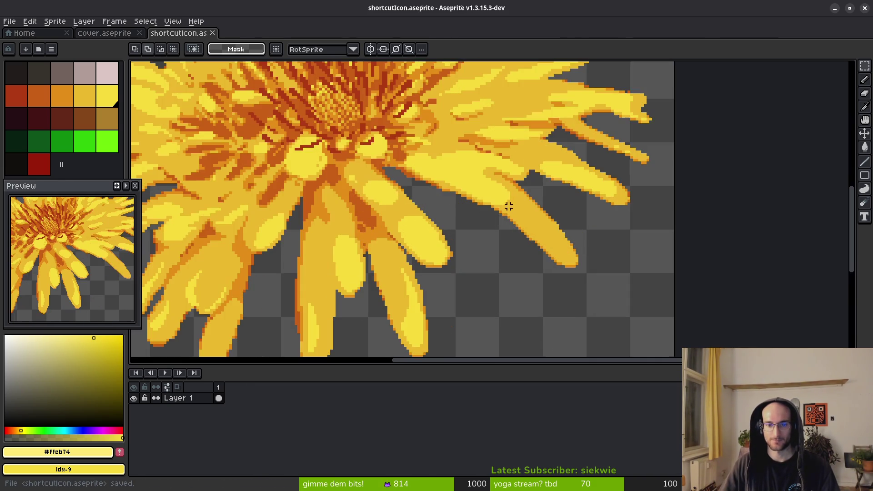
{"action": "scroll", "coordinate": [455, 205], "scroll_direction": "down", "scroll_amount": 3}
{"action": "scroll", "coordinate": [504, 239], "scroll_direction": "right", "scroll_amount": 2}
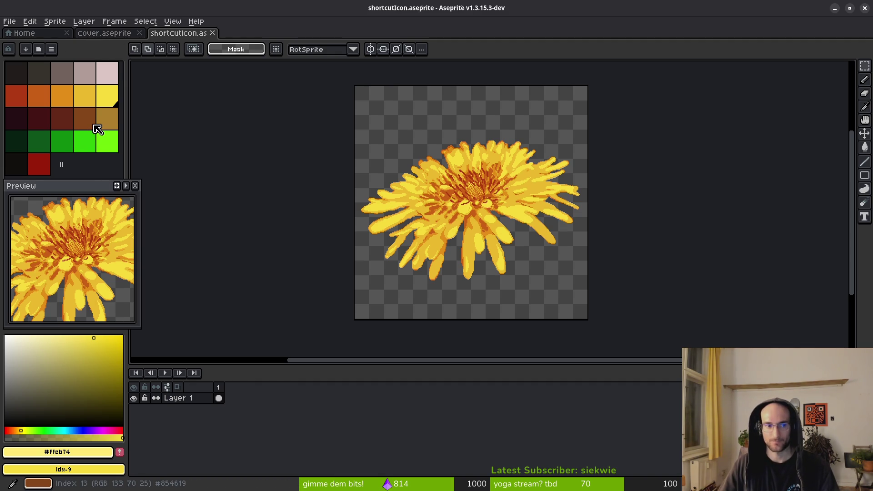
{"action": "left_click", "coordinate": [132, 32]}
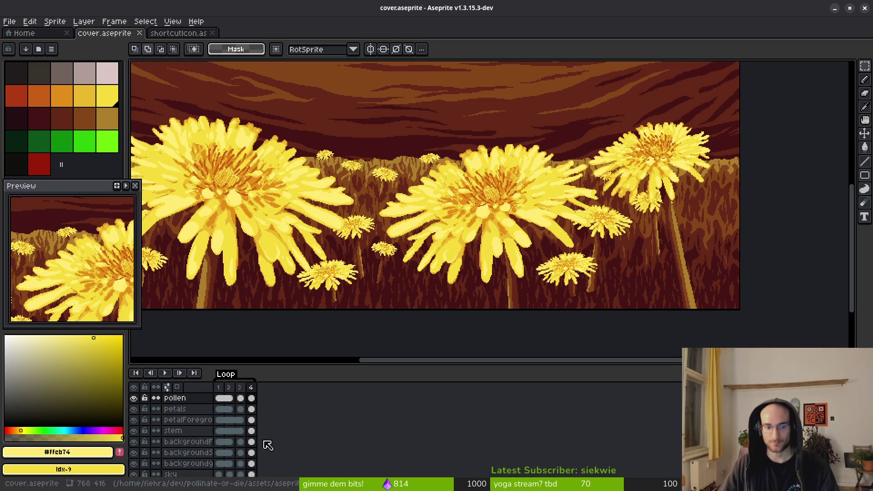
Copy the middle dandelion's stem from the cover's stem layer.
{"action": "left_click", "coordinate": [251, 431]}
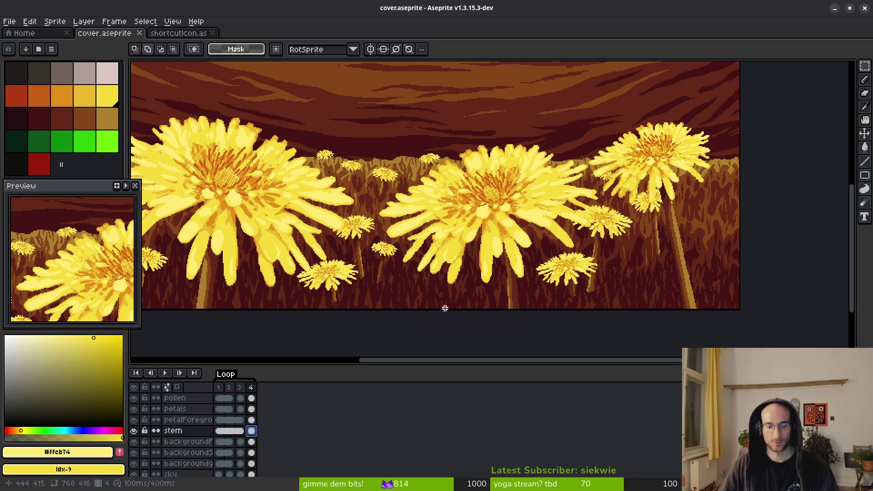
{"action": "scroll", "coordinate": [417, 321], "scroll_direction": "down", "scroll_amount": 2}
{"action": "left_click_drag", "start_coordinate": [458, 178], "coordinate": [526, 290]}
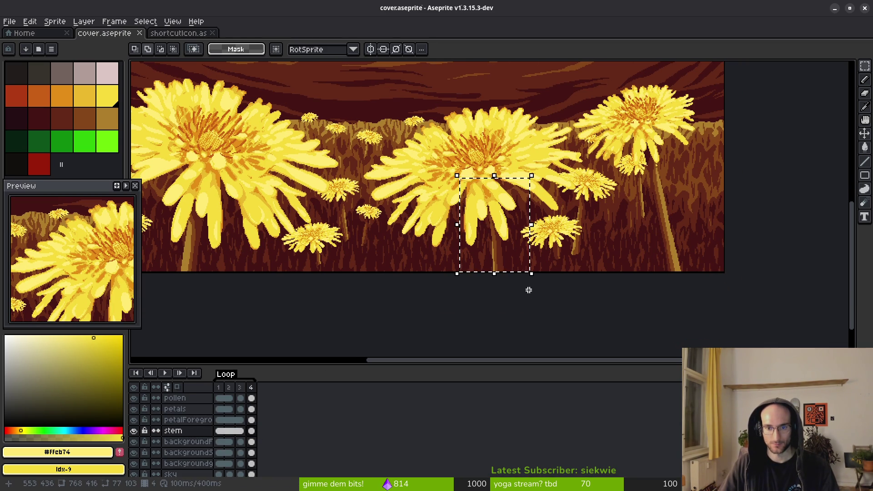
{"action": "left_click", "coordinate": [528, 289]}
{"action": "key", "text": "ctrl+z"}
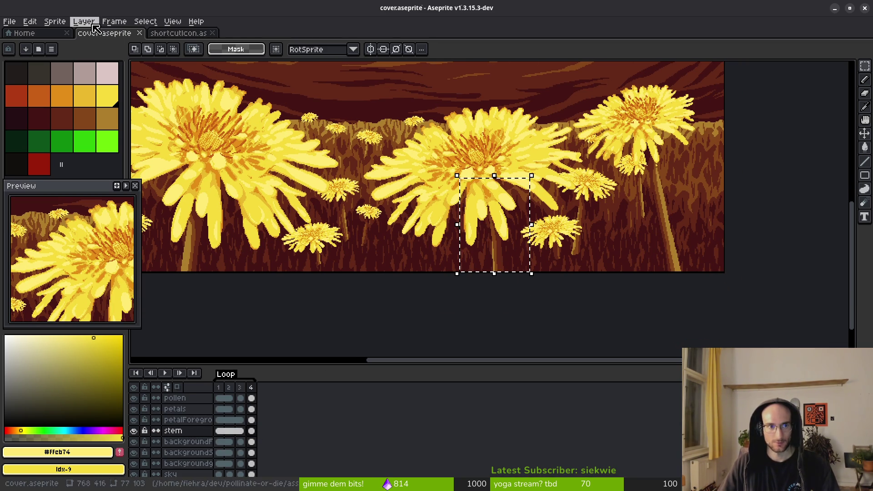
In shortcutIcon, add a new Layer 2 placed below Layer 1.
{"action": "left_click", "coordinate": [177, 33]}
{"action": "left_click", "coordinate": [191, 402]}
{"action": "key", "text": "shift+n"}
{"action": "mouse_move", "coordinate": [191, 402]}
{"action": "left_mouse_down"}
{"action": "mouse_move", "coordinate": [211, 404]}
{"action": "mouse_move", "coordinate": [206, 417]}
{"action": "left_mouse_up"}
Paste the stem under the flower's centre on Layer 2 and save the icon.
{"action": "key", "text": "ctrl+v"}
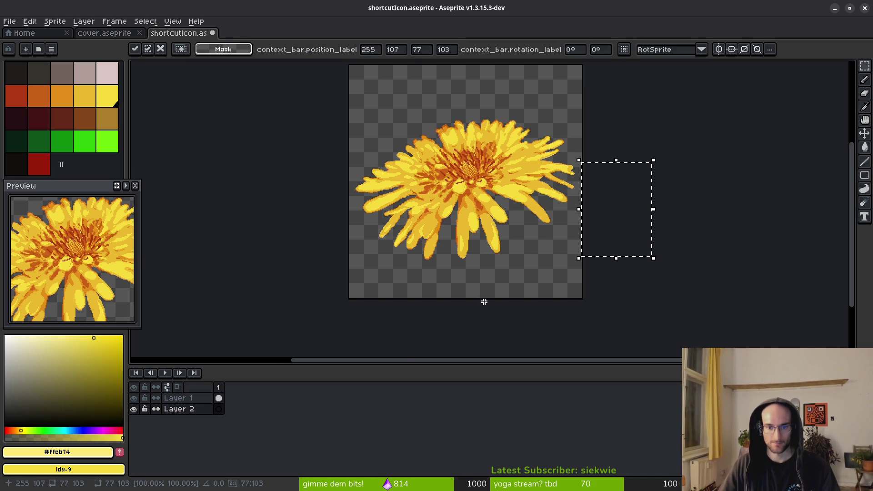
{"action": "mouse_move", "coordinate": [629, 224]}
{"action": "left_mouse_down"}
{"action": "mouse_move", "coordinate": [505, 271]}
{"action": "mouse_move", "coordinate": [481, 253]}
{"action": "mouse_move", "coordinate": [496, 268]}
{"action": "left_mouse_up"}
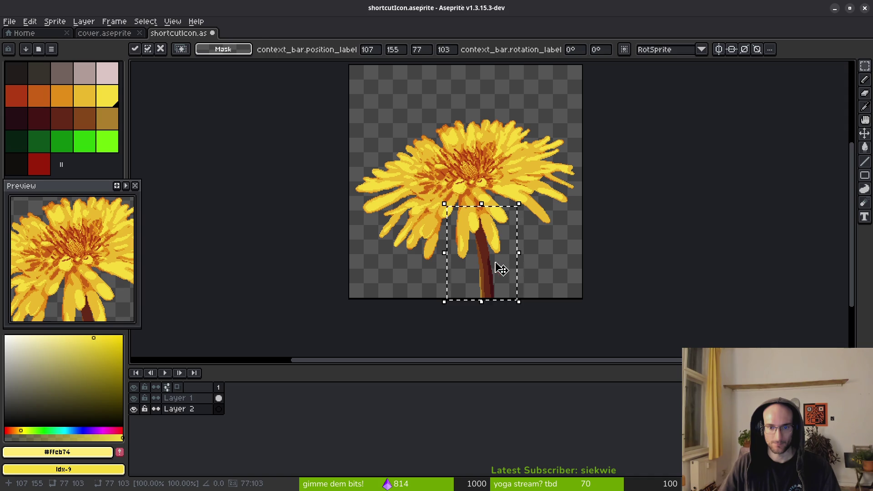
{"action": "key", "text": "Return"}
{"action": "key", "text": "ctrl+s"}
{"action": "scroll", "coordinate": [492, 257], "scroll_direction": "up", "scroll_amount": 3}
{"action": "scroll", "coordinate": [491, 262], "scroll_direction": "down", "scroll_amount": 6}
{"action": "scroll", "coordinate": [491, 259], "scroll_direction": "up", "scroll_amount": 5}
{"action": "scroll", "coordinate": [491, 238], "scroll_direction": "down", "scroll_amount": 3}
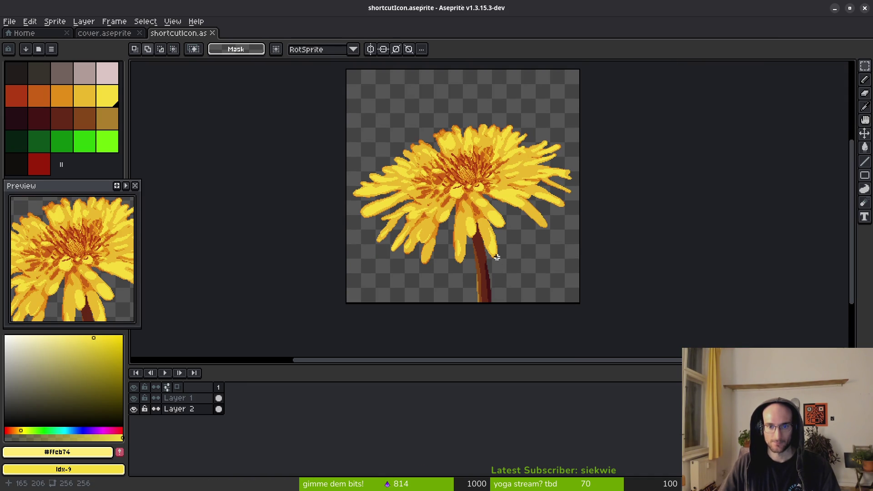
{"action": "scroll", "coordinate": [496, 257], "scroll_direction": "down", "scroll_amount": 2}
{"action": "scroll", "coordinate": [493, 252], "scroll_direction": "up", "scroll_amount": 2}
Move the flower and stem up 10 px and save the icon.
{"action": "left_click_drag", "start_coordinate": [399, 130], "coordinate": [534, 326]}
{"action": "key", "text": "Up"}
{"action": "key", "text": "Up"}
{"action": "key", "text": "Up"}
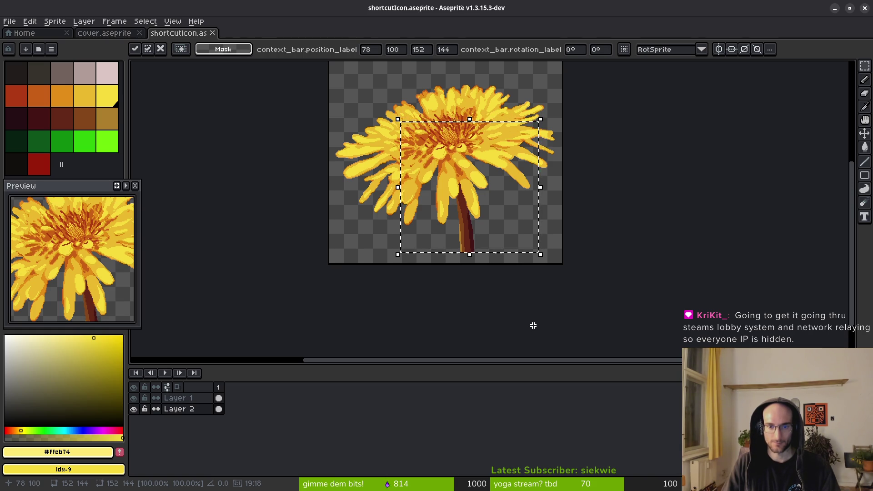
{"action": "key", "text": "ctrl+d"}
{"action": "key", "text": "ctrl+s"}
{"action": "scroll", "coordinate": [474, 224], "scroll_direction": "up", "scroll_amount": 4}
Paint dark-red drip pixels below the stem with the pencil, undoing a stray pixel.
{"action": "left_click_drag", "start_coordinate": [497, 208], "coordinate": [497, 152]}
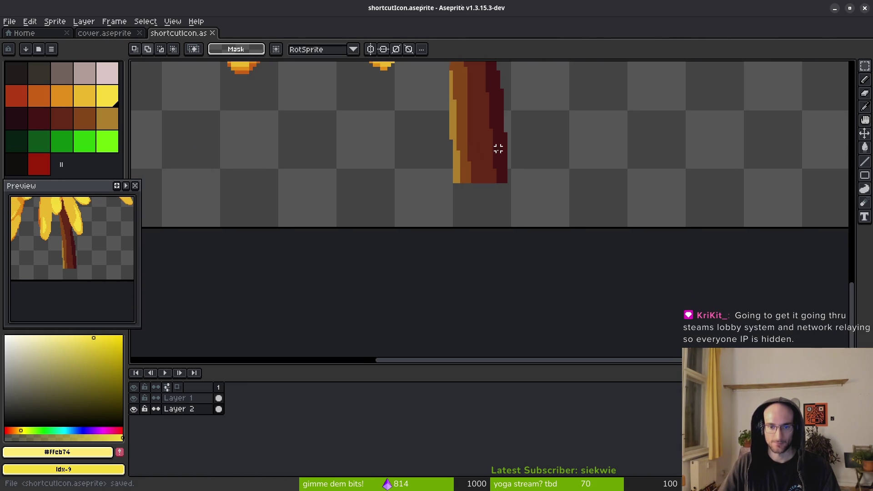
{"action": "key", "text": "b"}
{"action": "left_click", "coordinate": [501, 154], "text": "alt"}
{"action": "scroll", "coordinate": [495, 198], "scroll_direction": "up", "scroll_amount": 1}
{"action": "left_click", "coordinate": [470, 191]}
{"action": "left_click", "coordinate": [470, 211]}
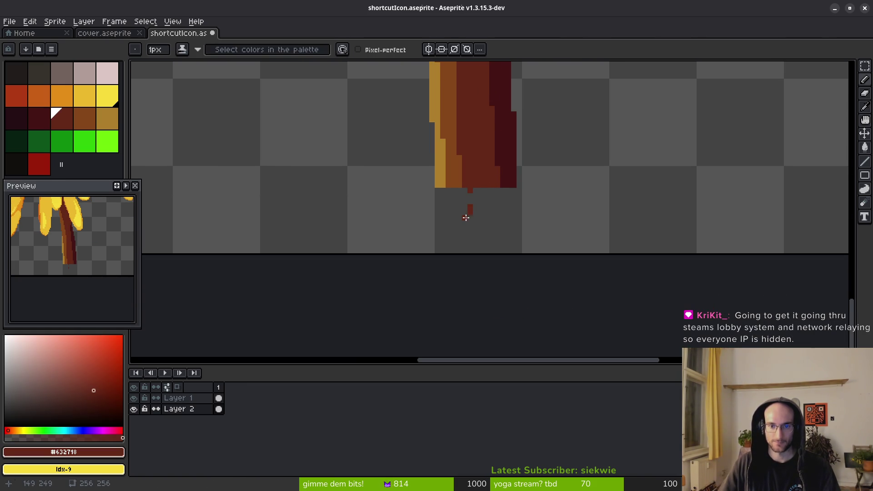
{"action": "key", "text": "ctrl+z"}
{"action": "mouse_move", "coordinate": [473, 192]}
{"action": "left_mouse_down"}
{"action": "mouse_move", "coordinate": [474, 220]}
{"action": "mouse_move", "coordinate": [490, 216]}
{"action": "left_mouse_up"}
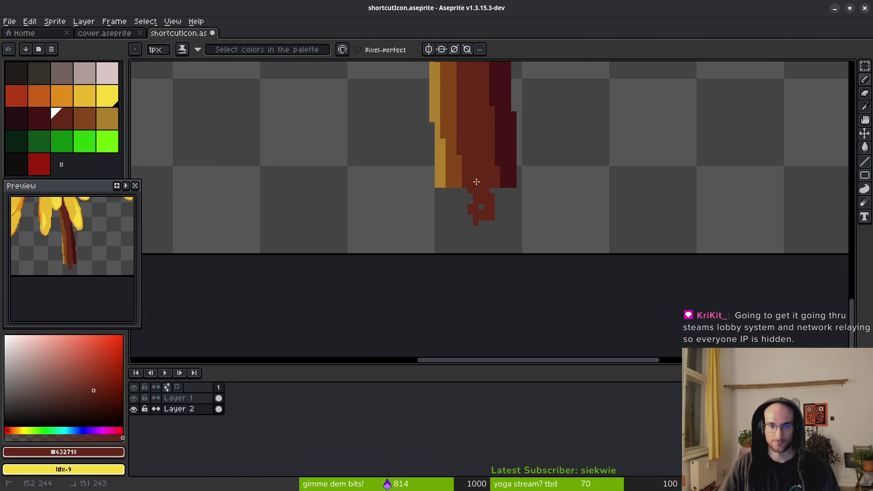
Add orange-brown, ochre and dark-red drips under the stem's left and right sides.
{"action": "left_click", "coordinate": [450, 179], "text": "alt"}
{"action": "left_click_drag", "start_coordinate": [450, 188], "coordinate": [450, 220]}
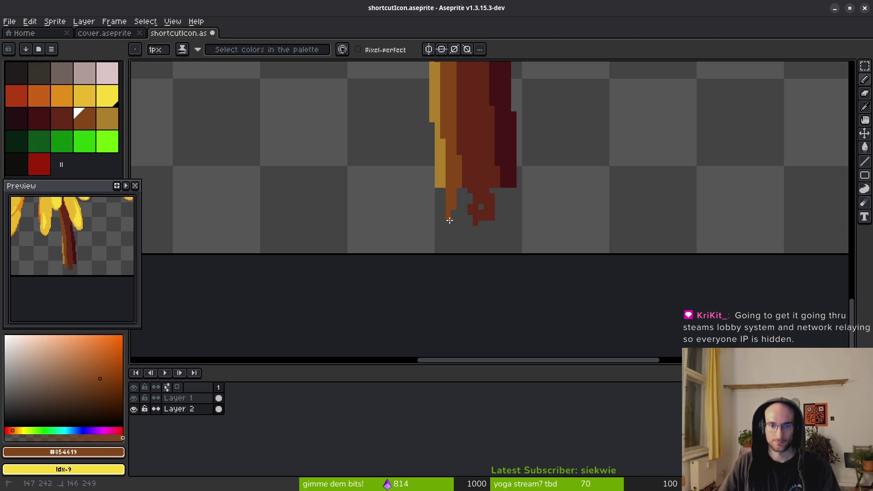
{"action": "left_click", "coordinate": [445, 178], "text": "alt"}
{"action": "left_click_drag", "start_coordinate": [434, 188], "coordinate": [433, 214]}
{"action": "left_click", "coordinate": [513, 182], "text": "alt"}
{"action": "left_click_drag", "start_coordinate": [519, 188], "coordinate": [518, 221]}
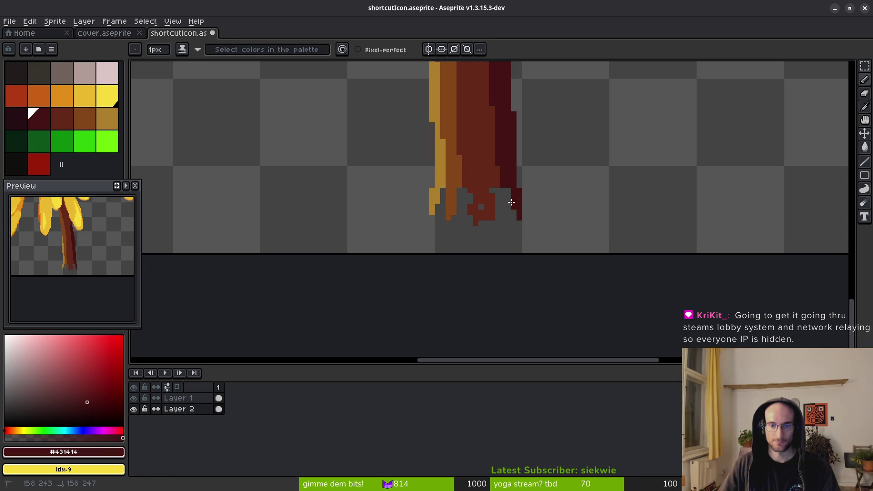
Scatter pixels across the stem's bottom end with the small jumble brush.
{"action": "key", "text": "r"}
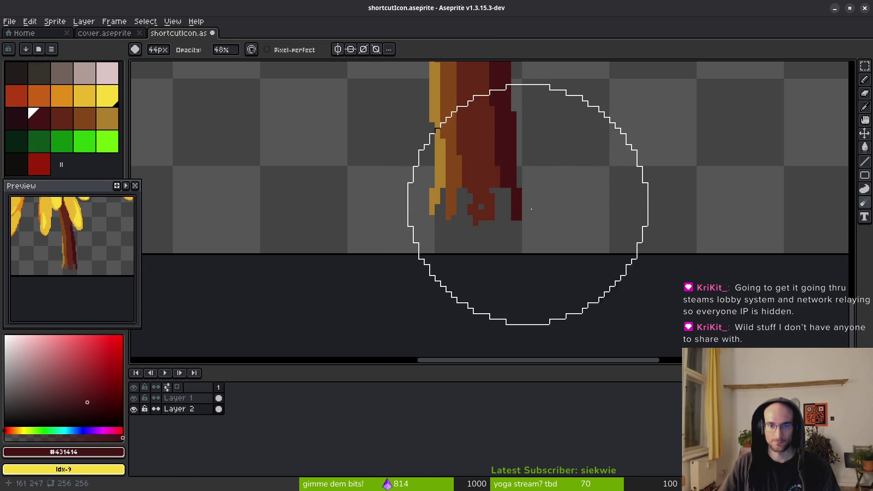
{"action": "key", "text": "r"}
{"action": "mouse_move", "coordinate": [500, 222]}
{"action": "left_mouse_down"}
{"action": "mouse_move", "coordinate": [514, 204]}
{"action": "mouse_move", "coordinate": [470, 211]}
{"action": "mouse_move", "coordinate": [470, 191]}
{"action": "mouse_move", "coordinate": [443, 165]}
{"action": "mouse_move", "coordinate": [439, 208]}
{"action": "mouse_move", "coordinate": [473, 195]}
{"action": "mouse_move", "coordinate": [501, 224]}
{"action": "mouse_move", "coordinate": [485, 202]}
{"action": "mouse_move", "coordinate": [482, 137]}
{"action": "left_mouse_up"}
{"action": "scroll", "coordinate": [484, 203], "scroll_direction": "down", "scroll_amount": 5}
{"action": "scroll", "coordinate": [501, 238], "scroll_direction": "up", "scroll_amount": 4}
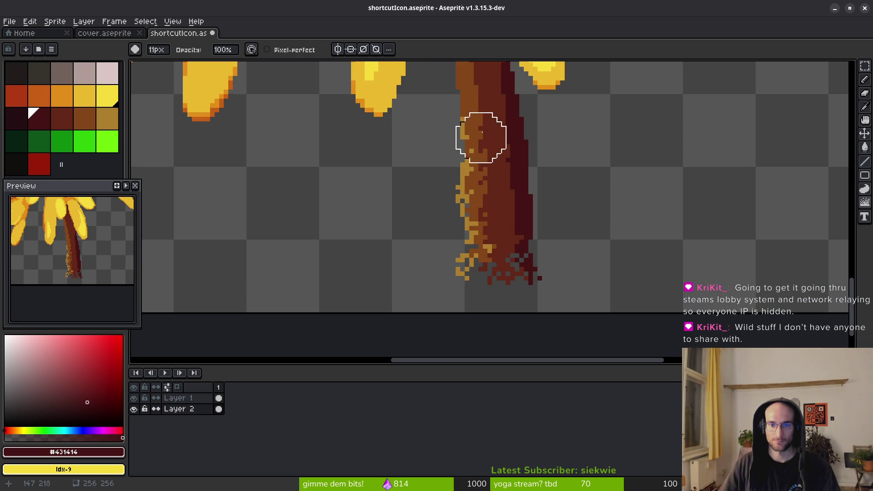
{"action": "mouse_move", "coordinate": [496, 107]}
{"action": "left_mouse_down"}
{"action": "mouse_move", "coordinate": [503, 160]}
{"action": "mouse_move", "coordinate": [474, 228]}
{"action": "left_mouse_up"}
{"action": "scroll", "coordinate": [487, 182], "scroll_direction": "up", "scroll_amount": 2}
Paint golden pixels down the stem's left edge using the sampled gold colour.
{"action": "left_click", "coordinate": [478, 223], "text": "alt"}
{"action": "key", "text": "b"}
{"action": "left_click_drag", "start_coordinate": [471, 194], "coordinate": [472, 224]}
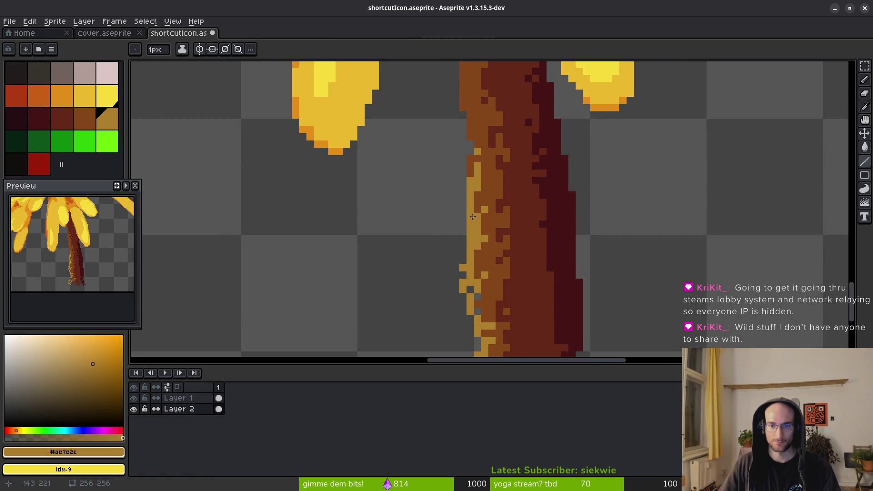
{"action": "left_click", "coordinate": [467, 119], "text": "alt"}
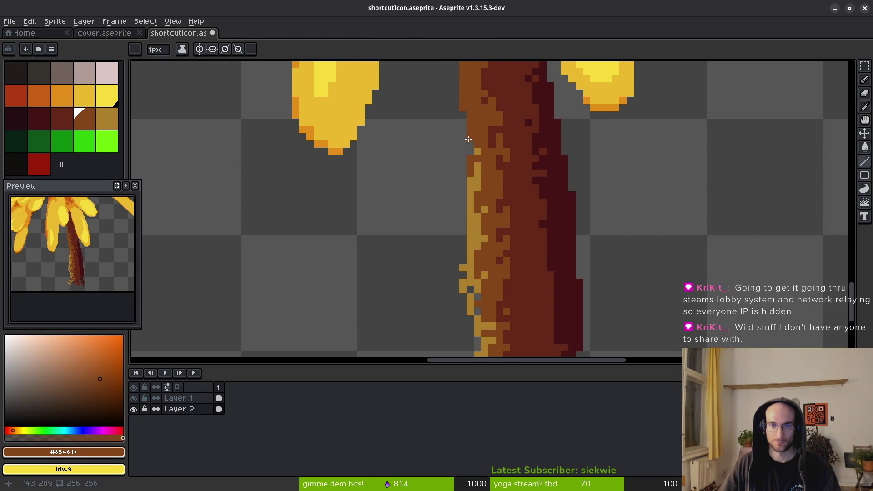
{"action": "scroll", "coordinate": [470, 147], "scroll_direction": "down", "scroll_amount": 2}
{"action": "scroll", "coordinate": [469, 164], "scroll_direction": "up", "scroll_amount": 3}
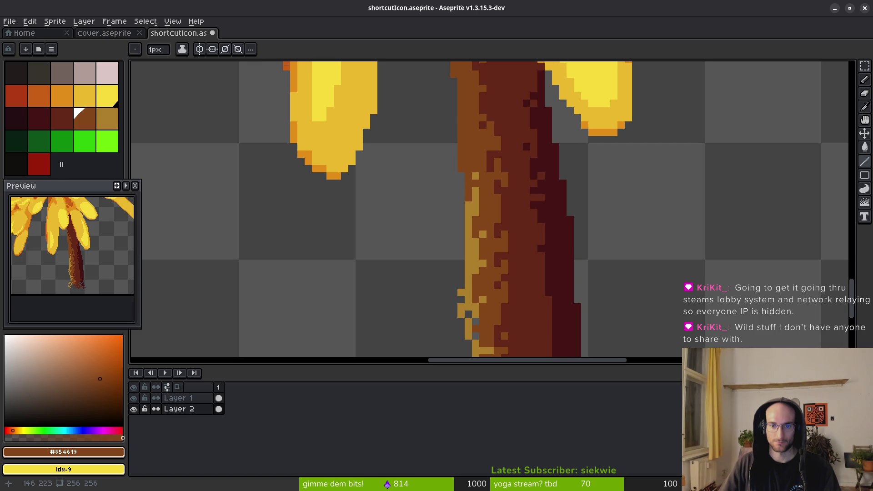
{"action": "scroll", "coordinate": [491, 256], "scroll_direction": "up", "scroll_amount": 2}
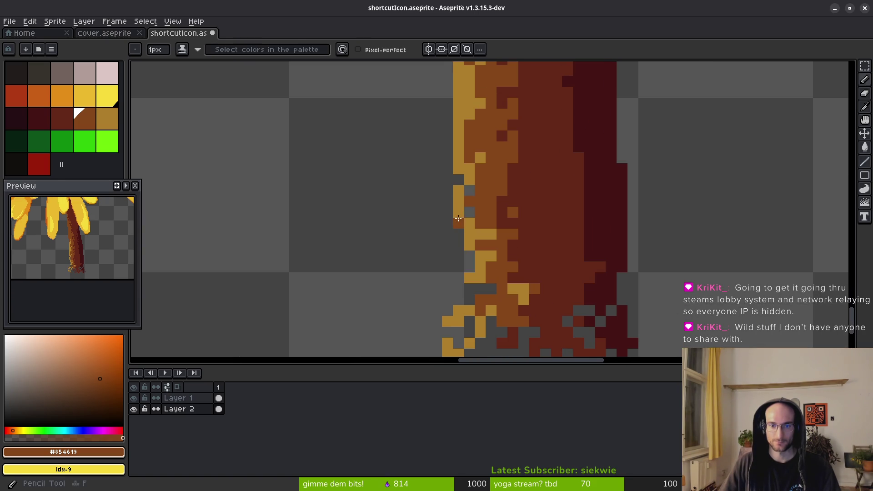
Draw a straight tan line along the stem's left edge and extend it.
{"action": "left_click", "coordinate": [456, 191], "text": "alt"}
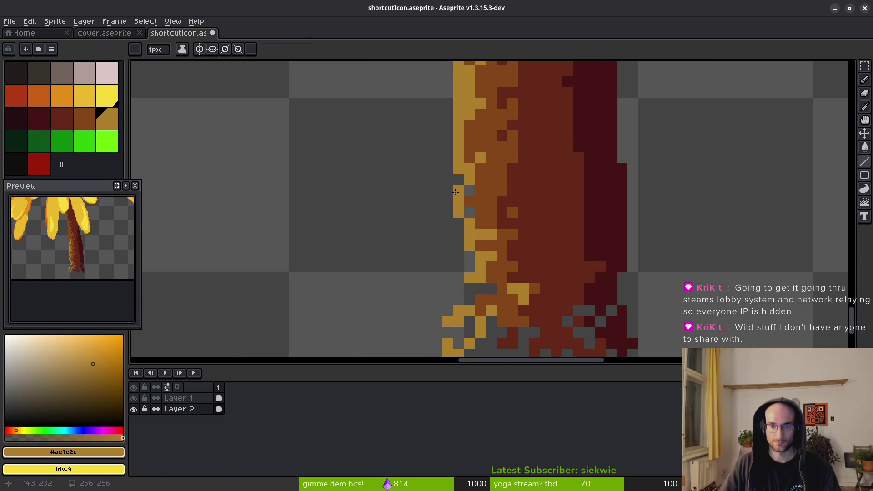
{"action": "mouse_move", "coordinate": [456, 186]}
{"action": "left_mouse_down"}
{"action": "mouse_move", "coordinate": [455, 312]}
{"action": "mouse_move", "coordinate": [450, 257]}
{"action": "mouse_move", "coordinate": [469, 301]}
{"action": "mouse_move", "coordinate": [459, 300]}
{"action": "left_mouse_up"}
{"action": "scroll", "coordinate": [493, 222], "scroll_direction": "down", "scroll_amount": 2}
{"action": "scroll", "coordinate": [493, 222], "scroll_direction": "up", "scroll_amount": 1}
{"action": "left_click", "coordinate": [493, 222], "text": "alt"}
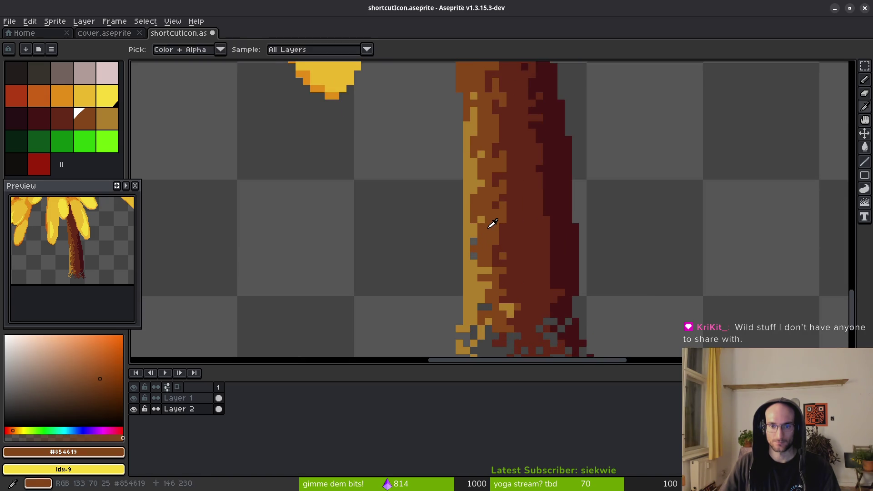
{"action": "scroll", "coordinate": [493, 222], "scroll_direction": "up", "scroll_amount": 5}
Resample the tan stem colour and fill a gap pixel at the stem edge.
{"action": "left_click", "coordinate": [440, 236], "text": "alt"}
{"action": "left_click", "coordinate": [461, 229], "text": "alt"}
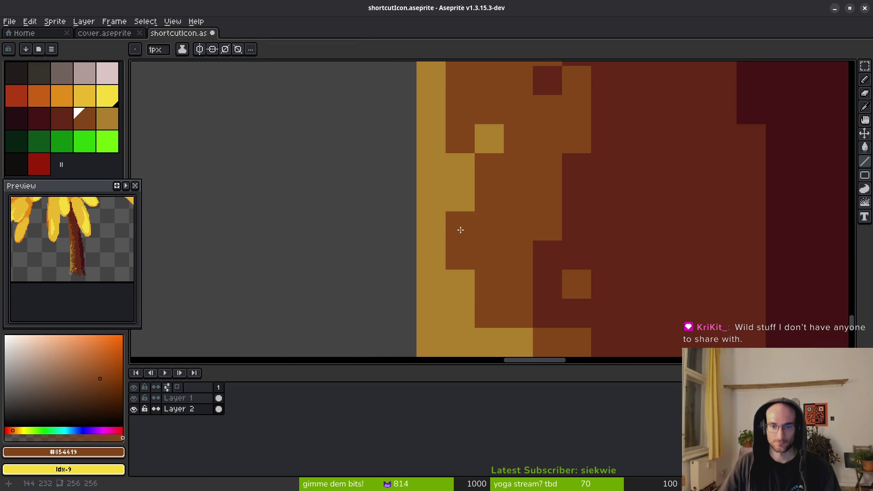
{"action": "scroll", "coordinate": [462, 230], "scroll_direction": "down", "scroll_amount": 4}
{"action": "scroll", "coordinate": [458, 230], "scroll_direction": "up", "scroll_amount": 3}
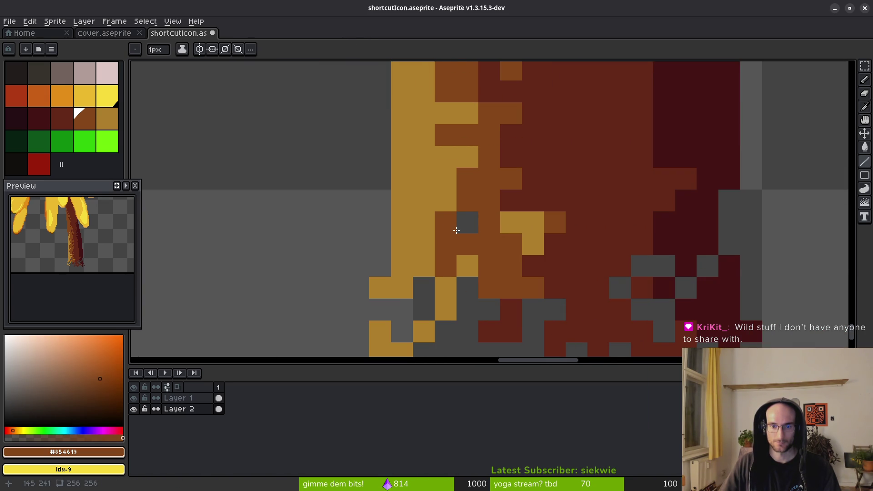
{"action": "left_click", "coordinate": [437, 208], "text": "alt"}
{"action": "left_click", "coordinate": [468, 223]}
{"action": "scroll", "coordinate": [541, 259], "scroll_direction": "down", "scroll_amount": 4}
{"action": "scroll", "coordinate": [520, 269], "scroll_direction": "up", "scroll_amount": 1}
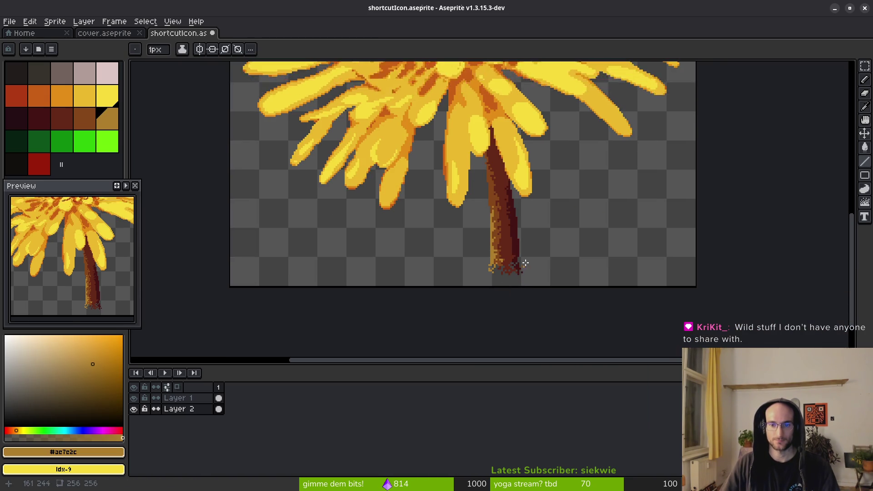
Paint tan pixels into the gaps up the stem's left edge and one higher pixel.
{"action": "scroll", "coordinate": [521, 268], "scroll_direction": "down", "scroll_amount": 1}
{"action": "scroll", "coordinate": [513, 253], "scroll_direction": "up", "scroll_amount": 5}
{"action": "left_click", "coordinate": [447, 255]}
{"action": "mouse_move", "coordinate": [447, 255]}
{"action": "left_mouse_down"}
{"action": "mouse_move", "coordinate": [440, 213]}
{"action": "mouse_move", "coordinate": [452, 244]}
{"action": "left_mouse_up"}
{"action": "left_click", "coordinate": [446, 184]}
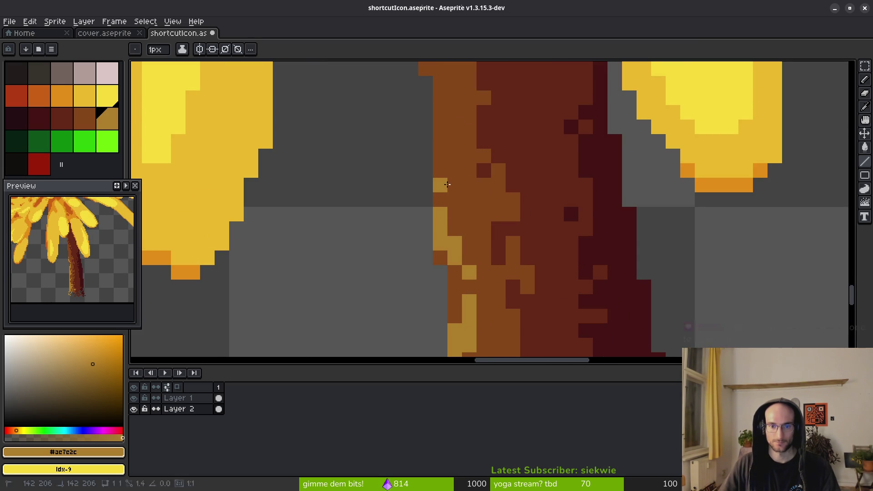
{"action": "scroll", "coordinate": [517, 233], "scroll_direction": "down", "scroll_amount": 5}
{"action": "scroll", "coordinate": [485, 185], "scroll_direction": "up", "scroll_amount": 3}
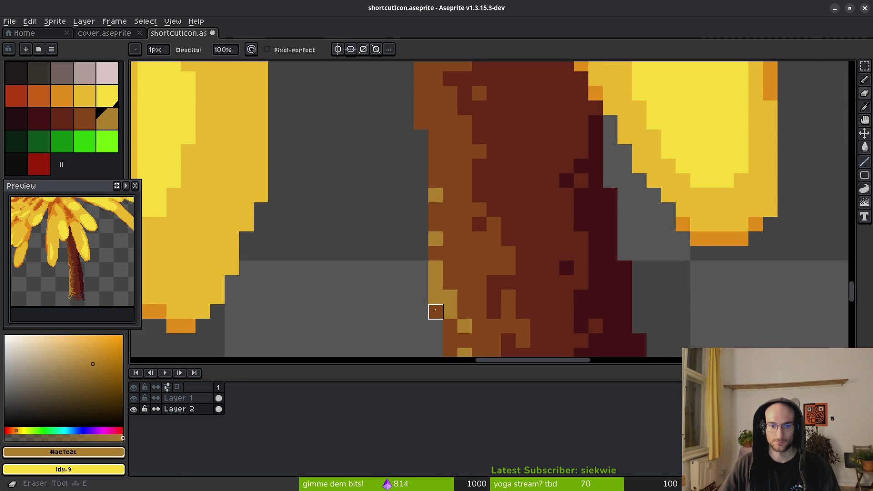
{"action": "scroll", "coordinate": [478, 310], "scroll_direction": "down", "scroll_amount": 1}
{"action": "scroll", "coordinate": [464, 212], "scroll_direction": "up", "scroll_amount": 3}
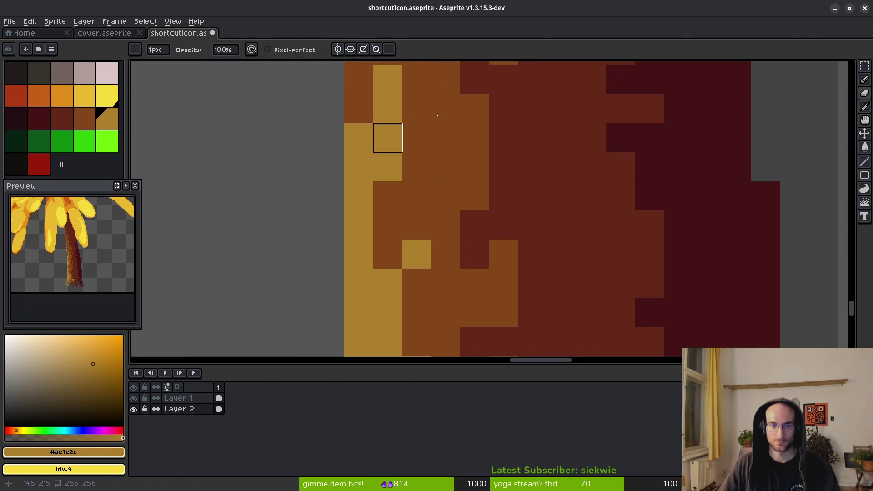
Review the stem highlight, switching from the pencil to the eraser.
{"action": "key", "text": "f"}
{"action": "scroll", "coordinate": [383, 253], "scroll_direction": "down", "scroll_amount": 4}
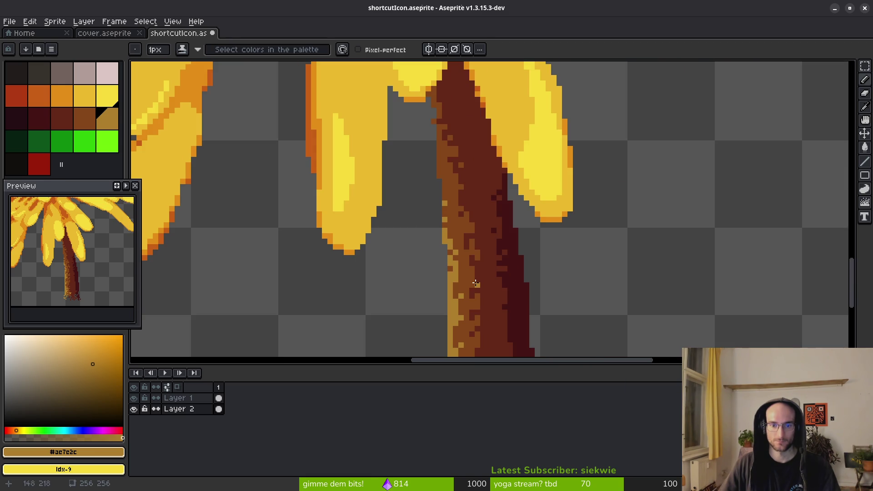
{"action": "scroll", "coordinate": [520, 269], "scroll_direction": "down", "scroll_amount": 2}
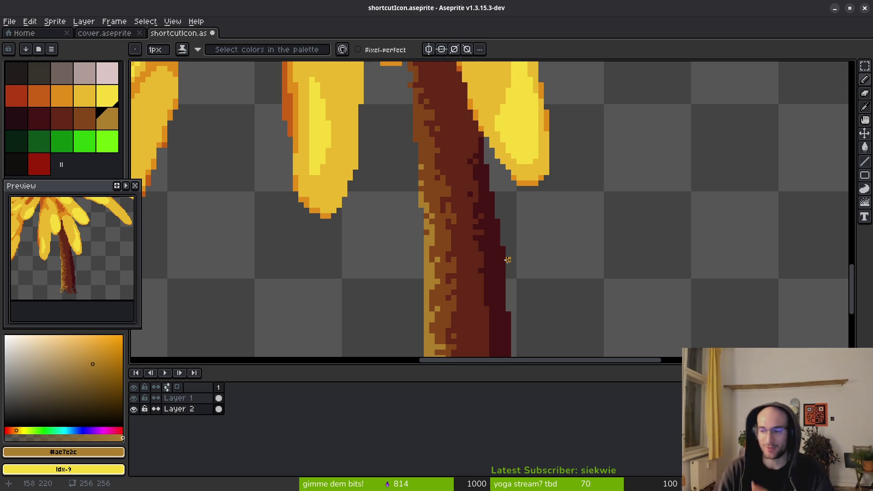
{"action": "scroll", "coordinate": [464, 199], "scroll_direction": "up", "scroll_amount": 3}
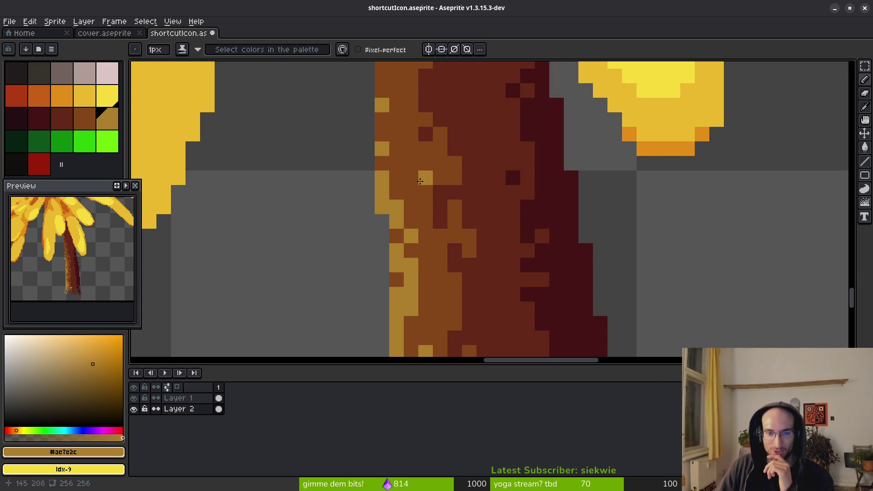
{"action": "key", "text": "e"}
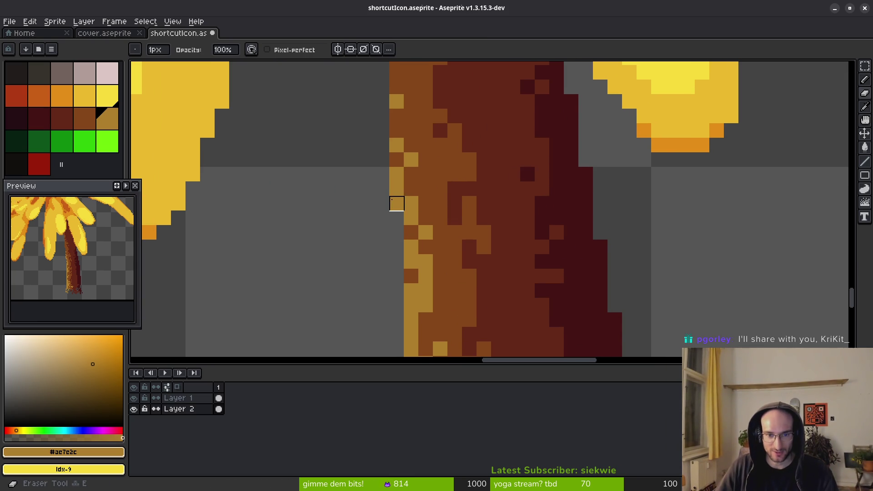
{"action": "scroll", "coordinate": [468, 220], "scroll_direction": "down", "scroll_amount": 8}
{"action": "scroll", "coordinate": [466, 224], "scroll_direction": "up", "scroll_amount": 4}
{"action": "scroll", "coordinate": [478, 233], "scroll_direction": "down", "scroll_amount": 2}
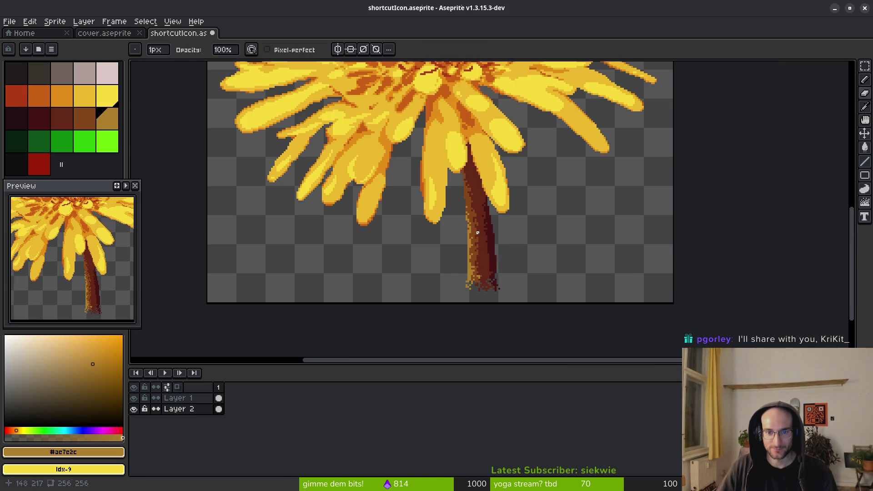
Save shortcutIcon.aseprite.
{"action": "key", "text": "ctrl+s"}
{"action": "scroll", "coordinate": [452, 243], "scroll_direction": "up", "scroll_amount": 6}
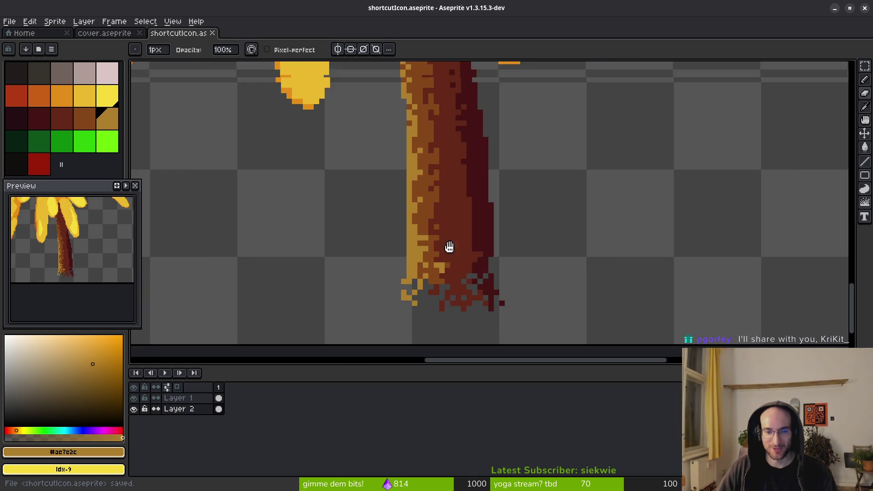
{"action": "scroll", "coordinate": [438, 159], "scroll_direction": "down", "scroll_amount": 3}
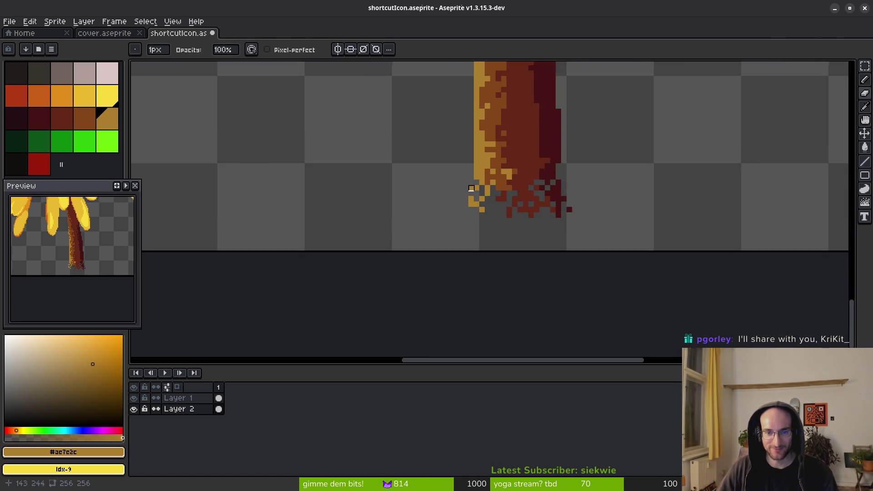
{"action": "scroll", "coordinate": [487, 204], "scroll_direction": "up", "scroll_amount": 2}
{"action": "scroll", "coordinate": [544, 239], "scroll_direction": "down", "scroll_amount": 3}
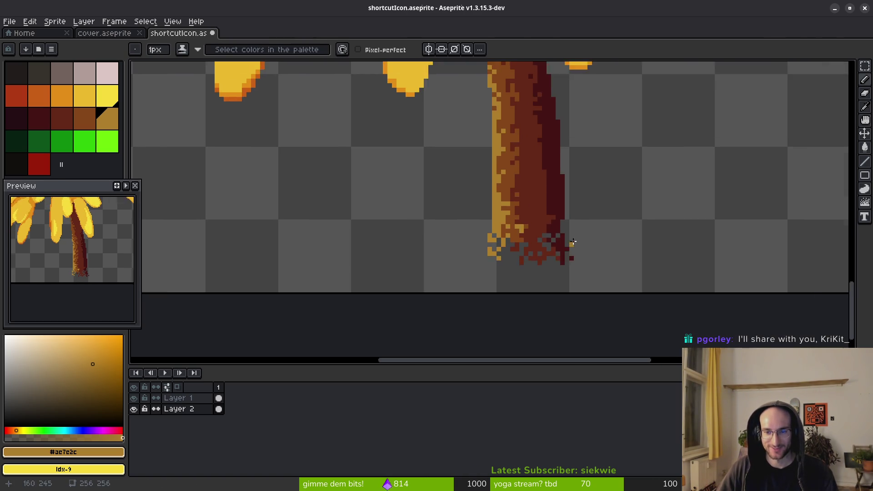
{"action": "scroll", "coordinate": [544, 240], "scroll_direction": "up", "scroll_amount": 2}
Using the sampled dark red, erase a stray pixel and paint dark-red pixels at the stem base.
{"action": "left_click", "coordinate": [539, 216], "text": "alt"}
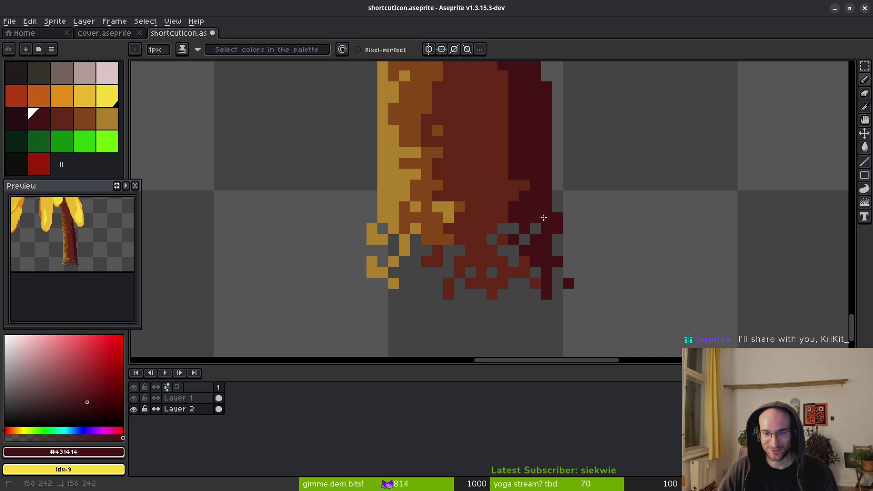
{"action": "key", "text": "e"}
{"action": "key", "text": "b"}
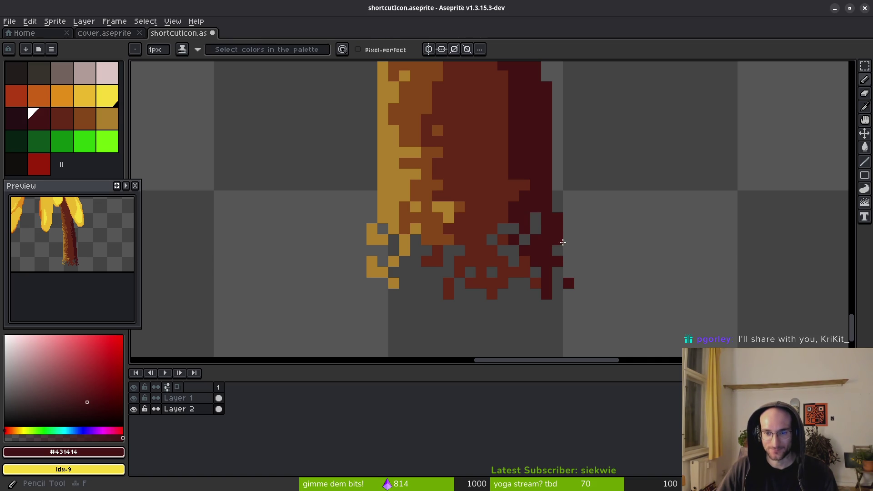
{"action": "right_click", "coordinate": [558, 250]}
{"action": "left_click", "coordinate": [567, 250]}
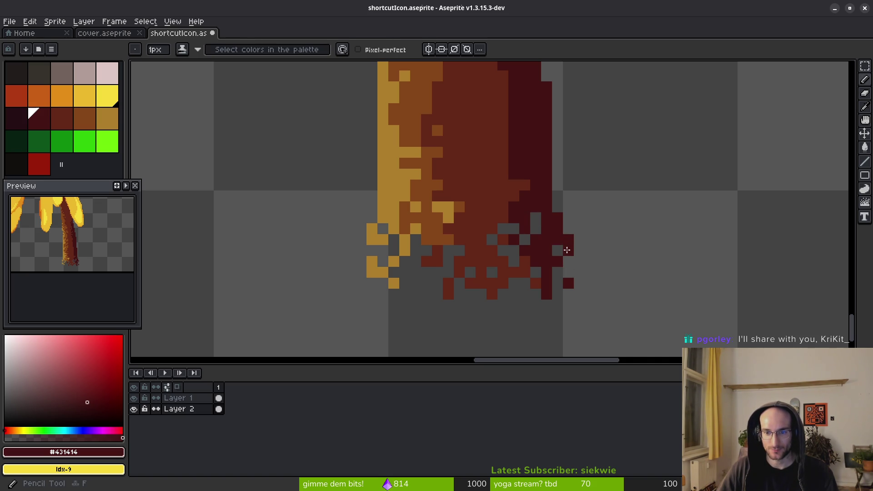
{"action": "scroll", "coordinate": [587, 285], "scroll_direction": "down", "scroll_amount": 2}
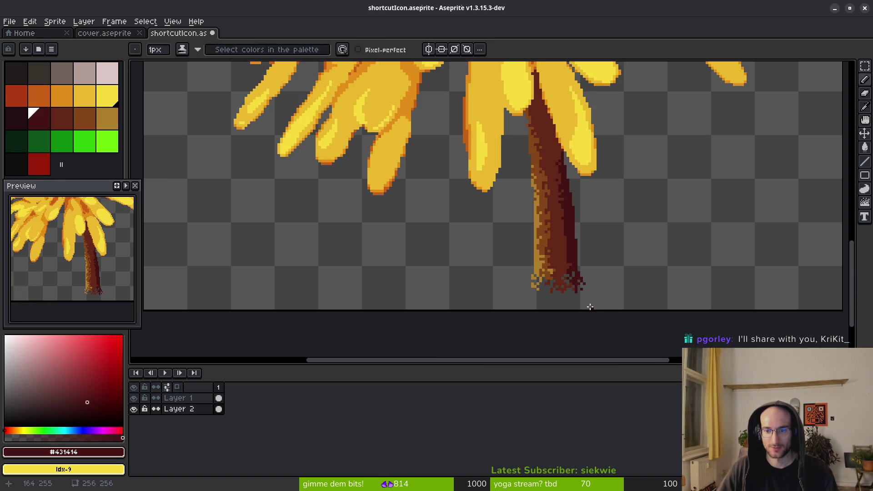
{"action": "scroll", "coordinate": [582, 296], "scroll_direction": "up", "scroll_amount": 2}
{"action": "left_click", "coordinate": [581, 300]}
Add a reddish-brown pixel at the stem base and sample the brown stem colour.
{"action": "key", "text": "]"}
{"action": "left_click", "coordinate": [567, 308]}
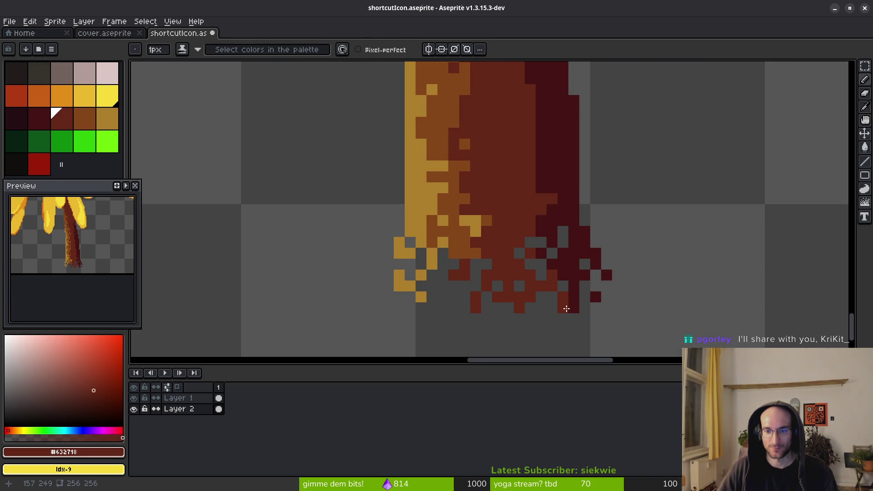
{"action": "scroll", "coordinate": [568, 290], "scroll_direction": "down", "scroll_amount": 2}
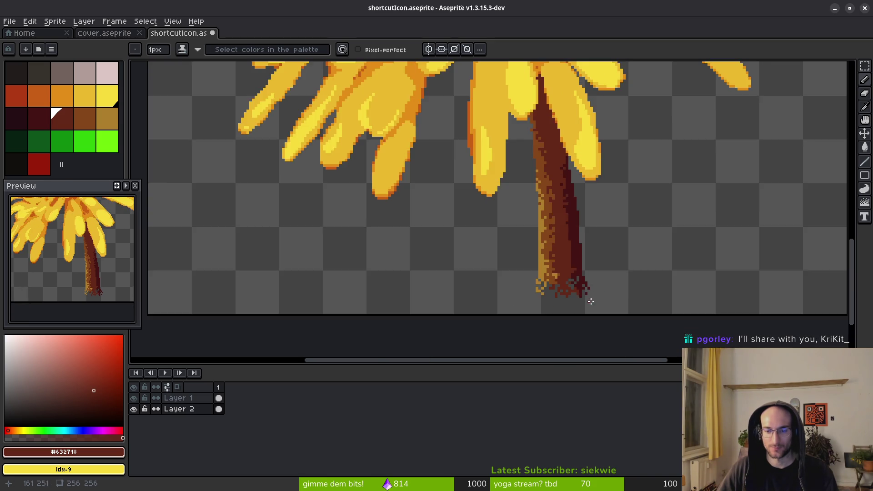
{"action": "scroll", "coordinate": [585, 296], "scroll_direction": "up", "scroll_amount": 2}
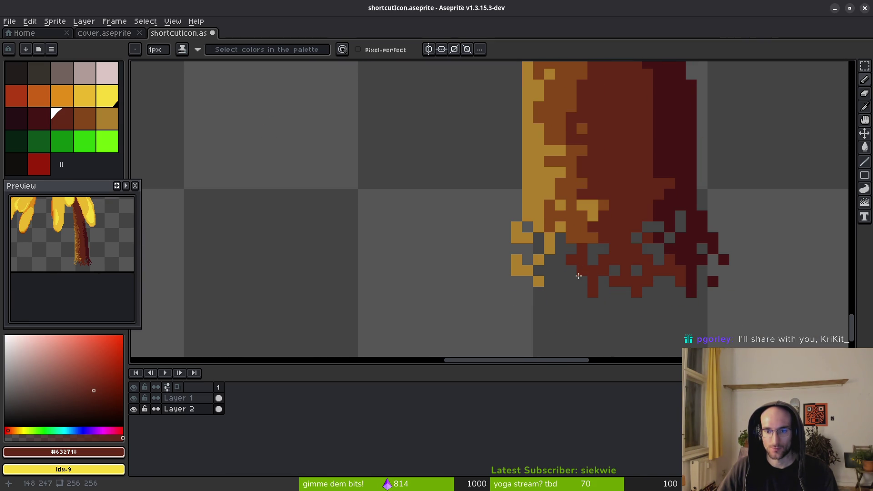
{"action": "scroll", "coordinate": [593, 255], "scroll_direction": "down", "scroll_amount": 2}
{"action": "scroll", "coordinate": [511, 243], "scroll_direction": "up", "scroll_amount": 2}
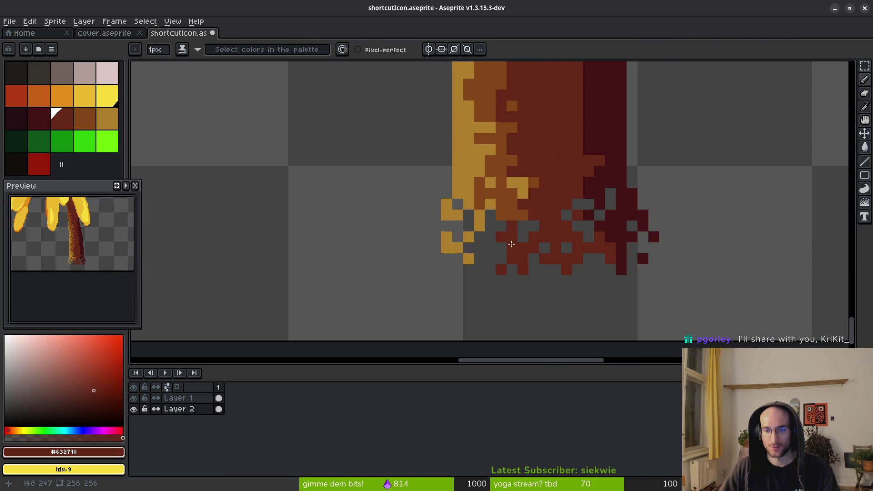
{"action": "left_click", "coordinate": [495, 234], "text": "alt"}
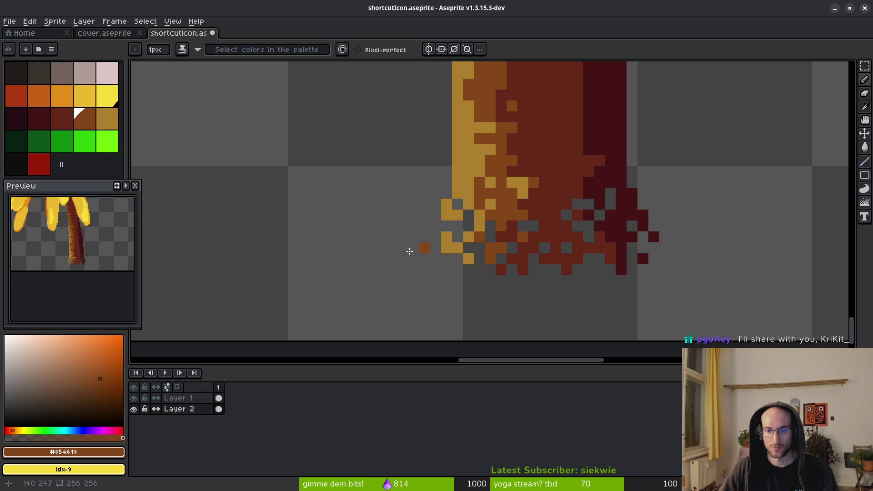
{"action": "scroll", "coordinate": [428, 251], "scroll_direction": "down", "scroll_amount": 10}
{"action": "scroll", "coordinate": [555, 224], "scroll_direction": "up", "scroll_amount": 2}
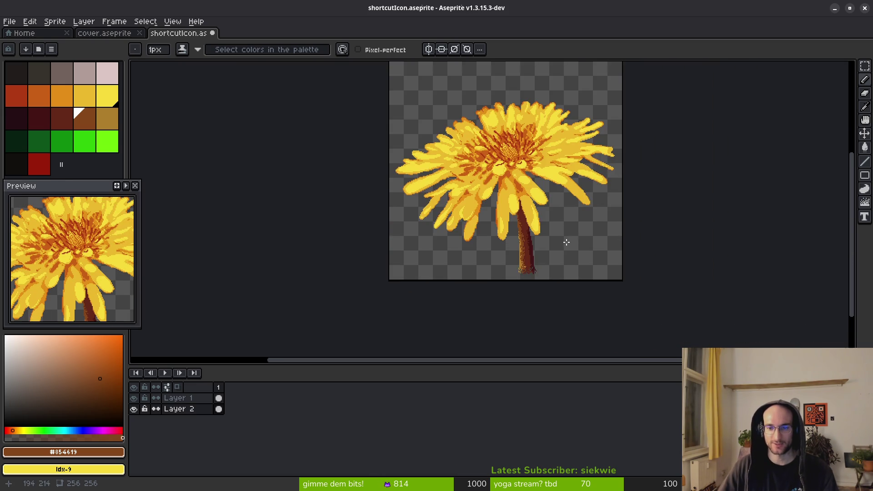
{"action": "scroll", "coordinate": [560, 241], "scroll_direction": "down", "scroll_amount": 1}
{"action": "scroll", "coordinate": [559, 241], "scroll_direction": "up", "scroll_amount": 1}
{"action": "scroll", "coordinate": [528, 237], "scroll_direction": "down", "scroll_amount": 1}
{"action": "scroll", "coordinate": [525, 235], "scroll_direction": "up", "scroll_amount": 1}
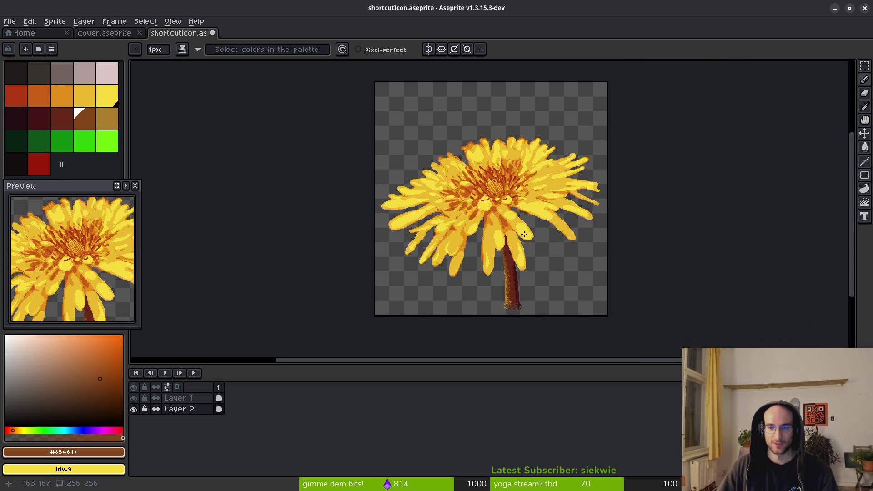
{"action": "scroll", "coordinate": [525, 235], "scroll_direction": "down", "scroll_amount": 1}
{"action": "scroll", "coordinate": [514, 222], "scroll_direction": "up", "scroll_amount": 1}
{"action": "scroll", "coordinate": [474, 185], "scroll_direction": "down", "scroll_amount": 1}
{"action": "scroll", "coordinate": [474, 185], "scroll_direction": "up", "scroll_amount": 1}
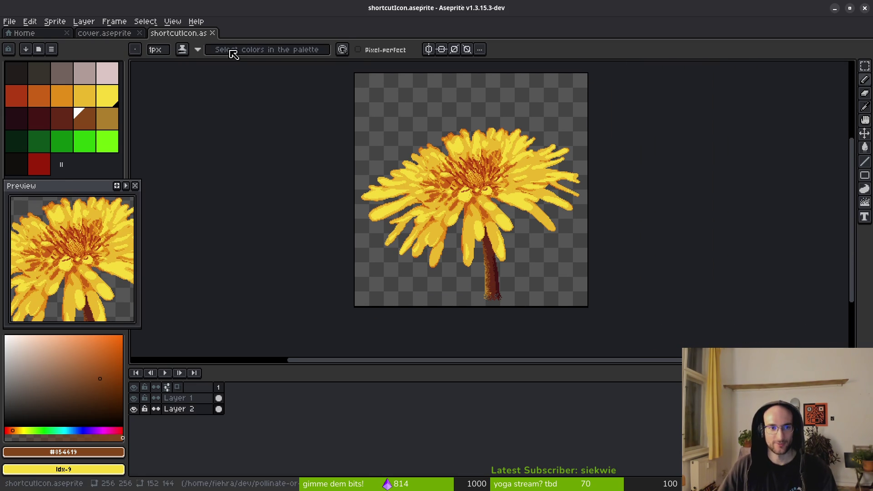
{"action": "left_click_drag", "start_coordinate": [441, 200], "coordinate": [434, 203]}
{"action": "scroll", "coordinate": [475, 227], "scroll_direction": "down", "scroll_amount": 1}
{"action": "scroll", "coordinate": [521, 243], "scroll_direction": "up", "scroll_amount": 1}
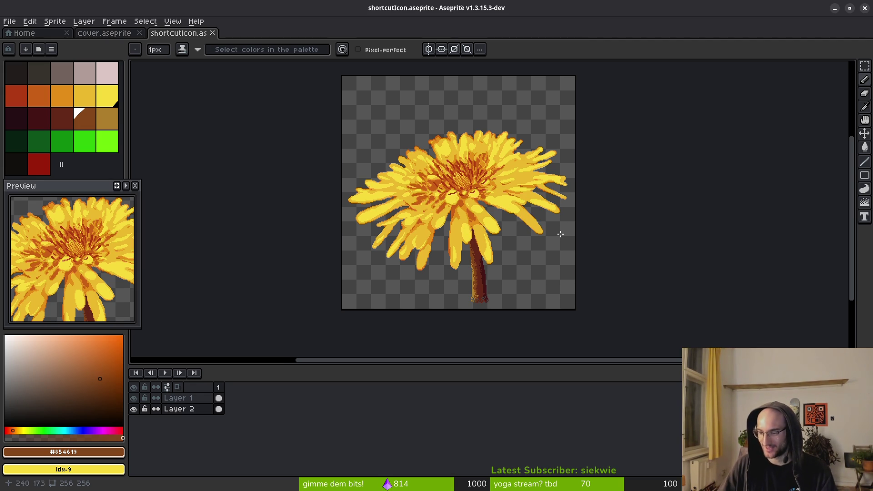
{"action": "scroll", "coordinate": [511, 251], "scroll_direction": "down", "scroll_amount": 1}
{"action": "scroll", "coordinate": [441, 270], "scroll_direction": "up", "scroll_amount": 1}
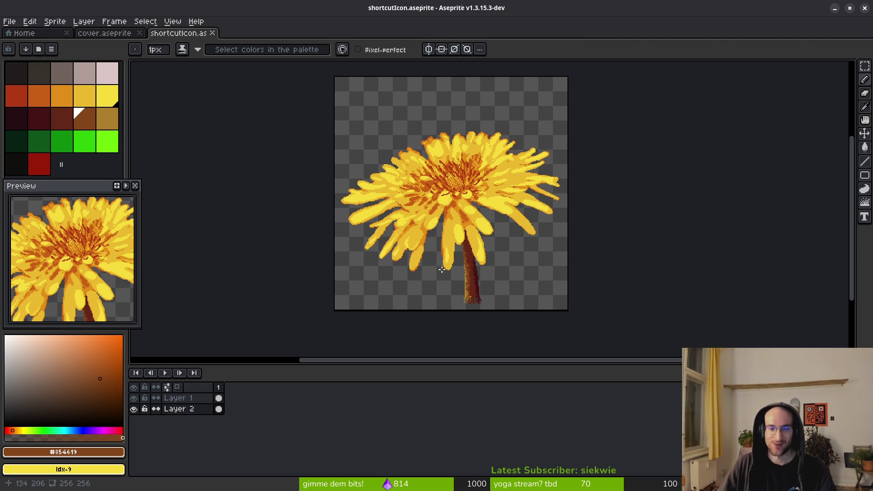
{"action": "left_click", "coordinate": [17, 119]}
{"action": "scroll", "coordinate": [432, 146], "scroll_direction": "down", "scroll_amount": 1}
{"action": "scroll", "coordinate": [432, 146], "scroll_direction": "up", "scroll_amount": 1}
{"action": "key", "text": "g"}
{"action": "left_click", "coordinate": [415, 142]}
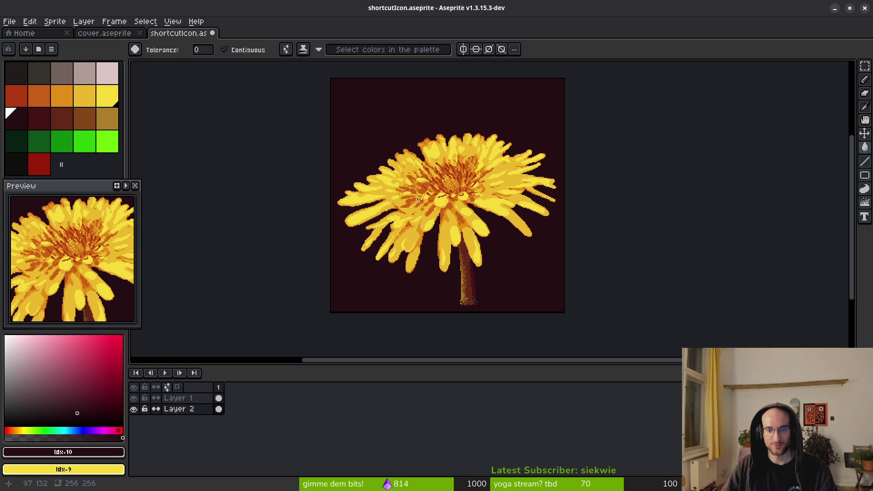
{"action": "key", "text": "ctrl+z"}
{"action": "left_click", "coordinate": [188, 410]}
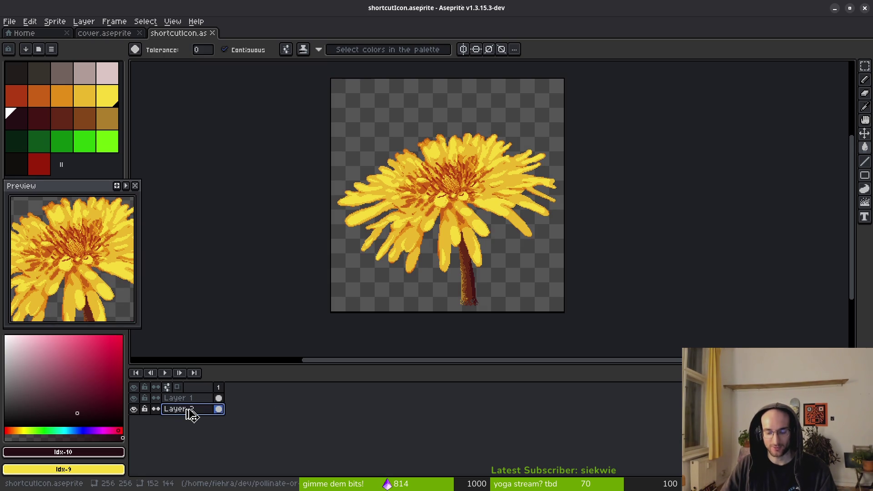
Add Layer 3 beneath Layer 2, try dark and lighter maroon fills, then undo both.
{"action": "key", "text": "shift+n"}
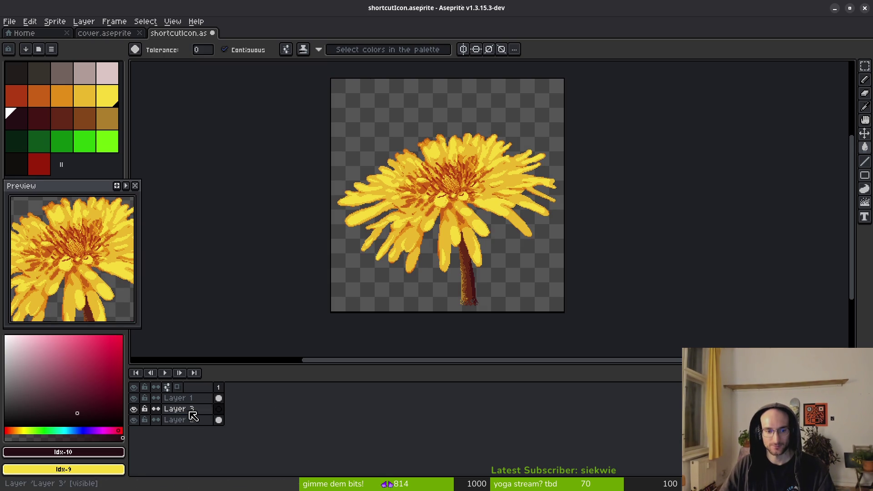
{"action": "left_click_drag", "start_coordinate": [199, 421], "coordinate": [197, 440]}
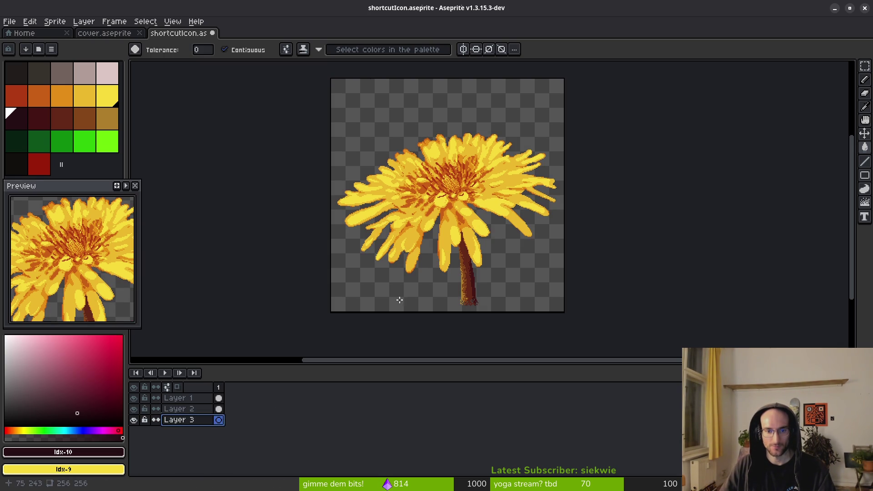
{"action": "left_click", "coordinate": [373, 310]}
{"action": "left_click", "coordinate": [45, 119]}
{"action": "left_click", "coordinate": [385, 294]}
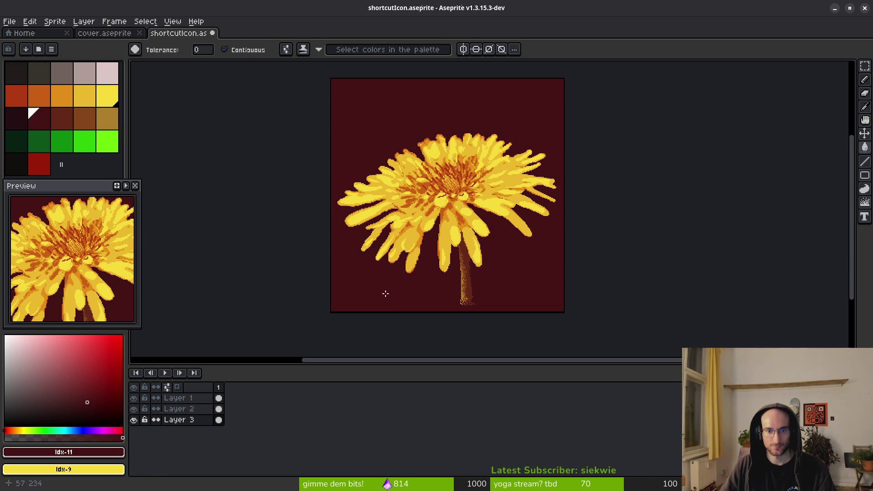
{"action": "scroll", "coordinate": [378, 295], "scroll_direction": "down", "scroll_amount": 1}
{"action": "key", "text": "ctrl+z"}
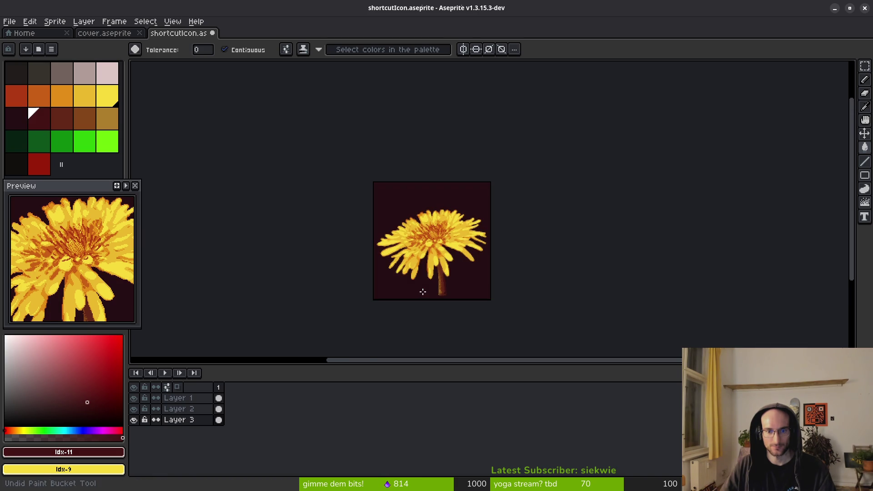
{"action": "key", "text": "ctrl+z"}
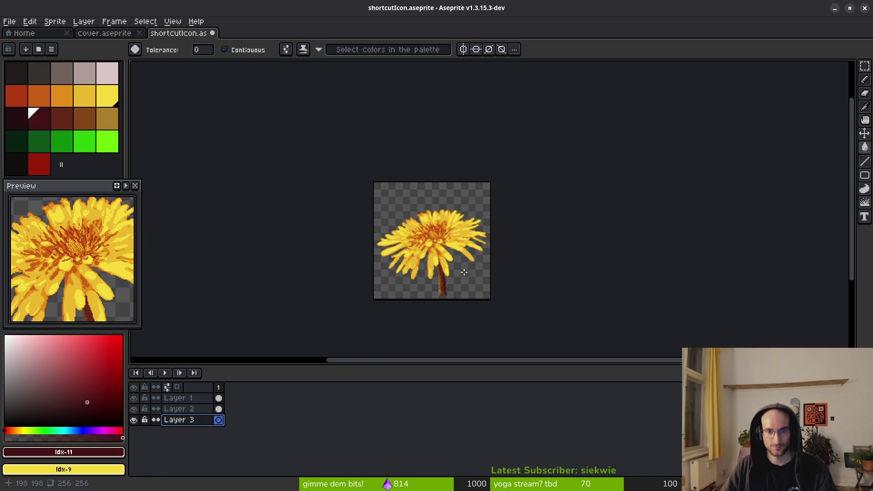
Trial background fills in dark brown-grey, near-black, dark green and brighter green.
{"action": "scroll", "coordinate": [462, 268], "scroll_direction": "left", "scroll_amount": 2}
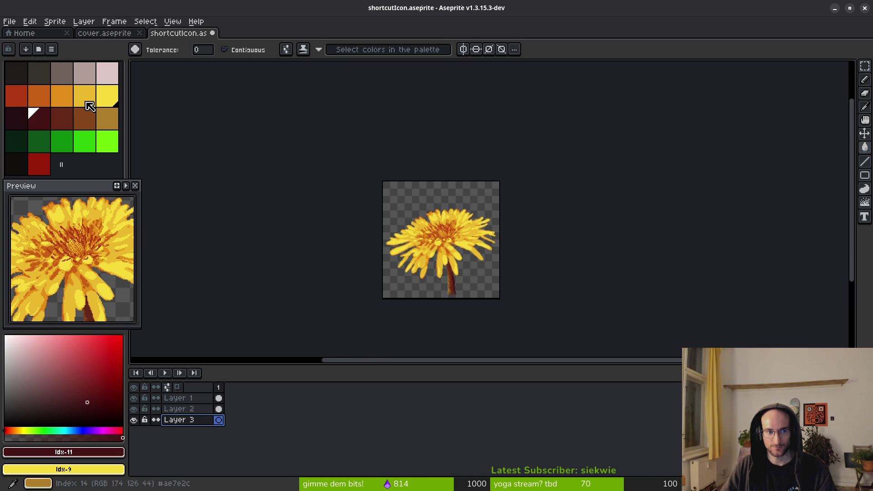
{"action": "left_click", "coordinate": [49, 71]}
{"action": "left_click", "coordinate": [429, 288]}
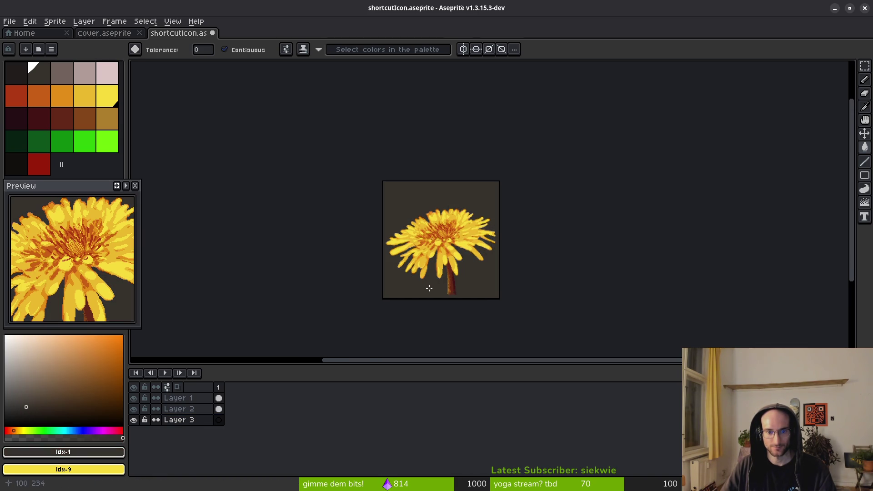
{"action": "left_click", "coordinate": [19, 75]}
{"action": "left_click", "coordinate": [412, 289]}
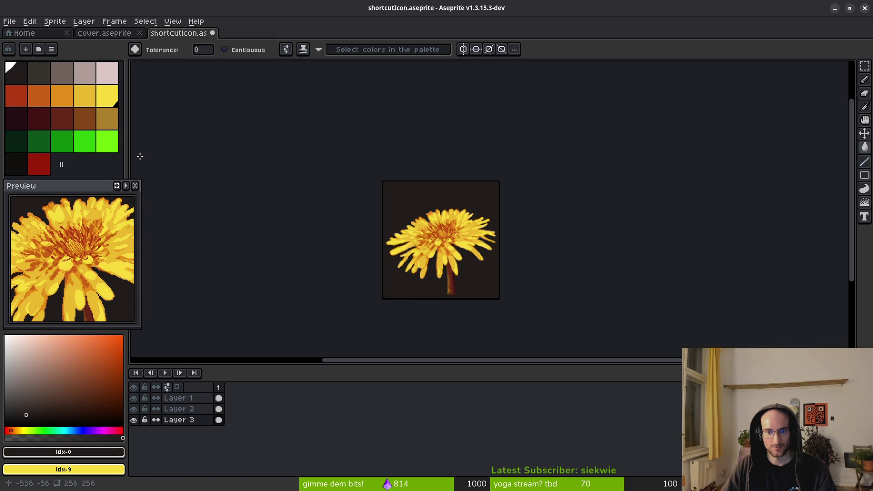
{"action": "left_click", "coordinate": [17, 141]}
{"action": "left_click", "coordinate": [411, 281]}
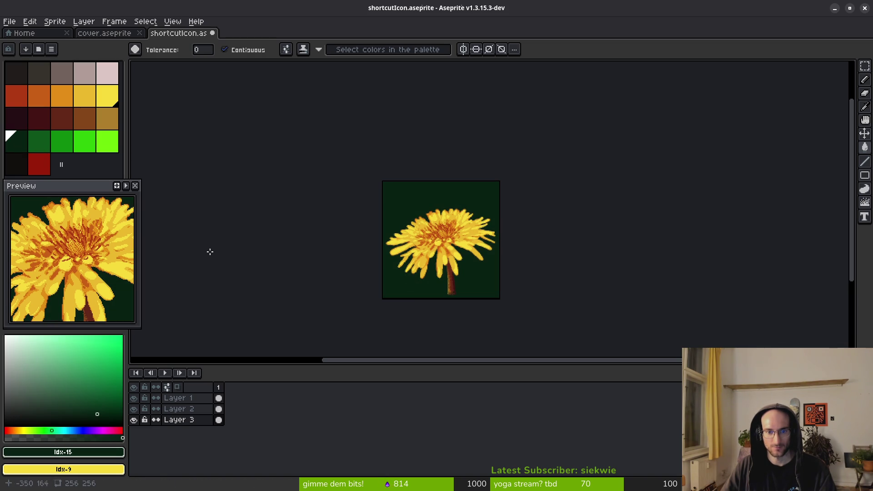
{"action": "left_click", "coordinate": [31, 146]}
{"action": "left_click", "coordinate": [417, 286]}
Set dark red as main and maroon as secondary colour, and settle on a maroon background fill.
{"action": "left_click", "coordinate": [18, 119]}
{"action": "right_click", "coordinate": [38, 118]}
{"action": "left_click", "coordinate": [407, 285]}
{"action": "right_click", "coordinate": [405, 286]}
{"action": "left_click", "coordinate": [406, 288]}
{"action": "right_click", "coordinate": [406, 290]}
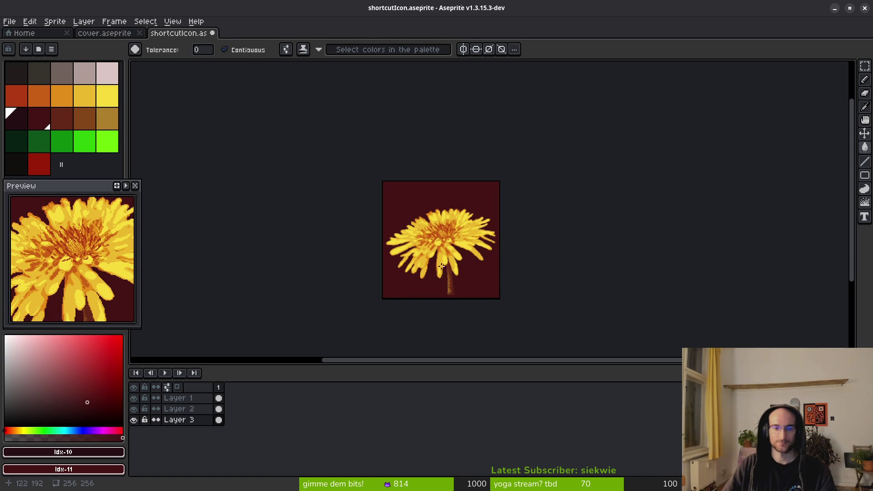
{"action": "key", "text": "alt+Tab"}
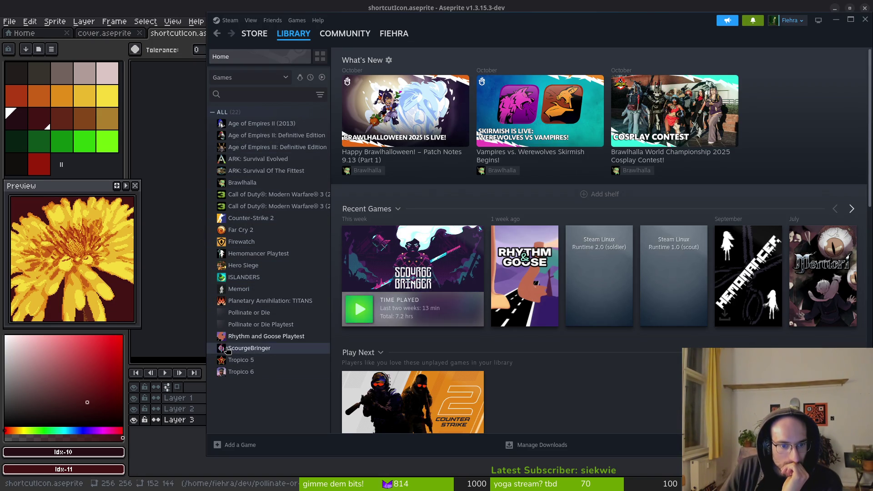
Close Steam and switch to the cover artwork's sky layer with the rectangle marquee.
{"action": "left_click", "coordinate": [866, 19]}
{"action": "left_click", "coordinate": [95, 33]}
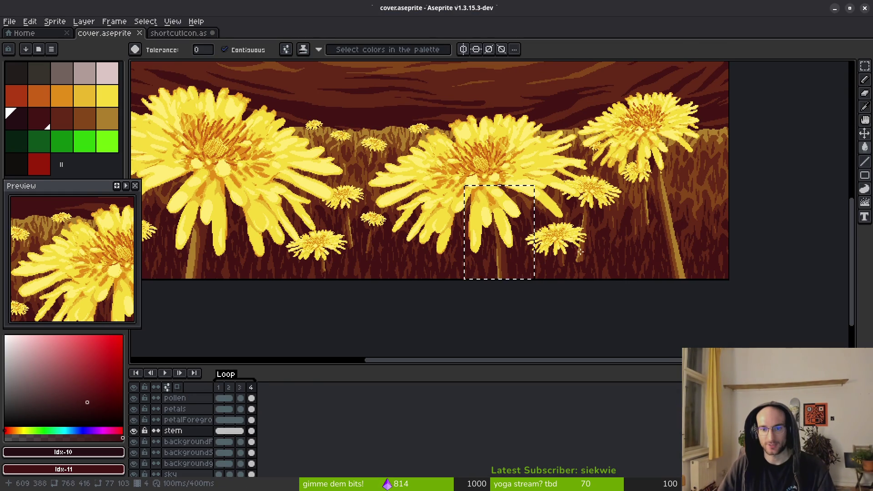
{"action": "scroll", "coordinate": [486, 212], "scroll_direction": "down", "scroll_amount": 3}
{"action": "scroll", "coordinate": [510, 260], "scroll_direction": "up", "scroll_amount": 4}
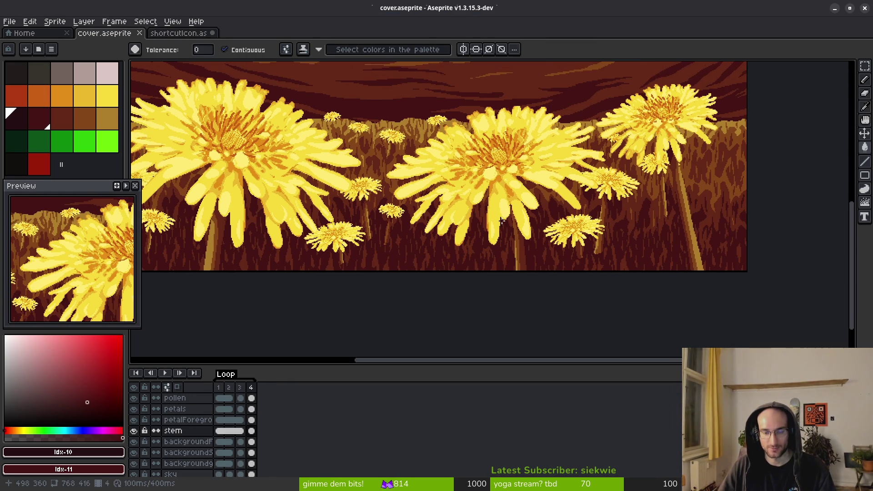
{"action": "scroll", "coordinate": [441, 204], "scroll_direction": "up", "scroll_amount": 5}
{"action": "key", "text": "m"}
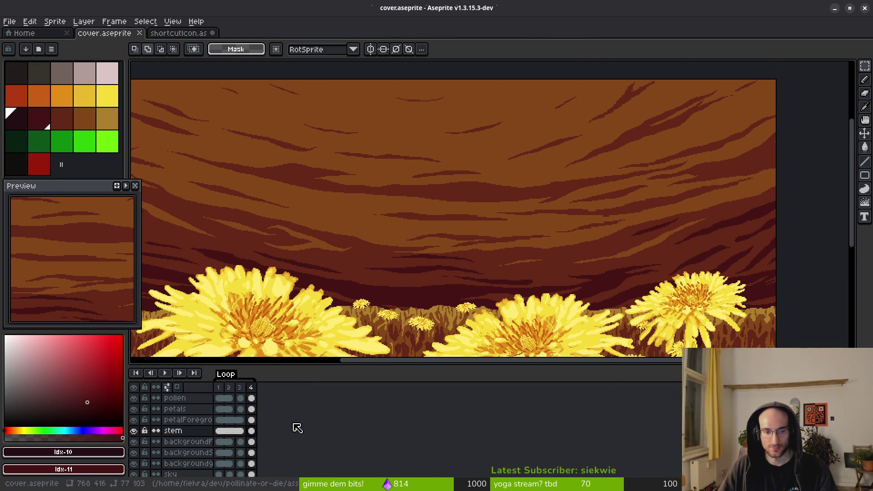
{"action": "scroll", "coordinate": [191, 469], "scroll_direction": "down", "scroll_amount": 1}
{"action": "left_click", "coordinate": [170, 460]}
{"action": "scroll", "coordinate": [440, 246], "scroll_direction": "up", "scroll_amount": 2}
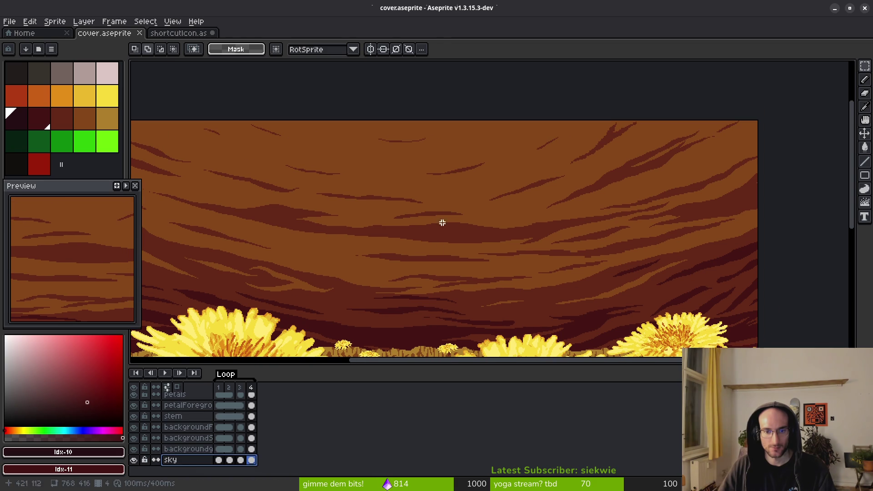
{"action": "scroll", "coordinate": [565, 198], "scroll_direction": "down", "scroll_amount": 3}
{"action": "scroll", "coordinate": [565, 198], "scroll_direction": "right", "scroll_amount": 4}
Copy a rectangle of the cover's sky and paste it into shortcutIcon, shifted slightly right.
{"action": "mouse_move", "coordinate": [494, 116]}
{"action": "left_mouse_down"}
{"action": "mouse_move", "coordinate": [694, 290]}
{"action": "mouse_move", "coordinate": [686, 292]}
{"action": "left_mouse_up"}
{"action": "mouse_move", "coordinate": [433, 96]}
{"action": "left_mouse_down"}
{"action": "mouse_move", "coordinate": [623, 270]}
{"action": "mouse_move", "coordinate": [698, 309]}
{"action": "left_mouse_up"}
{"action": "mouse_move", "coordinate": [442, 105]}
{"action": "left_mouse_down"}
{"action": "mouse_move", "coordinate": [666, 359]}
{"action": "mouse_move", "coordinate": [626, 319]}
{"action": "left_mouse_up"}
{"action": "key", "text": "ctrl+c"}
{"action": "left_click", "coordinate": [168, 33]}
{"action": "key", "text": "ctrl+v"}
{"action": "mouse_move", "coordinate": [493, 306]}
{"action": "left_mouse_down"}
{"action": "mouse_move", "coordinate": [508, 303]}
{"action": "mouse_move", "coordinate": [489, 279]}
{"action": "mouse_move", "coordinate": [503, 288]}
{"action": "mouse_move", "coordinate": [504, 306]}
{"action": "mouse_move", "coordinate": [505, 295]}
{"action": "mouse_move", "coordinate": [503, 305]}
{"action": "mouse_move", "coordinate": [503, 295]}
{"action": "mouse_move", "coordinate": [289, 228]}
{"action": "left_mouse_up"}
{"action": "key", "text": "Return"}
Clear the sky selection in the cover document and go to the Home page.
{"action": "left_click", "coordinate": [98, 33]}
{"action": "scroll", "coordinate": [474, 218], "scroll_direction": "down", "scroll_amount": 3}
{"action": "key", "text": "ctrl+d"}
{"action": "left_click", "coordinate": [23, 34]}
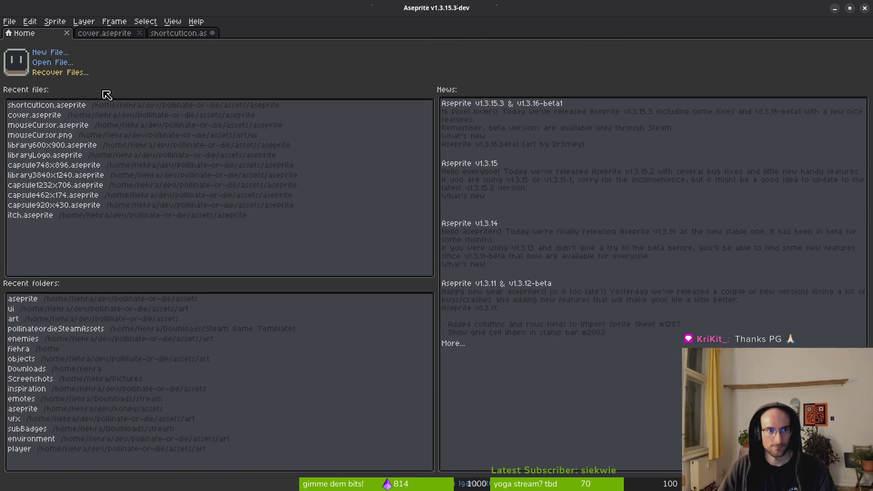
Open library3840x1240.aseprite, pick the dark sky colour #431414, then close it.
{"action": "left_click", "coordinate": [25, 175]}
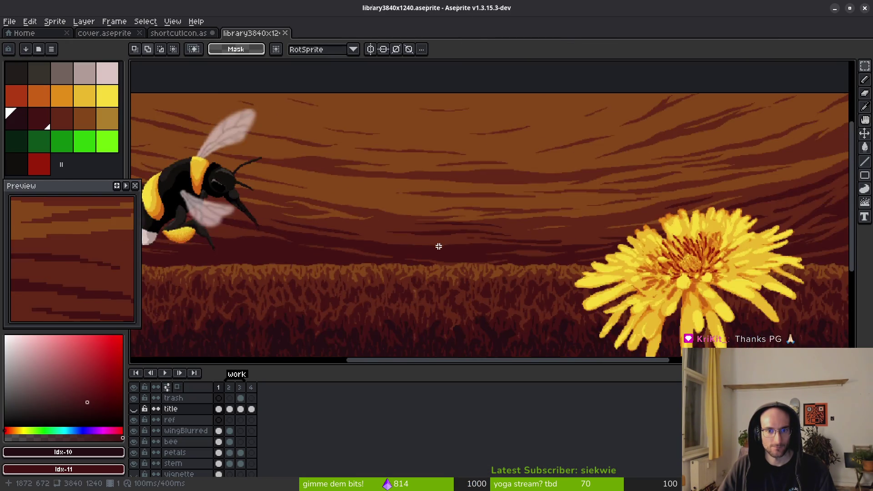
{"action": "scroll", "coordinate": [438, 247], "scroll_direction": "up", "scroll_amount": 5}
{"action": "key", "text": "b"}
{"action": "left_click", "coordinate": [637, 253], "text": "alt"}
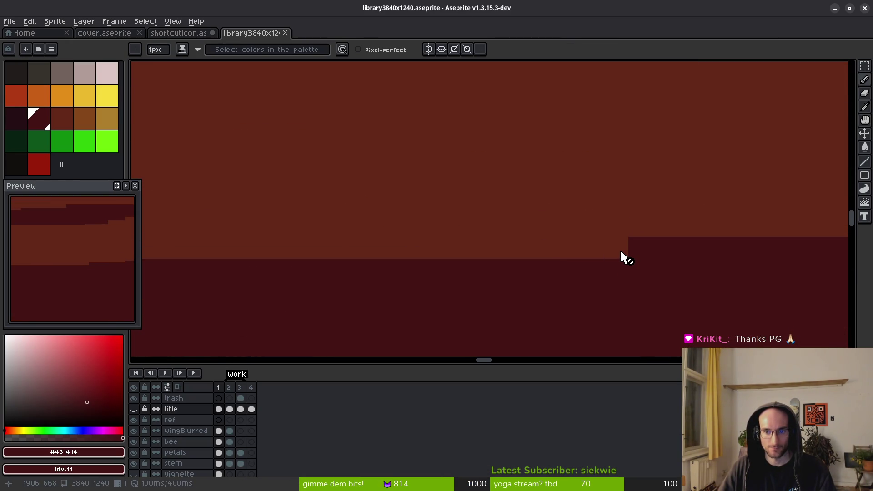
{"action": "scroll", "coordinate": [201, 452], "scroll_direction": "down", "scroll_amount": 2}
{"action": "left_click", "coordinate": [193, 460]}
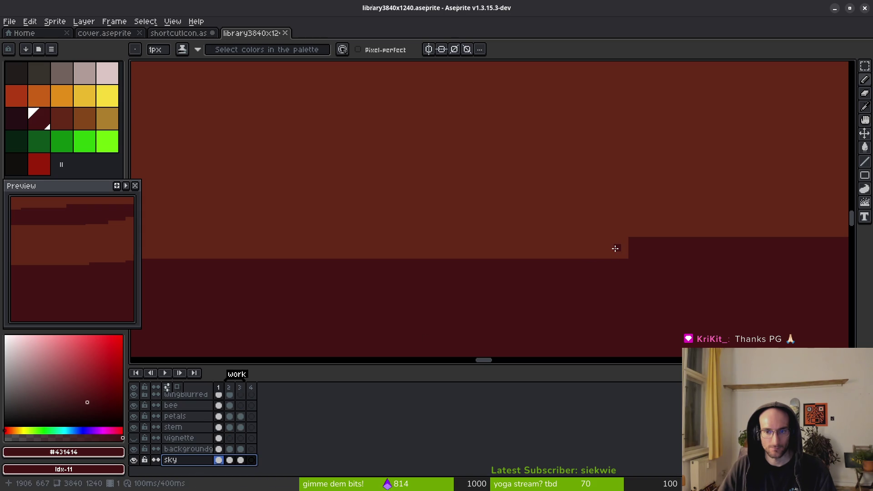
{"action": "left_click", "coordinate": [285, 32]}
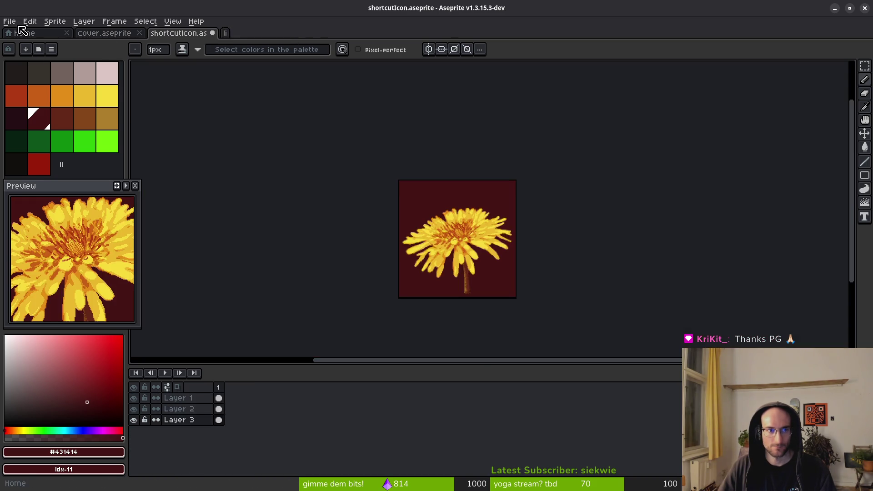
{"action": "left_click", "coordinate": [26, 37]}
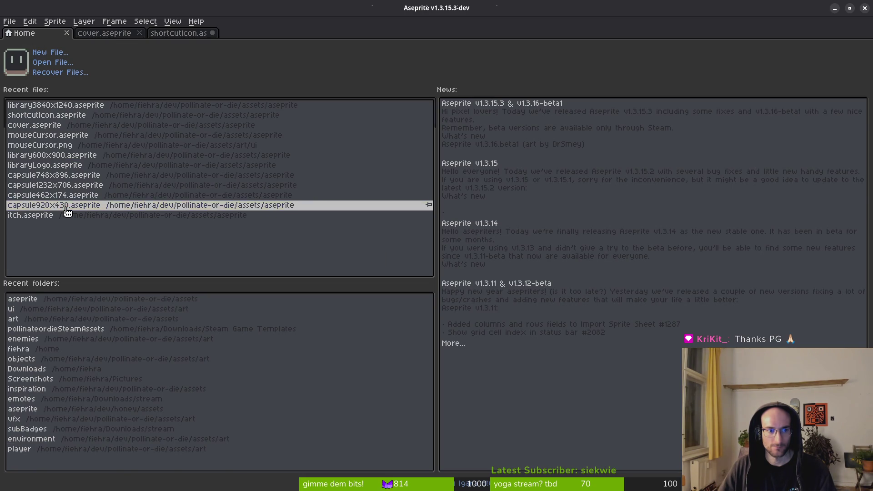
Open capsule920x430.aseprite and marquee-select a region of its sky layer.
{"action": "left_click", "coordinate": [66, 205]}
{"action": "scroll", "coordinate": [276, 222], "scroll_direction": "down", "scroll_amount": 2}
{"action": "scroll", "coordinate": [417, 224], "scroll_direction": "up", "scroll_amount": 1}
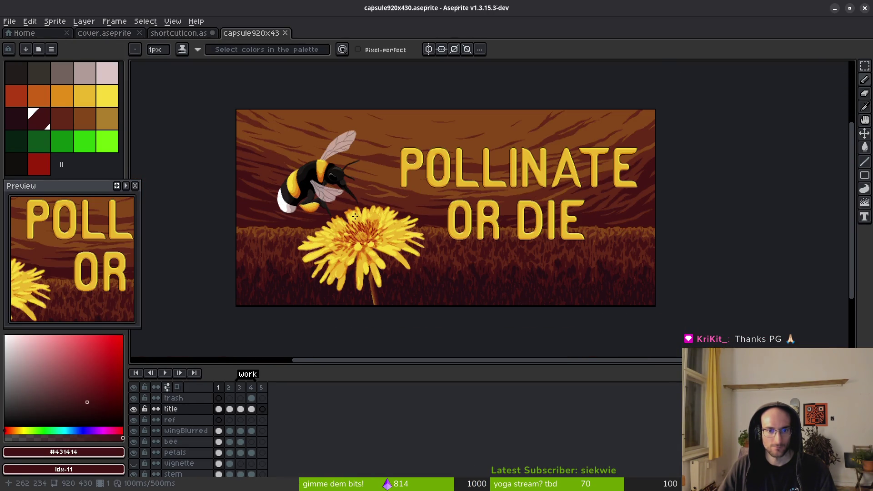
{"action": "left_click_drag", "start_coordinate": [326, 197], "coordinate": [394, 207]}
{"action": "key", "text": "m"}
{"action": "mouse_move", "coordinate": [283, 119]}
{"action": "left_mouse_down"}
{"action": "mouse_move", "coordinate": [536, 302]}
{"action": "mouse_move", "coordinate": [593, 327]}
{"action": "left_mouse_up"}
{"action": "scroll", "coordinate": [210, 460], "scroll_direction": "down", "scroll_amount": 2}
{"action": "left_click", "coordinate": [219, 460]}
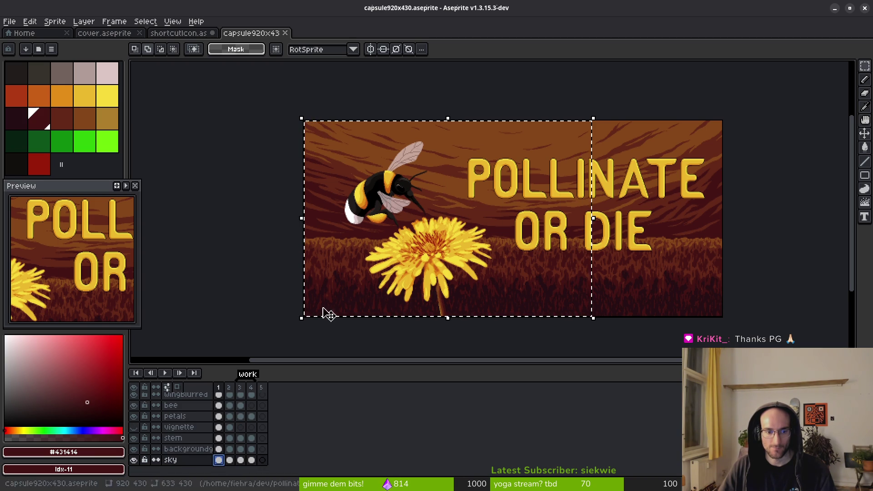
{"action": "scroll", "coordinate": [284, 336], "scroll_direction": "left", "scroll_amount": 3}
Paste the capsule selection into shortcutIcon, move it left and down, and commit it.
{"action": "left_click", "coordinate": [189, 31]}
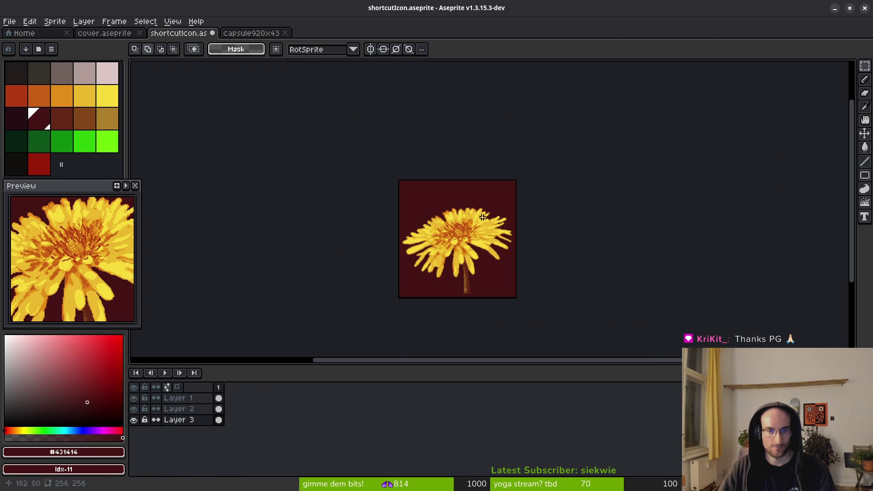
{"action": "key", "text": "ctrl+v"}
{"action": "mouse_move", "coordinate": [483, 214]}
{"action": "left_mouse_down"}
{"action": "mouse_move", "coordinate": [483, 267]}
{"action": "mouse_move", "coordinate": [448, 277]}
{"action": "mouse_move", "coordinate": [327, 239]}
{"action": "mouse_move", "coordinate": [328, 266]}
{"action": "mouse_move", "coordinate": [361, 265]}
{"action": "mouse_move", "coordinate": [298, 259]}
{"action": "mouse_move", "coordinate": [558, 257]}
{"action": "mouse_move", "coordinate": [493, 282]}
{"action": "left_mouse_up"}
{"action": "left_click", "coordinate": [340, 140]}
{"action": "left_click", "coordinate": [254, 40]}
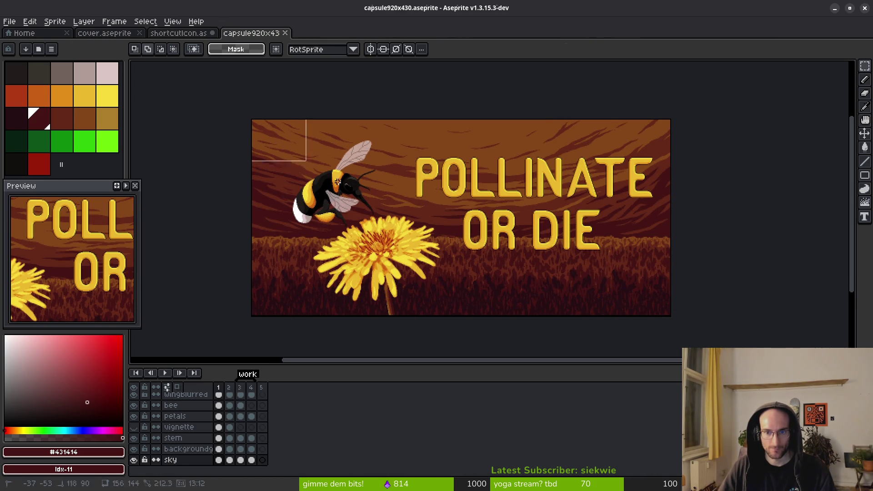
{"action": "key", "text": "ctrl+a"}
Copy the whole capsule artwork and paste it into shortcutIcon at position 32,22.
{"action": "key", "text": "ctrl+c"}
{"action": "left_click", "coordinate": [182, 33]}
{"action": "key", "text": "ctrl+v"}
{"action": "mouse_move", "coordinate": [499, 261]}
{"action": "left_mouse_down"}
{"action": "mouse_move", "coordinate": [505, 247]}
{"action": "mouse_move", "coordinate": [514, 271]}
{"action": "mouse_move", "coordinate": [539, 286]}
{"action": "mouse_move", "coordinate": [523, 274]}
{"action": "left_mouse_up"}
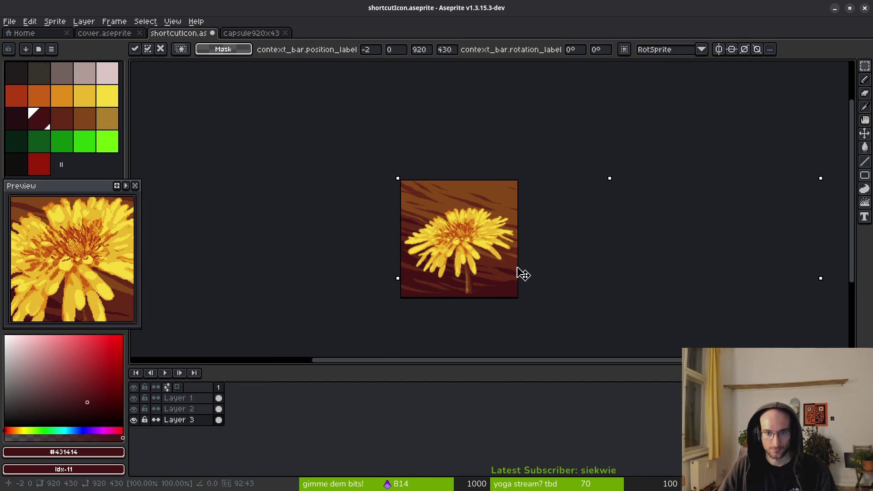
{"action": "scroll", "coordinate": [518, 287], "scroll_direction": "down", "scroll_amount": 2}
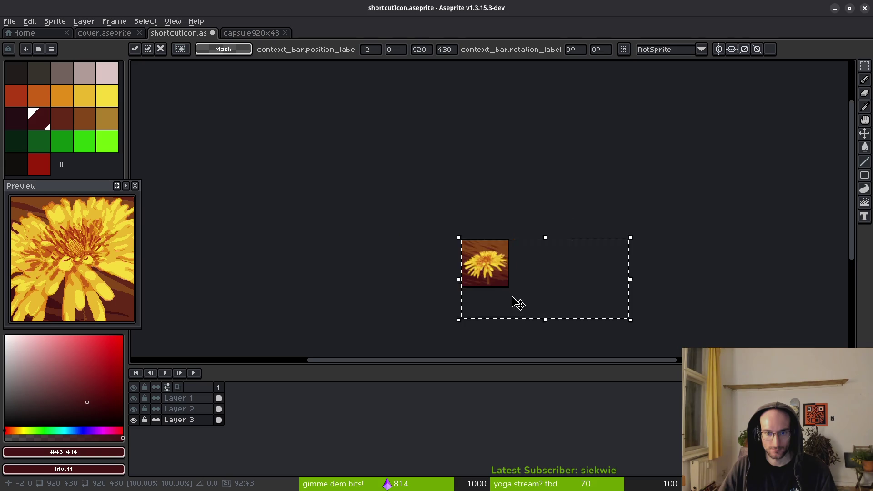
{"action": "scroll", "coordinate": [518, 295], "scroll_direction": "up", "scroll_amount": 1}
{"action": "scroll", "coordinate": [514, 286], "scroll_direction": "up", "scroll_amount": 2}
{"action": "key", "text": "Return"}
{"action": "scroll", "coordinate": [440, 279], "scroll_direction": "up", "scroll_amount": 1}
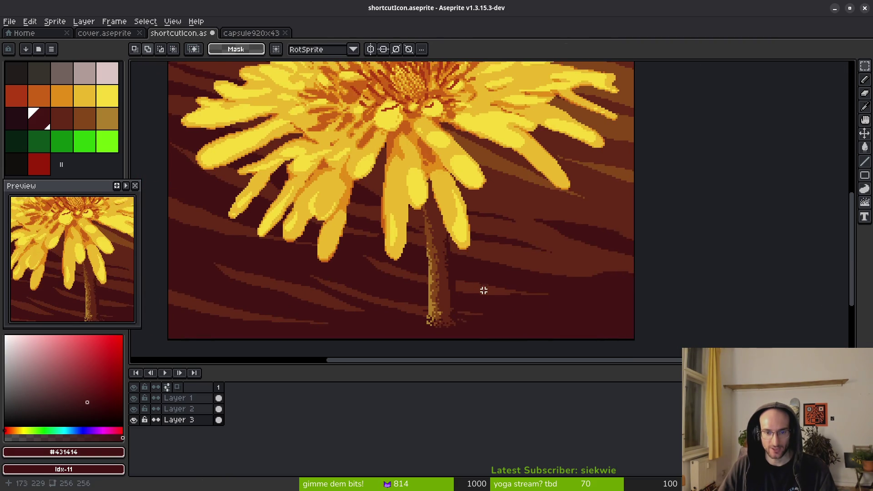
{"action": "scroll", "coordinate": [478, 282], "scroll_direction": "down", "scroll_amount": 2}
{"action": "scroll", "coordinate": [473, 269], "scroll_direction": "up", "scroll_amount": 8}
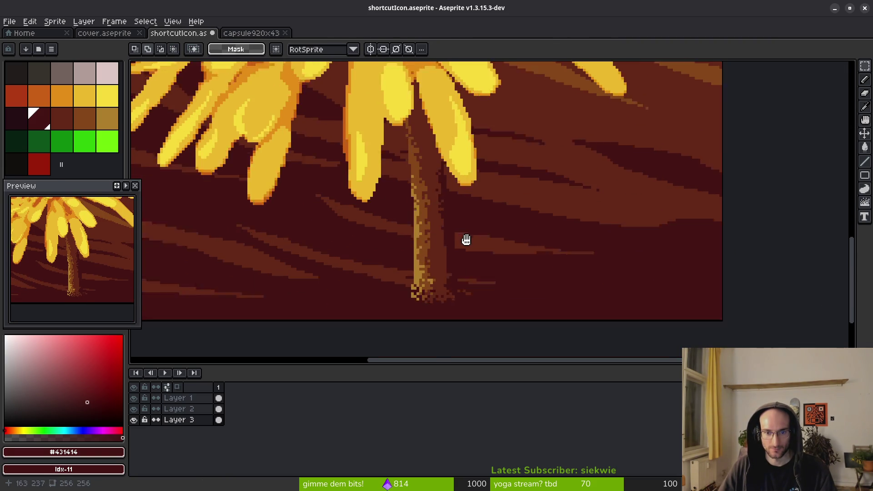
Select the flower stem's base on Layer 2 and move it slightly down.
{"action": "left_click_drag", "start_coordinate": [364, 140], "coordinate": [523, 261]}
{"action": "left_click", "coordinate": [189, 408]}
{"action": "mouse_move", "coordinate": [448, 217]}
{"action": "left_mouse_down"}
{"action": "mouse_move", "coordinate": [442, 257]}
{"action": "mouse_move", "coordinate": [449, 242]}
{"action": "left_mouse_up"}
{"action": "key", "text": "ctrl+d"}
{"action": "scroll", "coordinate": [450, 229], "scroll_direction": "up", "scroll_amount": 3}
{"action": "key", "text": "]"}
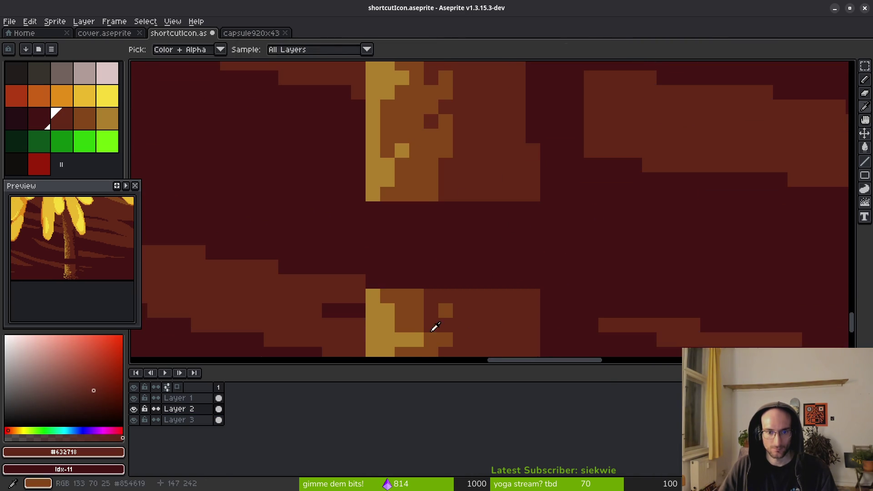
Select a 16x18 area over the stem base, then cancel the widening and deselect.
{"action": "scroll", "coordinate": [423, 326], "scroll_direction": "down", "scroll_amount": 2}
{"action": "scroll", "coordinate": [415, 201], "scroll_direction": "up", "scroll_amount": 2}
{"action": "mouse_move", "coordinate": [409, 120]}
{"action": "left_mouse_down"}
{"action": "mouse_move", "coordinate": [565, 306]}
{"action": "mouse_move", "coordinate": [642, 375]}
{"action": "left_mouse_up"}
{"action": "left_click_drag", "start_coordinate": [641, 81], "coordinate": [671, 86]}
{"action": "scroll", "coordinate": [541, 278], "scroll_direction": "up", "scroll_amount": 3}
{"action": "scroll", "coordinate": [541, 278], "scroll_direction": "up", "scroll_amount": 2}
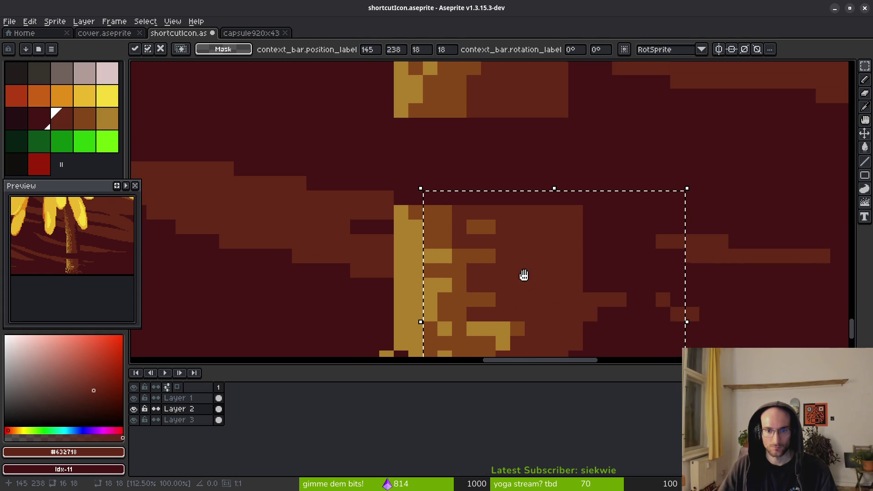
{"action": "key", "text": "Escape"}
{"action": "scroll", "coordinate": [526, 292], "scroll_direction": "down", "scroll_amount": 1}
{"action": "key", "text": "ctrl+d"}
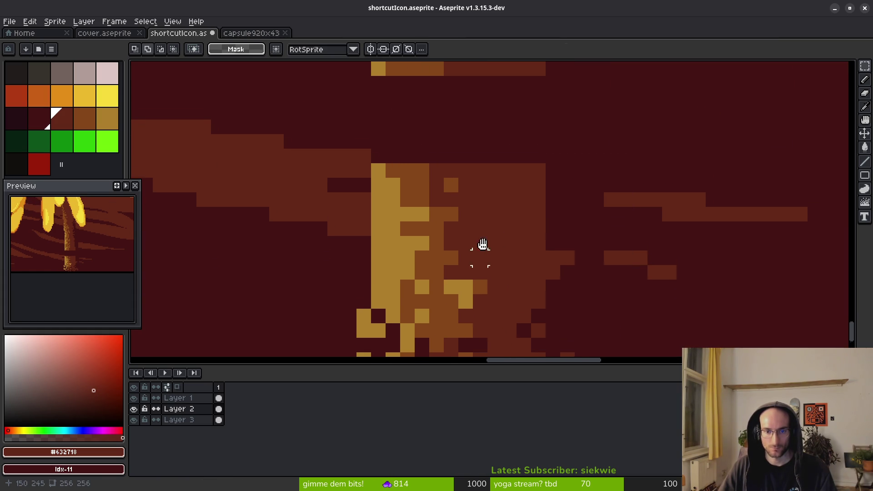
{"action": "scroll", "coordinate": [485, 248], "scroll_direction": "down", "scroll_amount": 3}
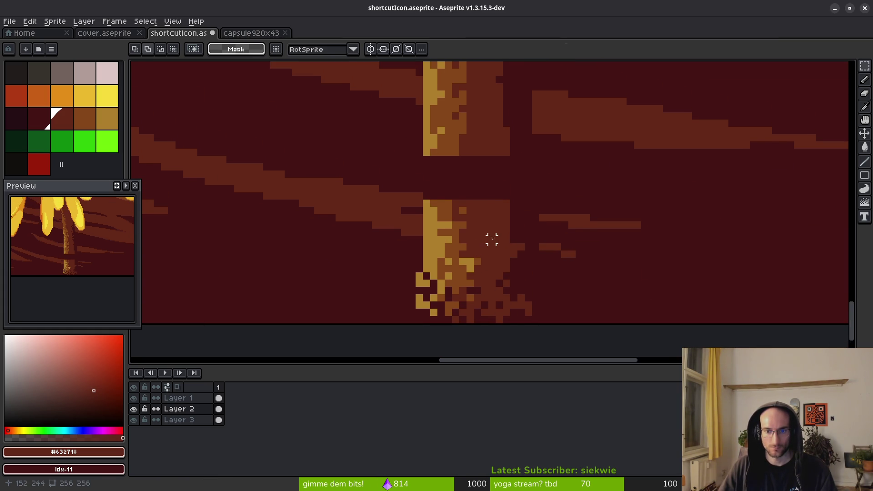
Stretch a 10x20 stem strip to 13 pixels wide and pick brown #854619.
{"action": "left_click_drag", "start_coordinate": [488, 177], "coordinate": [561, 318]}
{"action": "left_click_drag", "start_coordinate": [562, 251], "coordinate": [585, 252]}
{"action": "key", "text": "ctrl+d"}
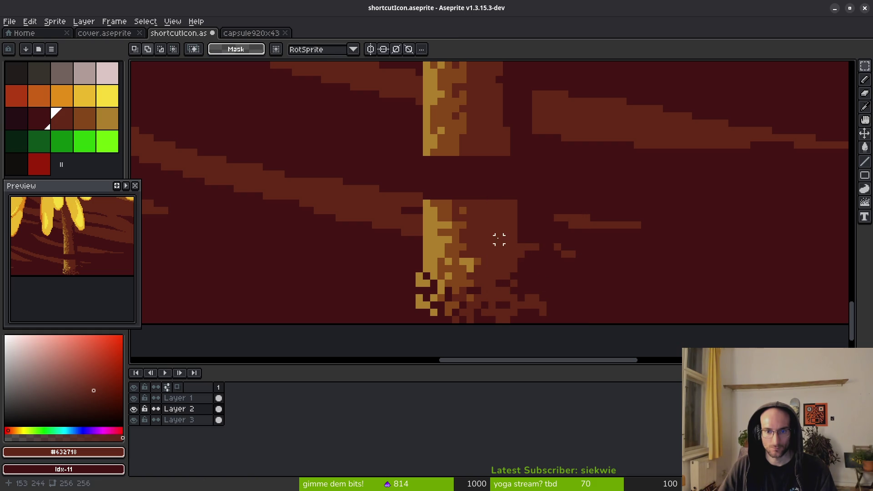
{"action": "left_click", "coordinate": [455, 189], "text": "alt"}
{"action": "scroll", "coordinate": [455, 189], "scroll_direction": "up", "scroll_amount": 1}
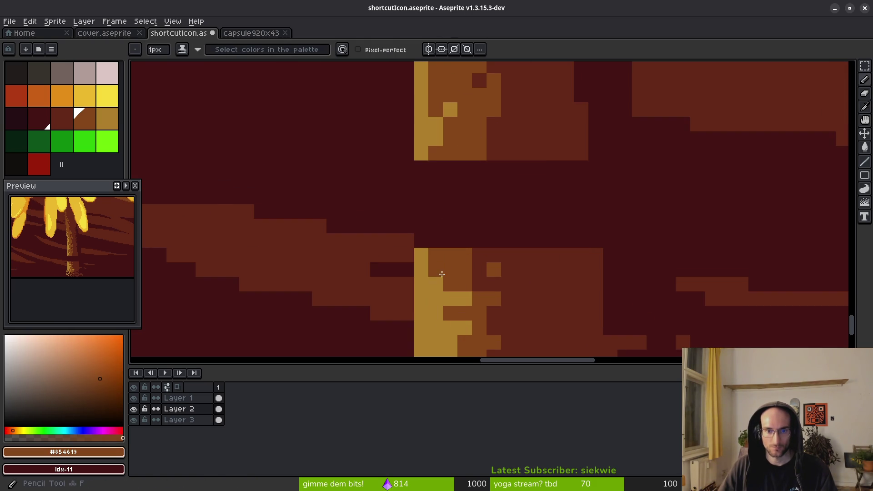
{"action": "key", "text": "ctrl+alt+c"}
{"action": "key", "text": "Return"}
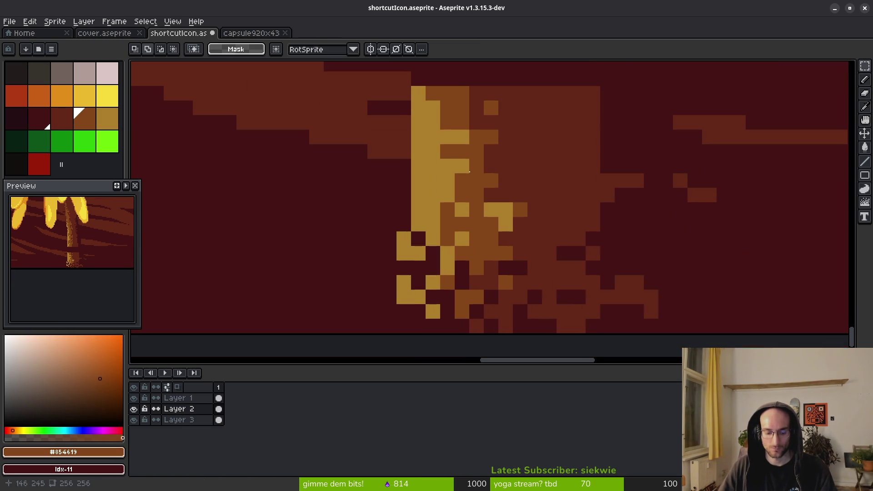
Nudge an 11x17 stem-base block one pixel left, save, and add a gold stem pixel.
{"action": "left_click_drag", "start_coordinate": [449, 93], "coordinate": [318, 328]}
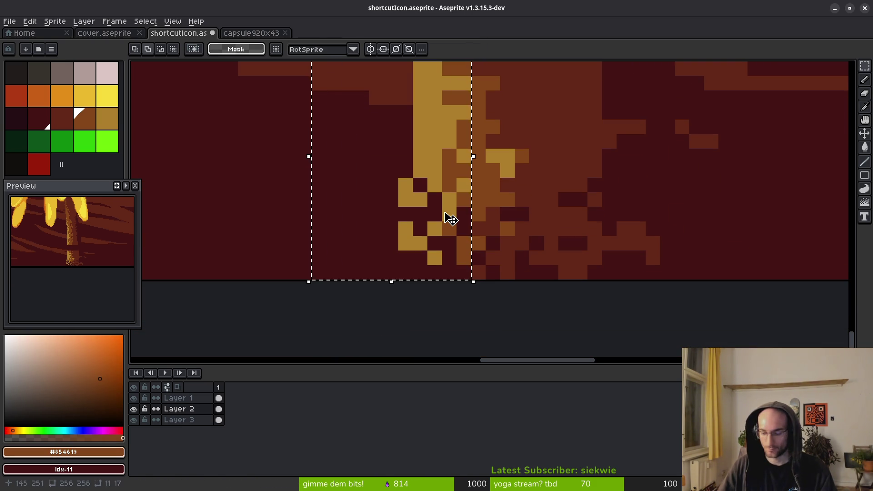
{"action": "key", "text": "Left"}
{"action": "scroll", "coordinate": [451, 219], "scroll_direction": "down", "scroll_amount": 2}
{"action": "key", "text": "ctrl+s"}
{"action": "left_click", "coordinate": [483, 173], "text": "alt"}
{"action": "left_click", "coordinate": [475, 196]}
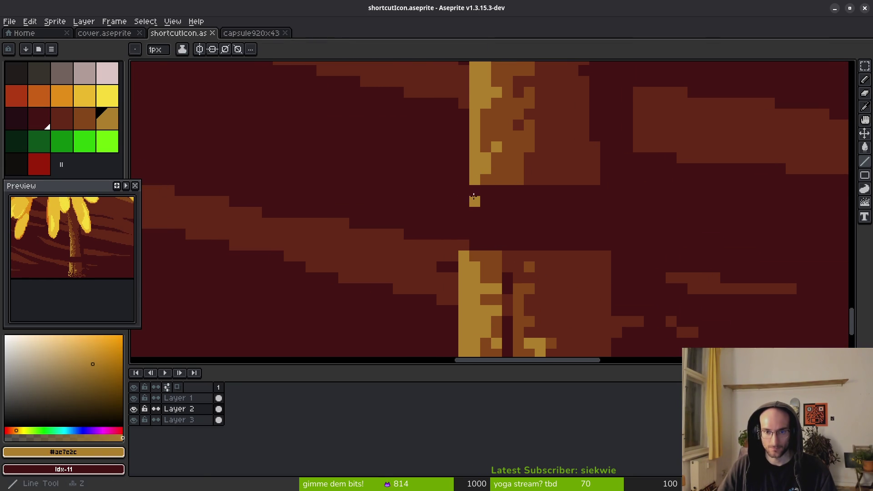
Paint gold pixels beside the stem edge and a brown #854619 stroke down its side.
{"action": "left_click", "coordinate": [465, 234]}
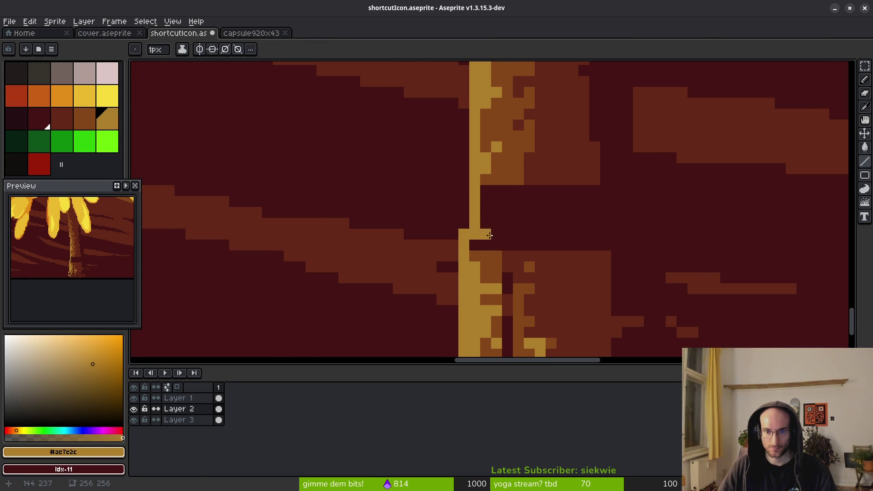
{"action": "left_click", "coordinate": [501, 196]}
{"action": "key", "text": "bracketleft"}
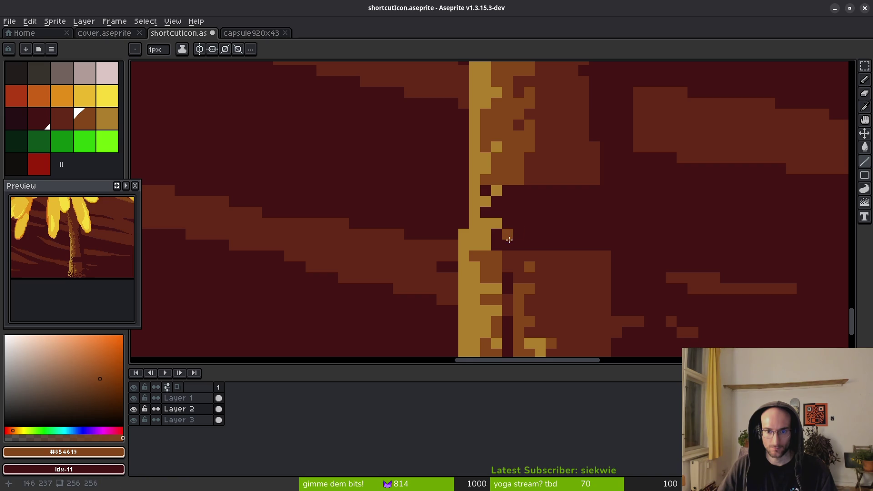
{"action": "left_click_drag", "start_coordinate": [520, 195], "coordinate": [505, 313]}
{"action": "scroll", "coordinate": [539, 137], "scroll_direction": "down", "scroll_amount": 2}
{"action": "scroll", "coordinate": [527, 217], "scroll_direction": "down", "scroll_amount": 2}
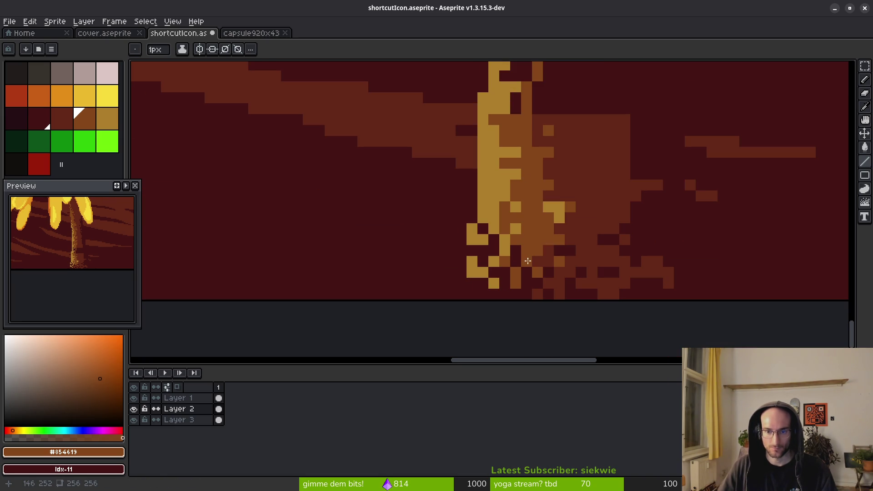
{"action": "left_click_drag", "start_coordinate": [570, 170], "coordinate": [537, 273]}
Flood-fill the dark region with dark red #632718 and a small pixel cluster with brown #854619.
{"action": "left_click", "coordinate": [574, 289], "text": "alt"}
{"action": "left_click", "coordinate": [593, 197]}
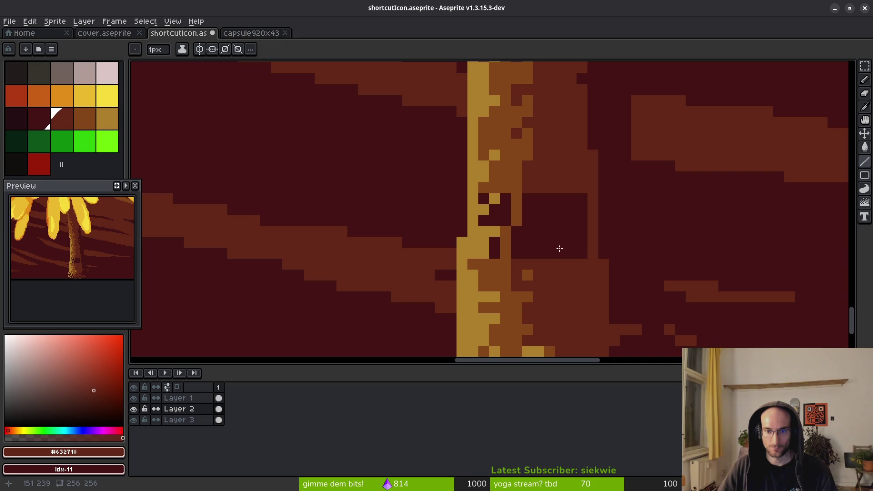
{"action": "key", "text": "g"}
{"action": "left_click", "coordinate": [542, 251]}
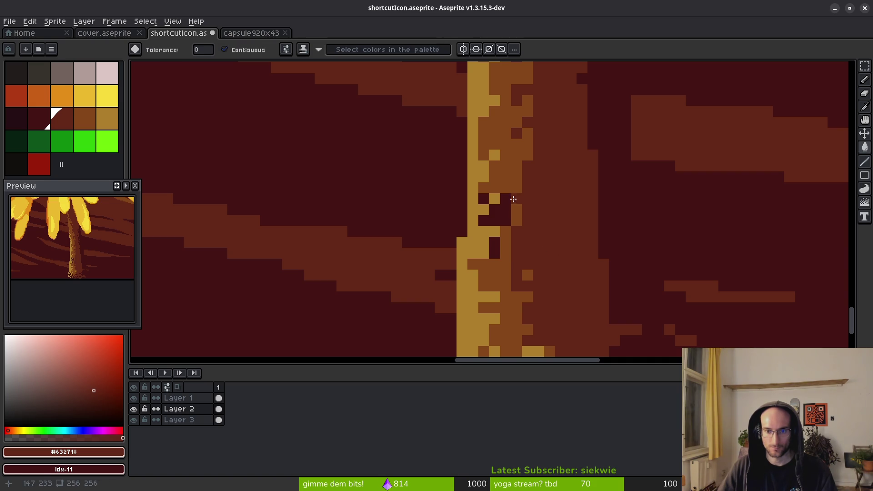
{"action": "key", "text": "b"}
{"action": "left_click", "coordinate": [513, 199], "text": "alt"}
{"action": "key", "text": "g"}
{"action": "left_click", "coordinate": [491, 205]}
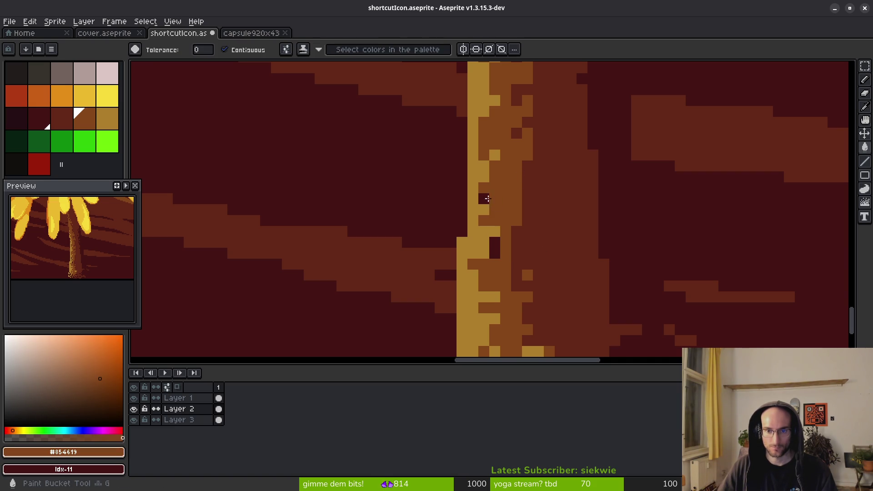
Repaint gold stem pixels brown #854619 along the stem's right side.
{"action": "left_click", "coordinate": [479, 245], "text": "alt"}
{"action": "key", "text": "b"}
{"action": "left_click", "coordinate": [480, 240], "text": "alt"}
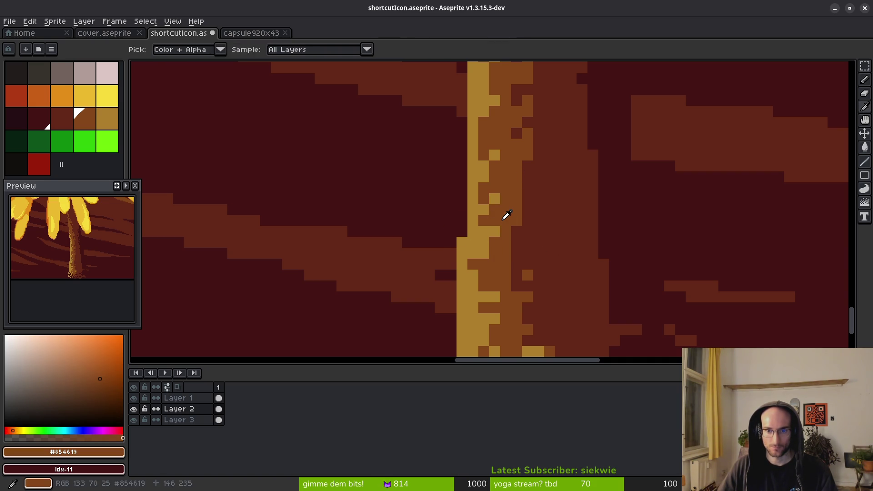
{"action": "left_click", "coordinate": [473, 240]}
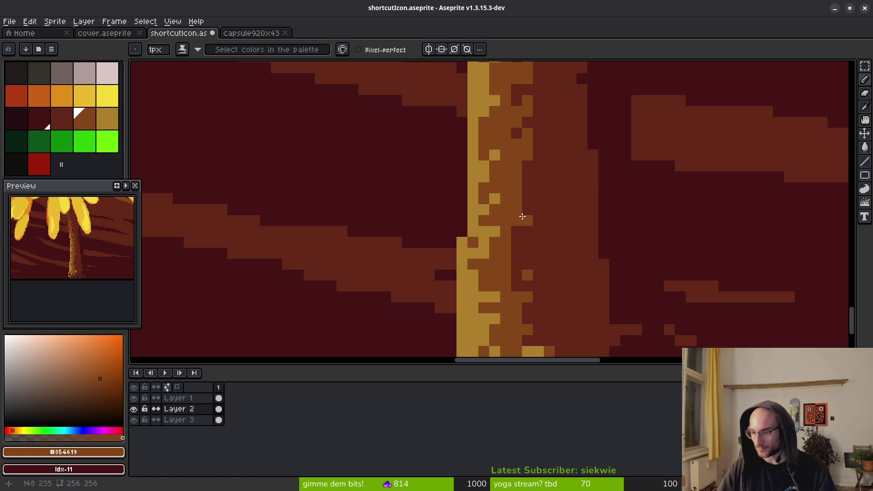
{"action": "scroll", "coordinate": [553, 195], "scroll_direction": "up", "scroll_amount": 3}
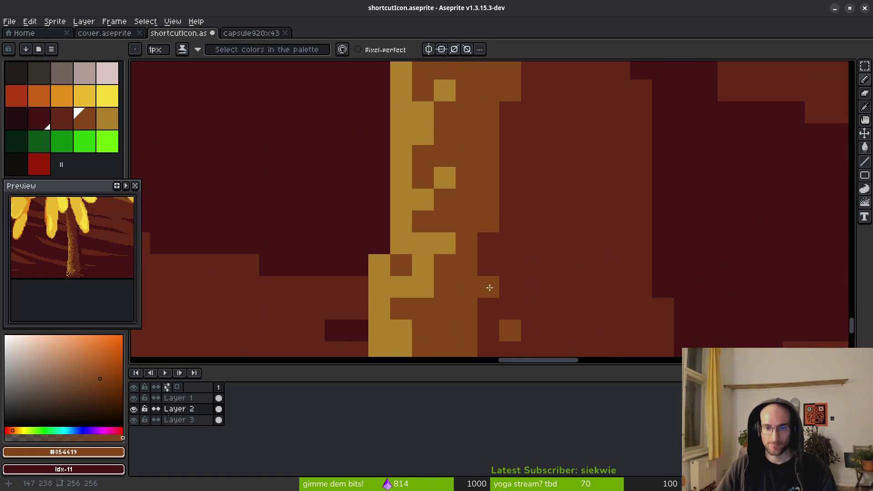
{"action": "left_click_drag", "start_coordinate": [511, 243], "coordinate": [532, 243]}
{"action": "left_click", "coordinate": [532, 134]}
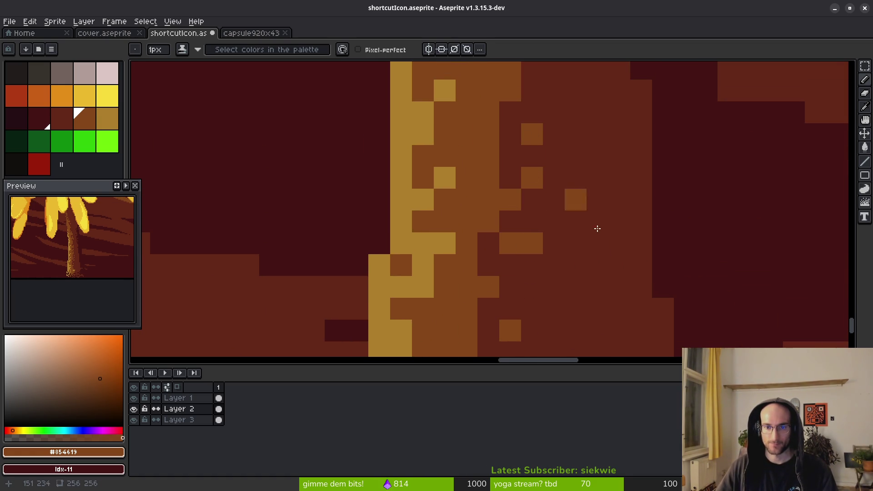
{"action": "key", "text": "ctrl+z"}
{"action": "scroll", "coordinate": [601, 273], "scroll_direction": "down", "scroll_amount": 3}
{"action": "scroll", "coordinate": [538, 293], "scroll_direction": "up", "scroll_amount": 3}
{"action": "left_click", "coordinate": [521, 299]}
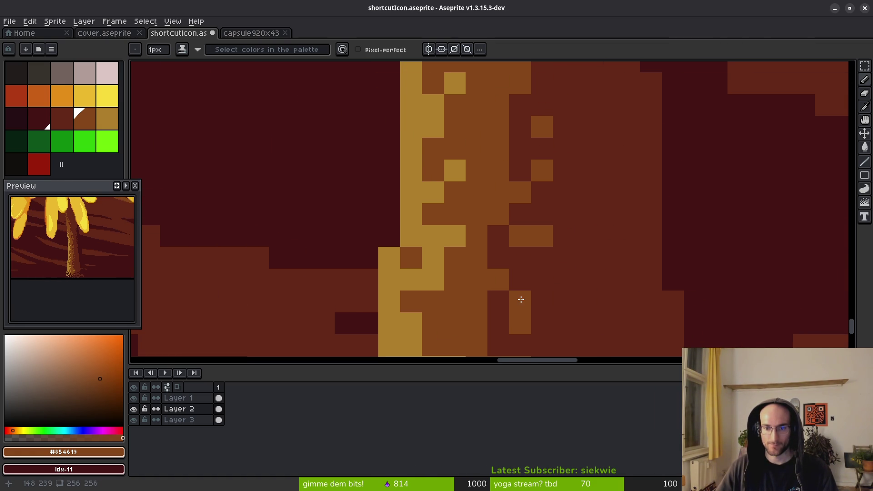
{"action": "scroll", "coordinate": [587, 220], "scroll_direction": "down", "scroll_amount": 3}
{"action": "scroll", "coordinate": [519, 231], "scroll_direction": "up", "scroll_amount": 2}
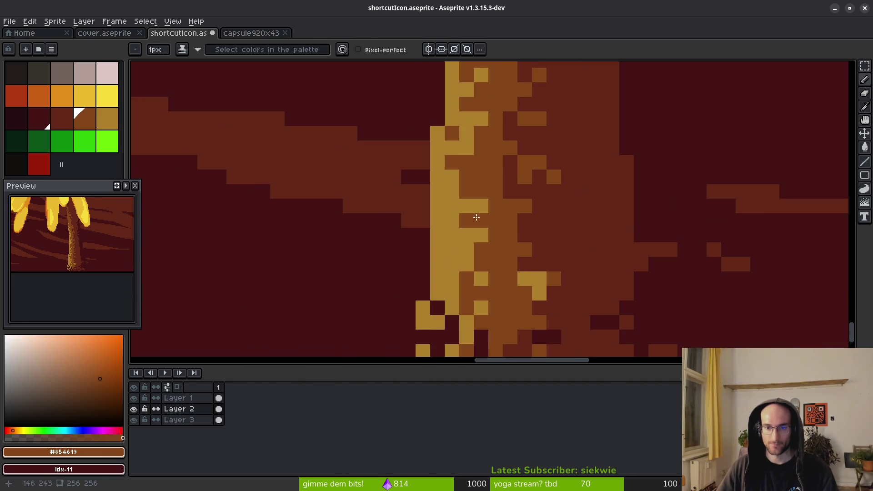
Jumble the pixels along the trunk's right edge using gold #ae7e2c.
{"action": "left_click", "coordinate": [475, 218], "text": "alt"}
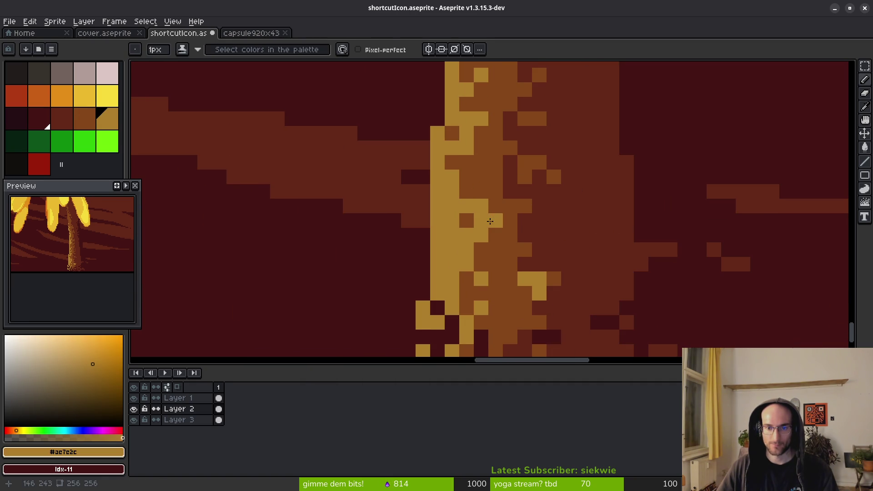
{"action": "left_click", "coordinate": [467, 221], "text": "alt"}
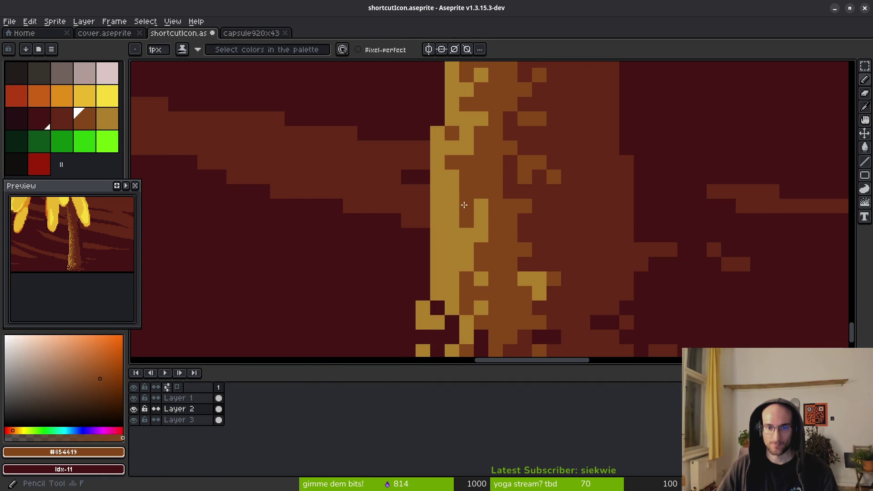
{"action": "left_click", "coordinate": [463, 193], "text": "alt"}
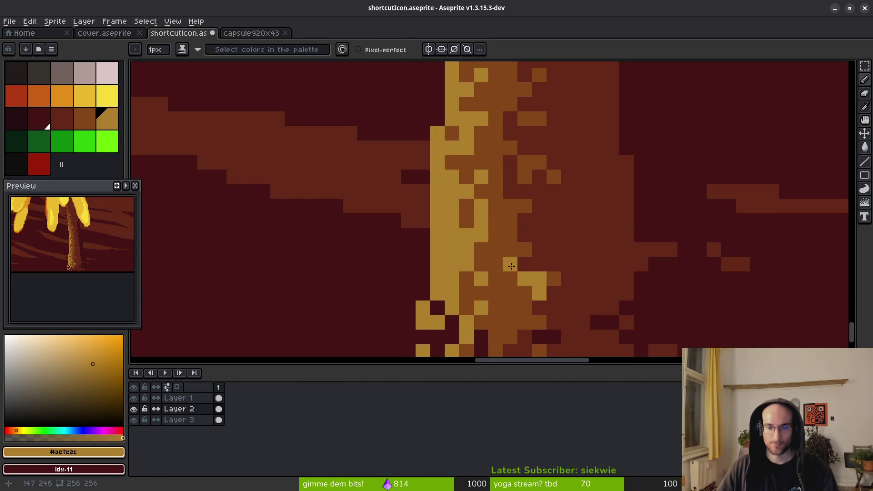
{"action": "scroll", "coordinate": [558, 287], "scroll_direction": "down", "scroll_amount": 3}
{"action": "scroll", "coordinate": [572, 281], "scroll_direction": "up", "scroll_amount": 3}
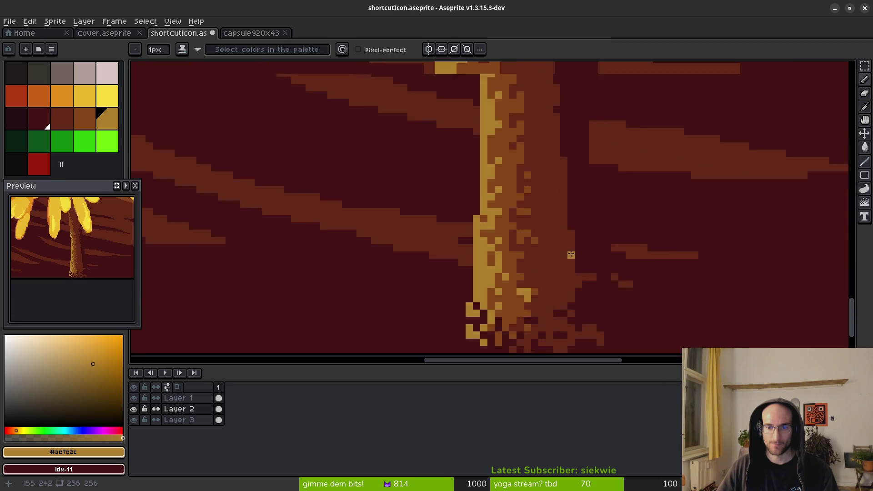
{"action": "key", "text": "shift+r"}
{"action": "left_click_drag", "start_coordinate": [541, 108], "coordinate": [548, 180]}
Draw a short dark red straight line beside the trunk.
{"action": "scroll", "coordinate": [520, 197], "scroll_direction": "up", "scroll_amount": 3}
{"action": "left_click", "coordinate": [594, 195], "text": "alt"}
{"action": "key", "text": "l"}
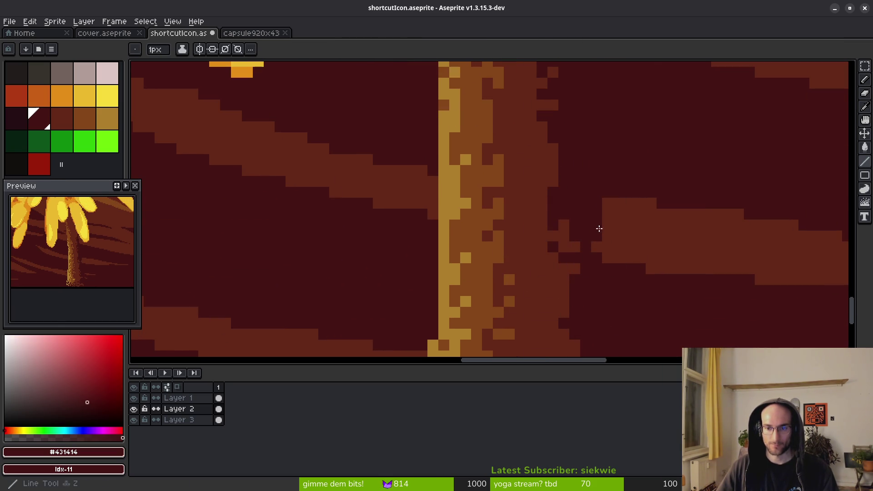
{"action": "left_click_drag", "start_coordinate": [597, 245], "coordinate": [590, 219]}
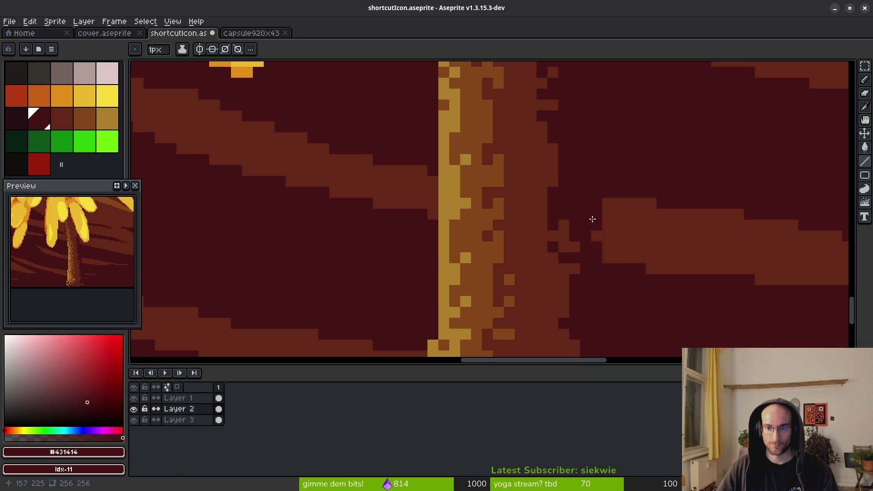
Save shortcutIcon.aseprite.
{"action": "scroll", "coordinate": [593, 235], "scroll_direction": "down", "scroll_amount": 7}
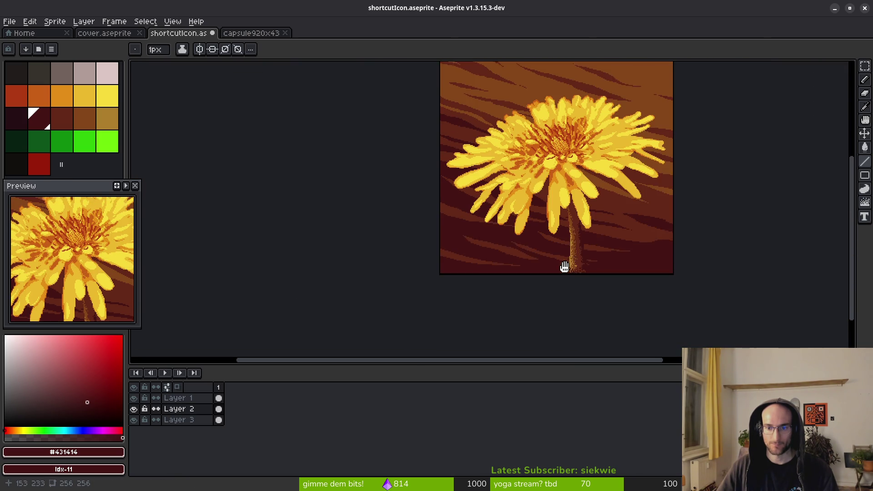
{"action": "scroll", "coordinate": [533, 244], "scroll_direction": "down", "scroll_amount": 2}
{"action": "key", "text": "ctrl+s"}
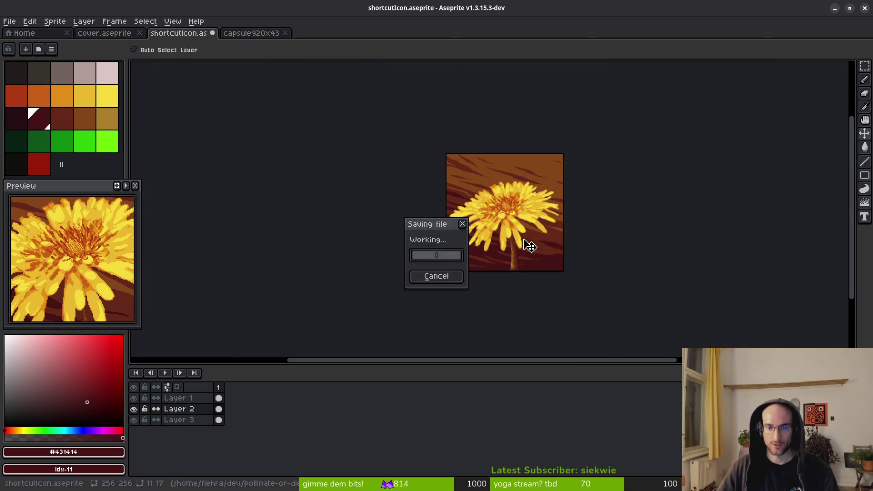
Open appIcon.aseprite from the File menu in a new tab.
{"action": "scroll", "coordinate": [504, 241], "scroll_direction": "down", "scroll_amount": 1}
{"action": "scroll", "coordinate": [464, 234], "scroll_direction": "up", "scroll_amount": 1}
{"action": "scroll", "coordinate": [464, 234], "scroll_direction": "down", "scroll_amount": 2}
{"action": "key", "text": "ctrl"}
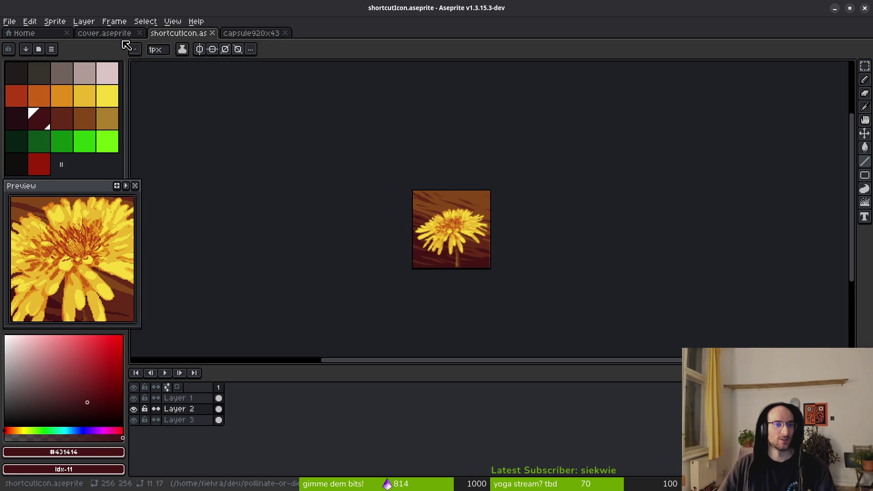
{"action": "left_click", "coordinate": [10, 21]}
{"action": "left_click", "coordinate": [32, 45]}
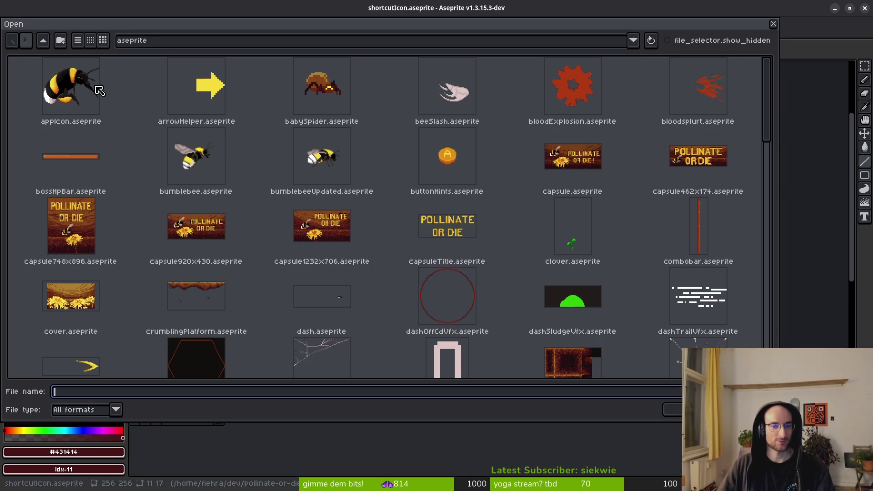
{"action": "left_click", "coordinate": [73, 105]}
{"action": "left_click", "coordinate": [672, 409]}
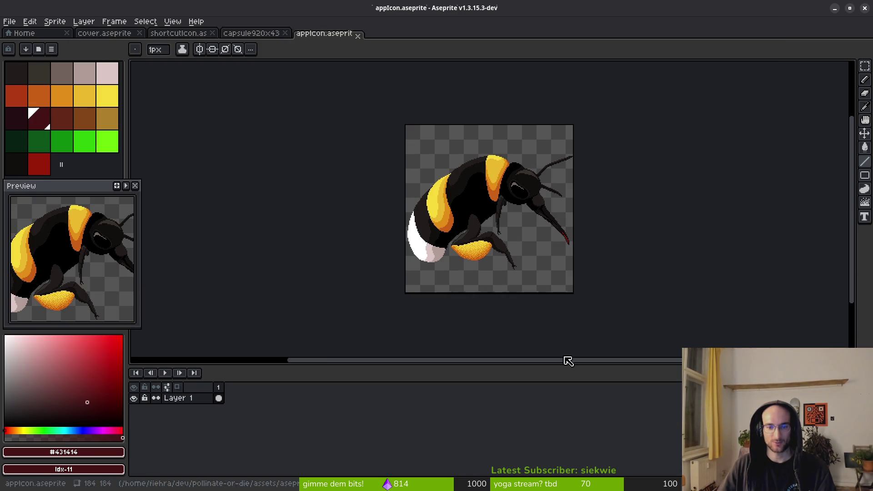
Erase the bee from appIcon by selecting the whole canvas and deleting it.
{"action": "key", "text": "m"}
{"action": "key", "text": "ctrl+s"}
{"action": "key", "text": "ctrl+a"}
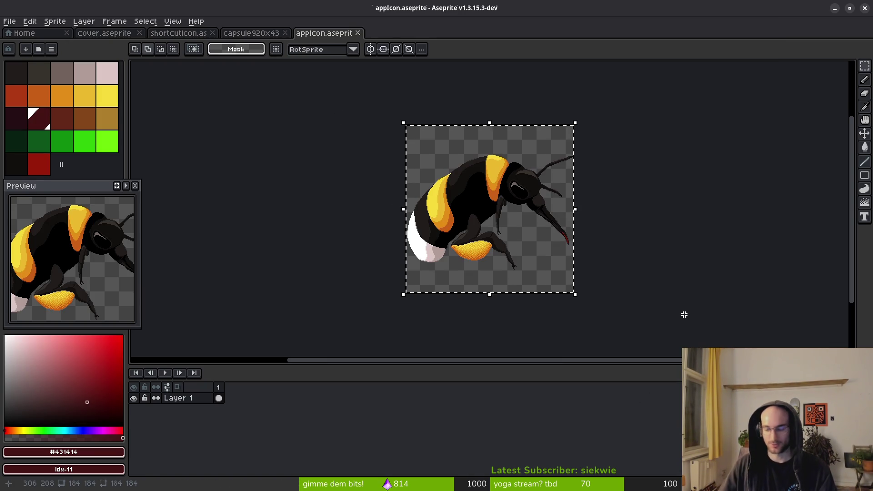
{"action": "key", "text": "Delete"}
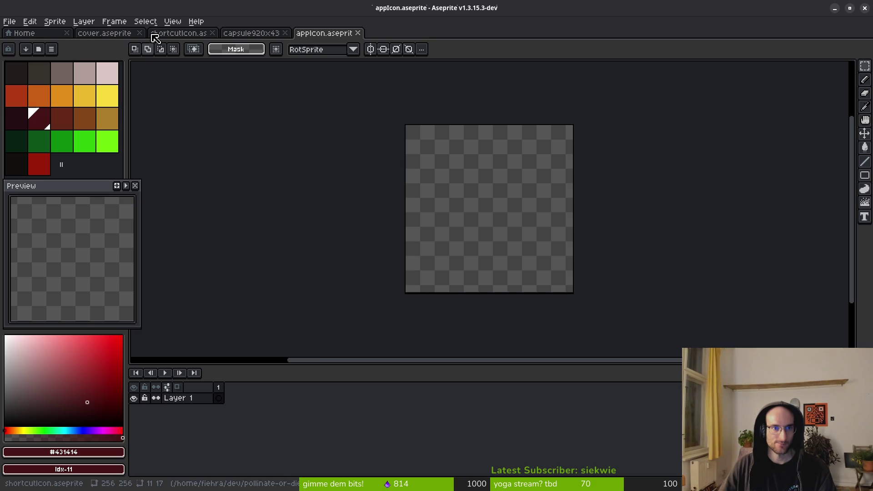
Marquee-select the central flowers in the cover.aseprite artwork.
{"action": "left_click", "coordinate": [105, 34]}
{"action": "scroll", "coordinate": [473, 241], "scroll_direction": "up", "scroll_amount": 1}
{"action": "scroll", "coordinate": [473, 241], "scroll_direction": "up", "scroll_amount": 2}
{"action": "scroll", "coordinate": [473, 241], "scroll_direction": "down", "scroll_amount": 2}
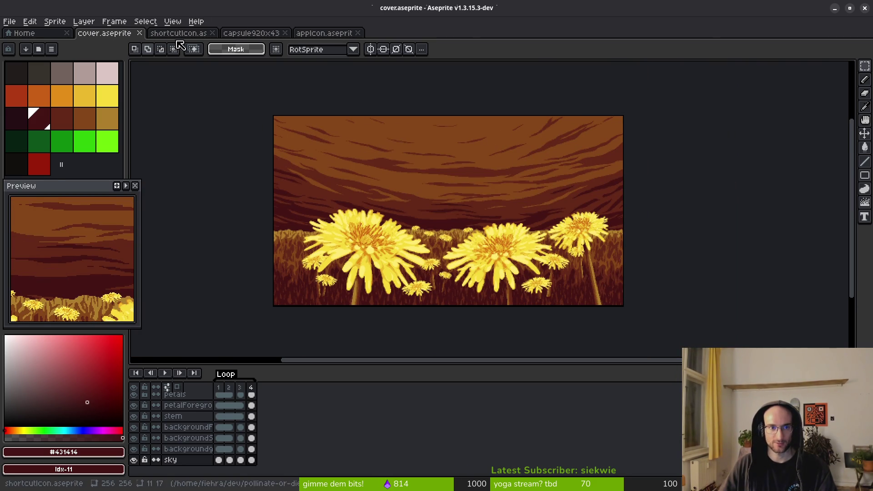
{"action": "scroll", "coordinate": [479, 240], "scroll_direction": "up", "scroll_amount": 3}
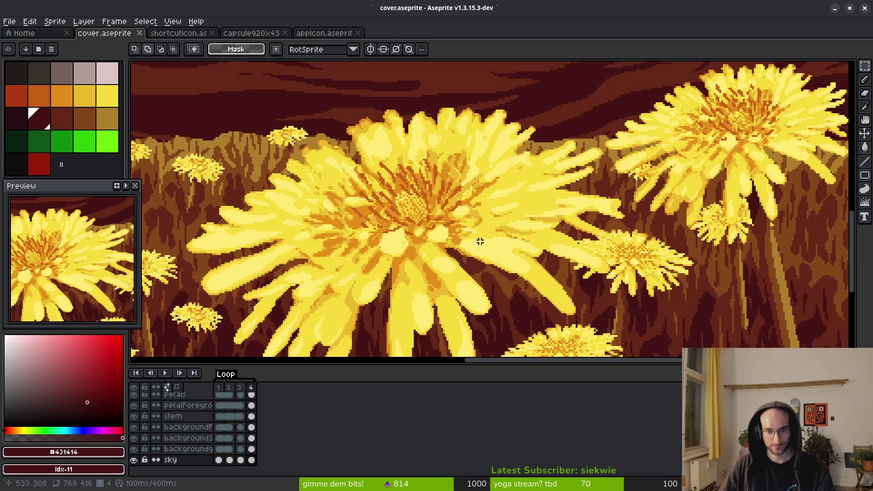
{"action": "scroll", "coordinate": [480, 240], "scroll_direction": "down", "scroll_amount": 3}
{"action": "scroll", "coordinate": [472, 262], "scroll_direction": "up", "scroll_amount": 1}
{"action": "left_click_drag", "start_coordinate": [363, 181], "coordinate": [571, 331]}
{"action": "mouse_move", "coordinate": [326, 153]}
{"action": "left_mouse_down"}
{"action": "mouse_move", "coordinate": [569, 331]}
{"action": "mouse_move", "coordinate": [621, 351]}
{"action": "left_mouse_up"}
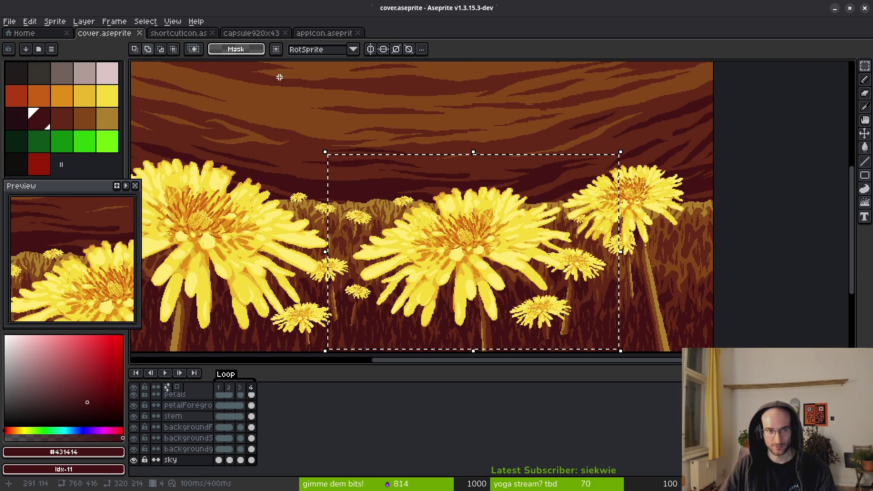
{"action": "left_click", "coordinate": [178, 33]}
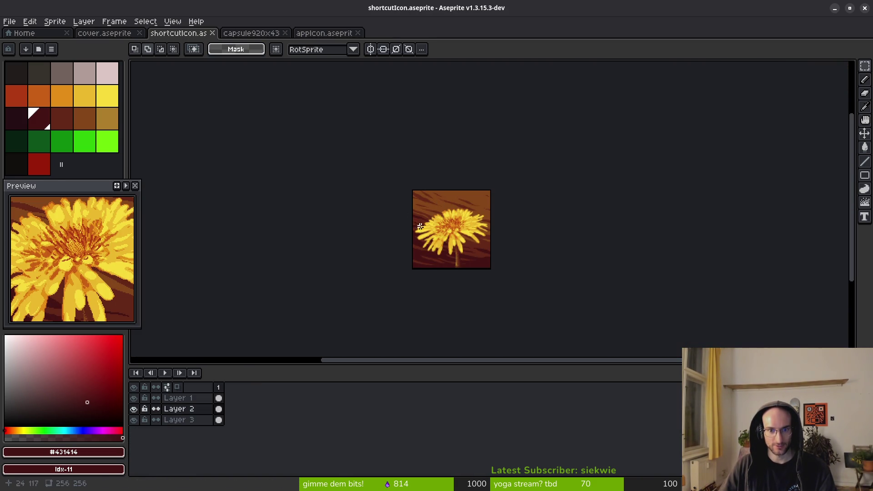
Test-paste the copied cover region and flower into appIcon, then undo to an empty icon.
{"action": "left_click", "coordinate": [330, 34]}
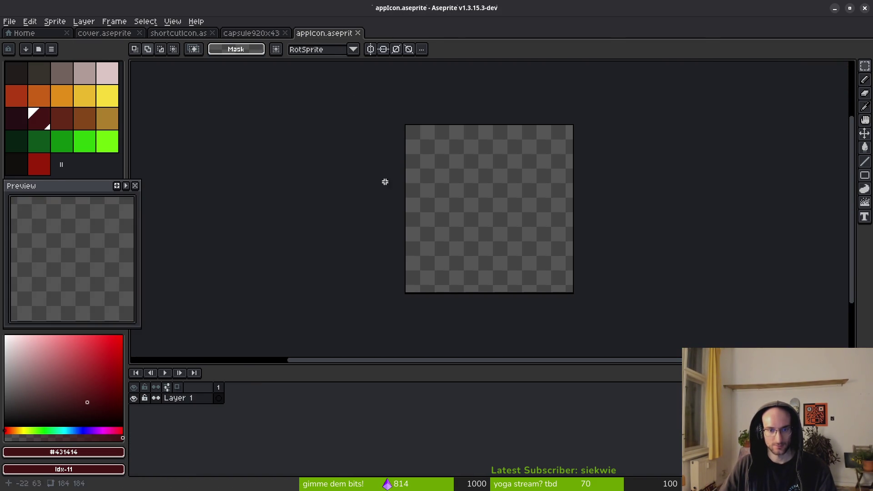
{"action": "key", "text": "ctrl+v"}
{"action": "key", "text": "Return"}
{"action": "left_click", "coordinate": [175, 33]}
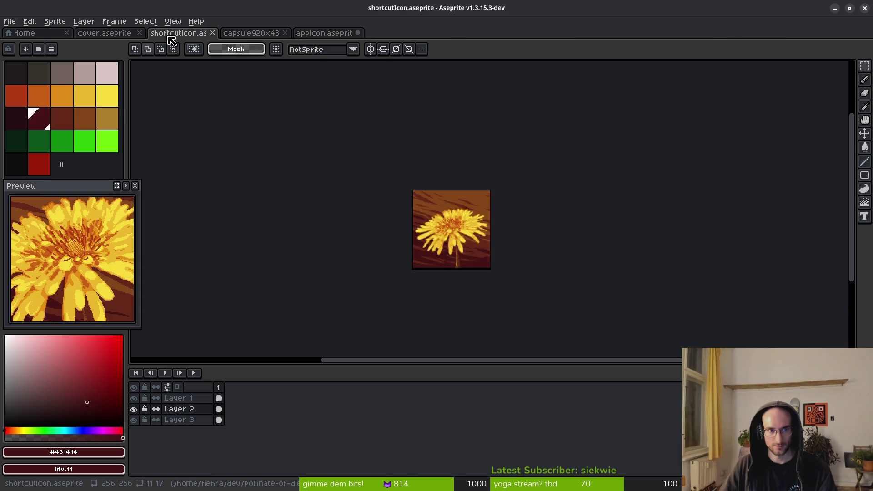
{"action": "left_click", "coordinate": [109, 36]}
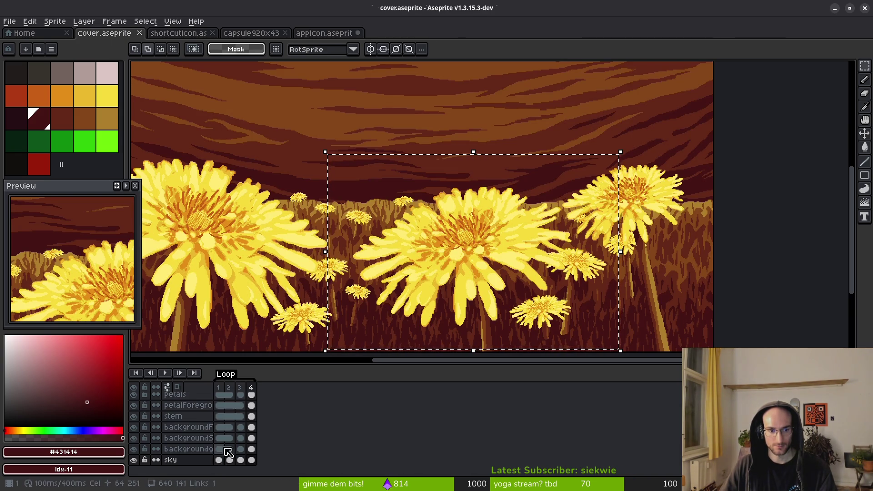
{"action": "left_click", "coordinate": [219, 409]}
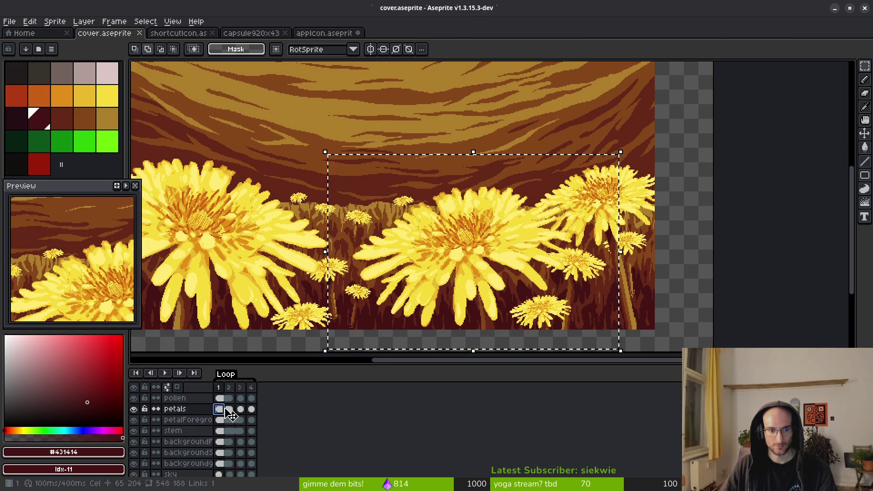
{"action": "scroll", "coordinate": [455, 291], "scroll_direction": "up", "scroll_amount": 2}
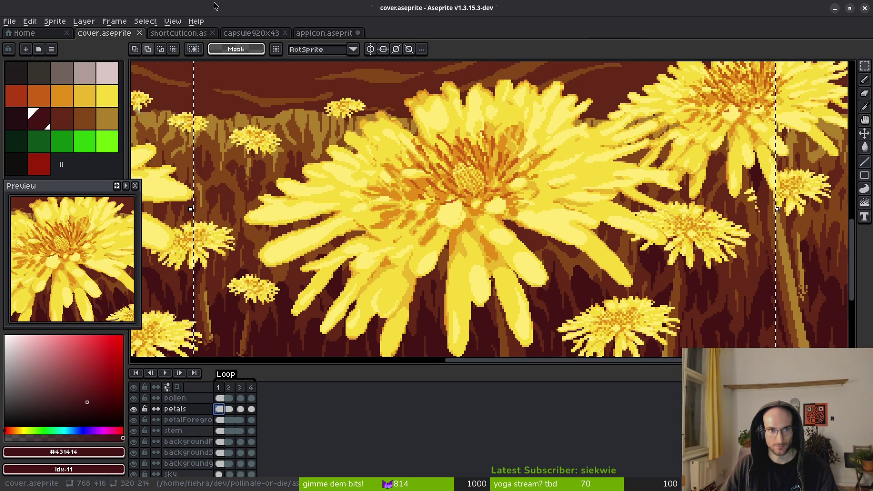
{"action": "left_click", "coordinate": [323, 33]}
{"action": "key", "text": "ctrl+v"}
{"action": "mouse_move", "coordinate": [522, 230]}
{"action": "left_mouse_down"}
{"action": "mouse_move", "coordinate": [468, 214]}
{"action": "mouse_move", "coordinate": [484, 220]}
{"action": "left_mouse_up"}
{"action": "key", "text": "ctrl+z"}
{"action": "key", "text": "ctrl+z"}
{"action": "key", "text": "ctrl+z"}
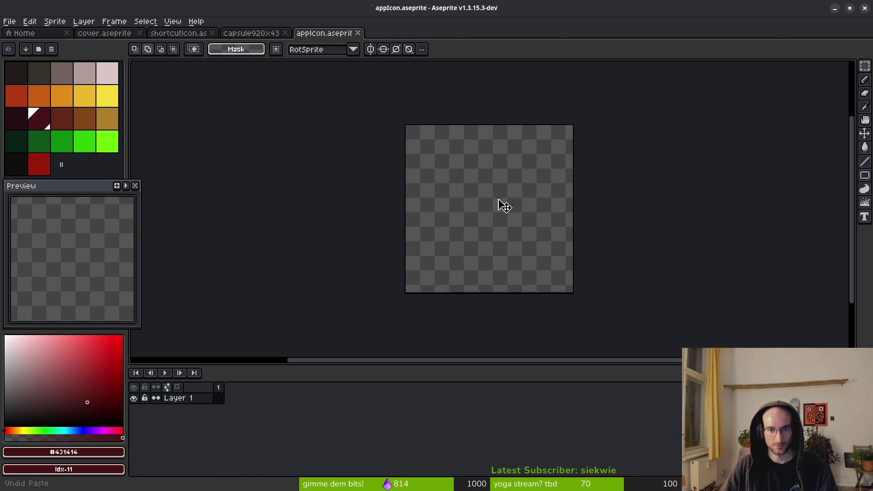
Select the dandelion area on shortcutIcon's Layer 1, delete it and restore it with undo.
{"action": "left_click", "coordinate": [164, 33]}
{"action": "scroll", "coordinate": [400, 187], "scroll_direction": "up", "scroll_amount": 5}
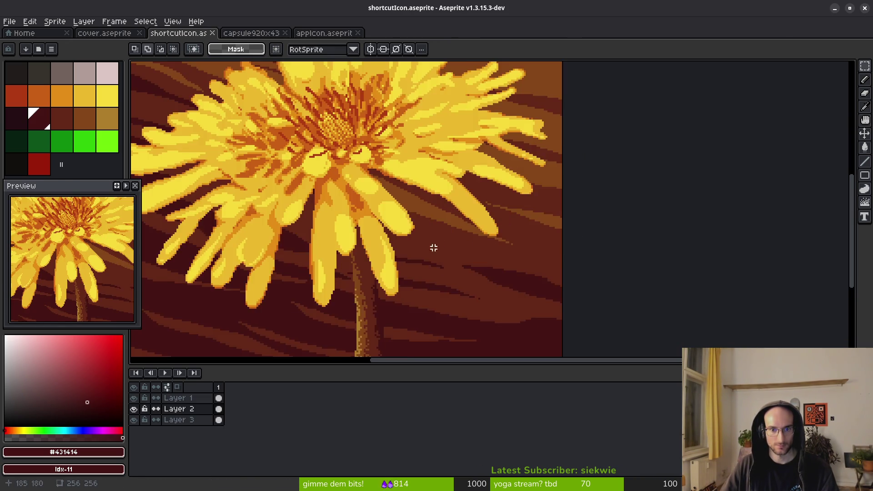
{"action": "scroll", "coordinate": [452, 249], "scroll_direction": "down", "scroll_amount": 5}
{"action": "left_click_drag", "start_coordinate": [440, 183], "coordinate": [558, 287]}
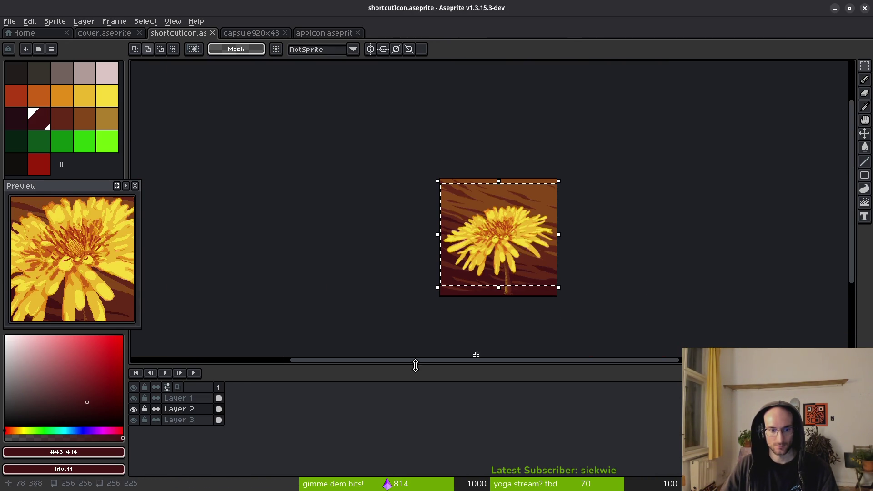
{"action": "left_click", "coordinate": [197, 401]}
{"action": "scroll", "coordinate": [514, 263], "scroll_direction": "up", "scroll_amount": 1}
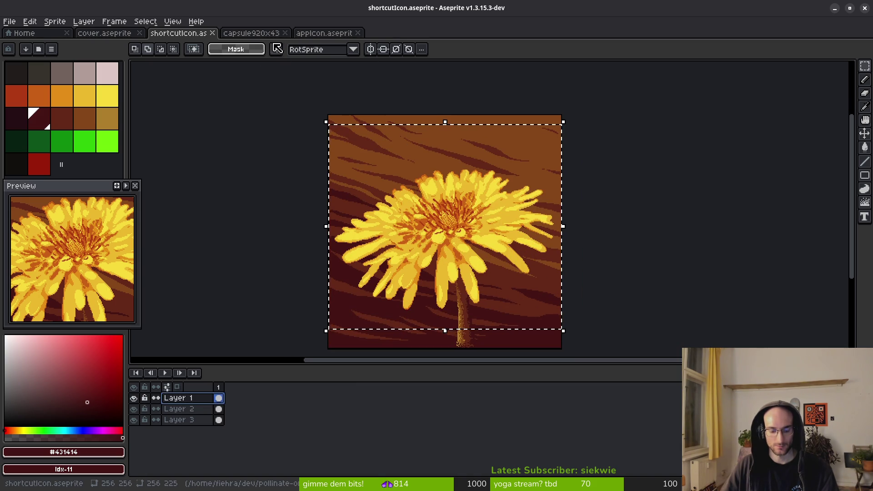
{"action": "key", "text": "Delete"}
{"action": "key", "text": "ctrl+z"}
{"action": "left_click", "coordinate": [316, 36]}
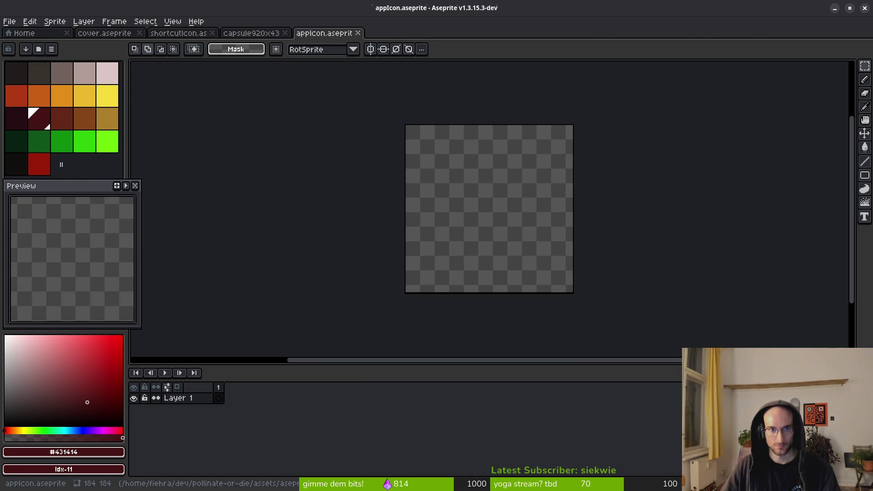
Paste the dandelion, scale it to about 195×172, nudge it upward and commit it low on the canvas.
{"action": "key", "text": "ctrl+v"}
{"action": "left_click_drag", "start_coordinate": [523, 228], "coordinate": [517, 207]}
{"action": "mouse_move", "coordinate": [623, 104]}
{"action": "left_mouse_down"}
{"action": "mouse_move", "coordinate": [549, 154]}
{"action": "mouse_move", "coordinate": [564, 151]}
{"action": "left_mouse_up"}
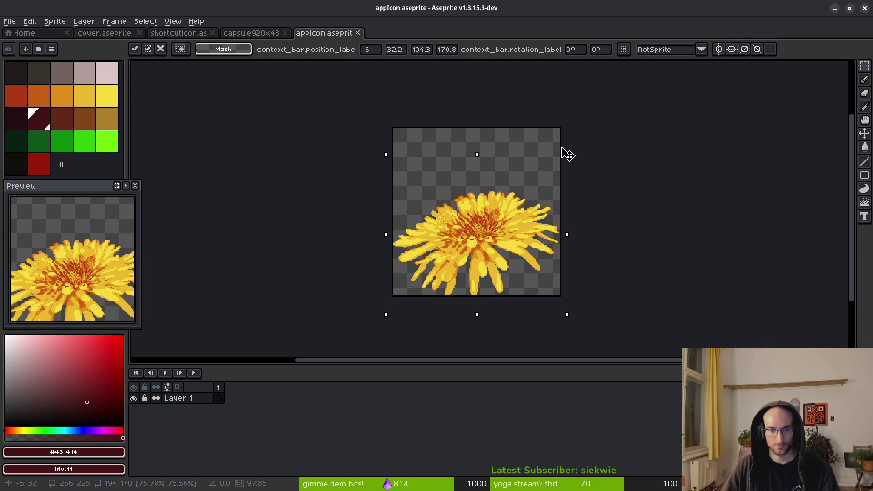
{"action": "scroll", "coordinate": [483, 288], "scroll_direction": "up", "scroll_amount": 5}
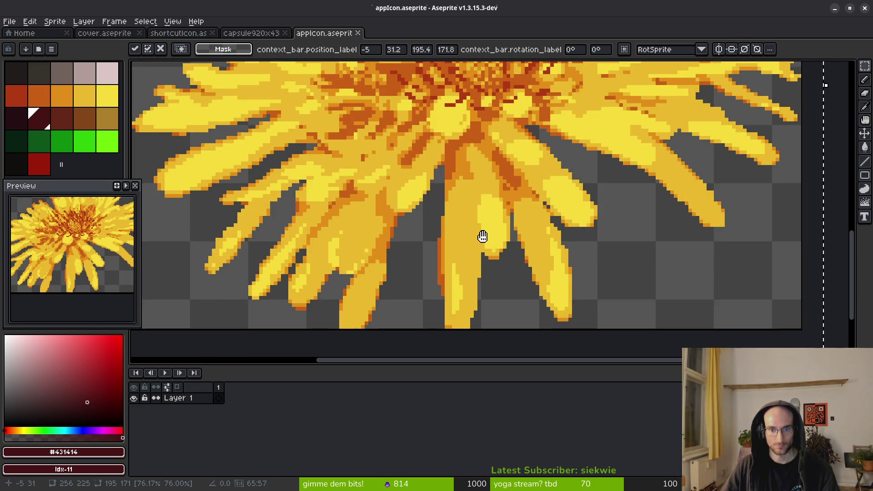
{"action": "key", "text": "Up"}
{"action": "key", "text": "Up"}
{"action": "key", "text": "Up"}
{"action": "key", "text": "Up"}
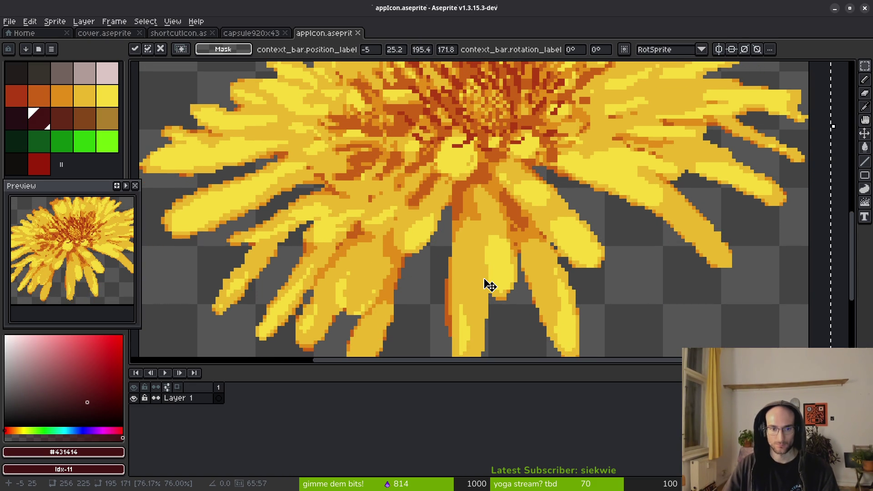
{"action": "left_click_drag", "start_coordinate": [349, 292], "coordinate": [437, 279]}
{"action": "scroll", "coordinate": [423, 259], "scroll_direction": "down", "scroll_amount": 3}
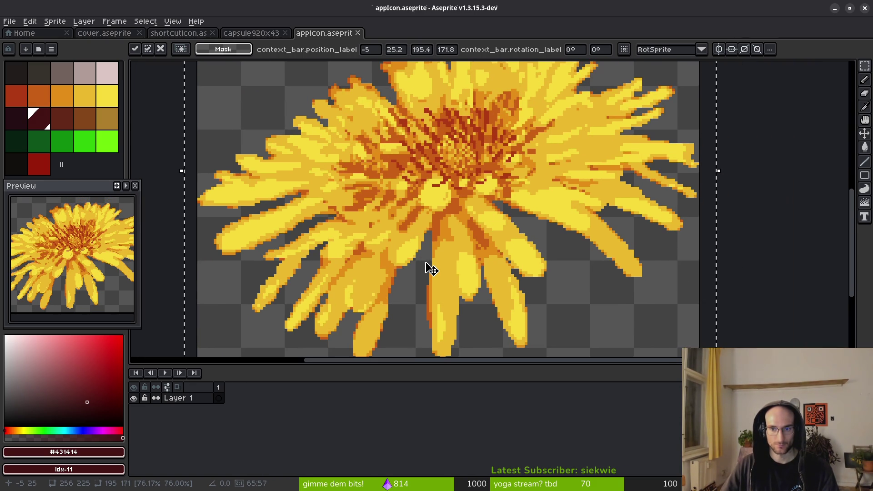
{"action": "mouse_move", "coordinate": [409, 214]}
{"action": "left_mouse_down"}
{"action": "mouse_move", "coordinate": [440, 325]}
{"action": "mouse_move", "coordinate": [444, 232]}
{"action": "left_mouse_up"}
{"action": "scroll", "coordinate": [438, 254], "scroll_direction": "down", "scroll_amount": 1}
{"action": "scroll", "coordinate": [445, 232], "scroll_direction": "up", "scroll_amount": 1}
{"action": "key", "text": "Return"}
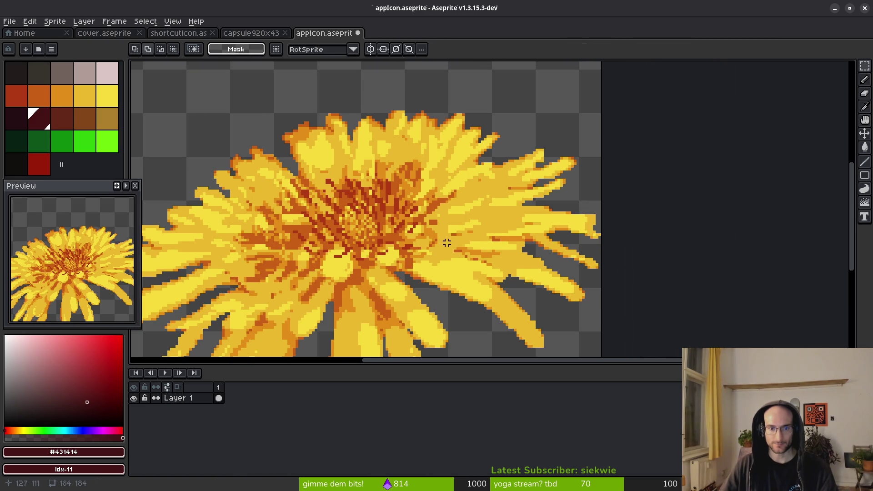
Zoom in on the petal tips and turn a grey edge pixel orange.
{"action": "scroll", "coordinate": [472, 231], "scroll_direction": "up", "scroll_amount": 1}
{"action": "scroll", "coordinate": [572, 228], "scroll_direction": "up", "scroll_amount": 2}
{"action": "scroll", "coordinate": [507, 229], "scroll_direction": "up", "scroll_amount": 3}
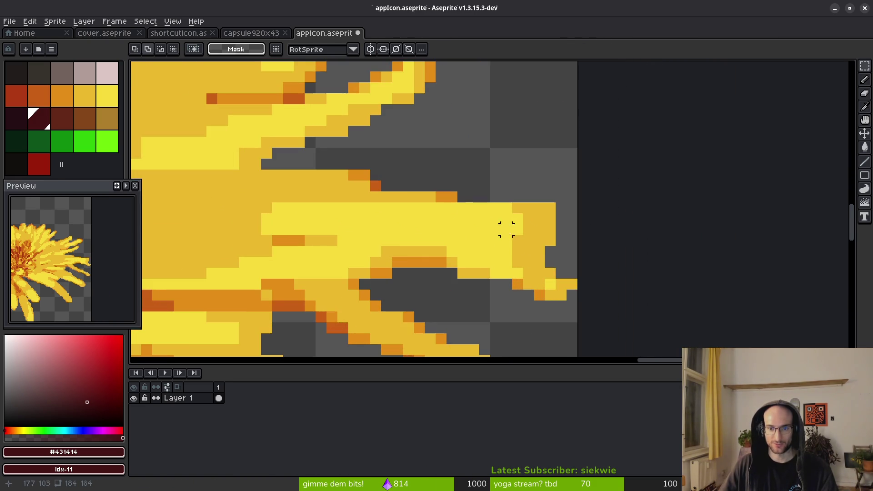
{"action": "scroll", "coordinate": [472, 217], "scroll_direction": "down", "scroll_amount": 1}
{"action": "scroll", "coordinate": [491, 230], "scroll_direction": "up", "scroll_amount": 1}
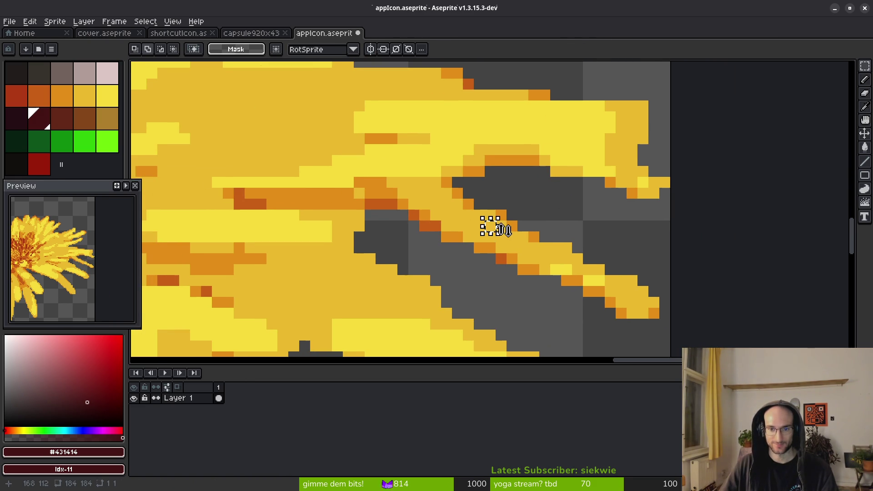
{"action": "key", "text": "b"}
{"action": "left_click", "coordinate": [459, 209], "text": "alt"}
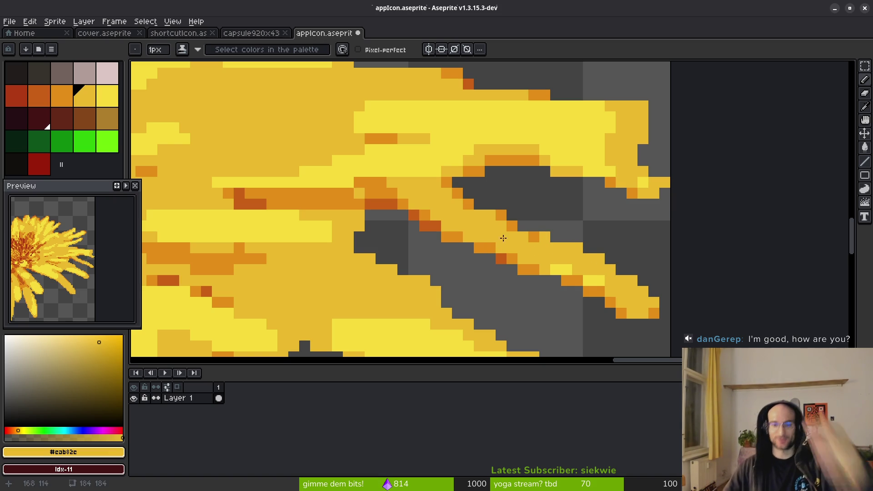
{"action": "left_click", "coordinate": [541, 236], "text": "alt"}
{"action": "left_click", "coordinate": [554, 238]}
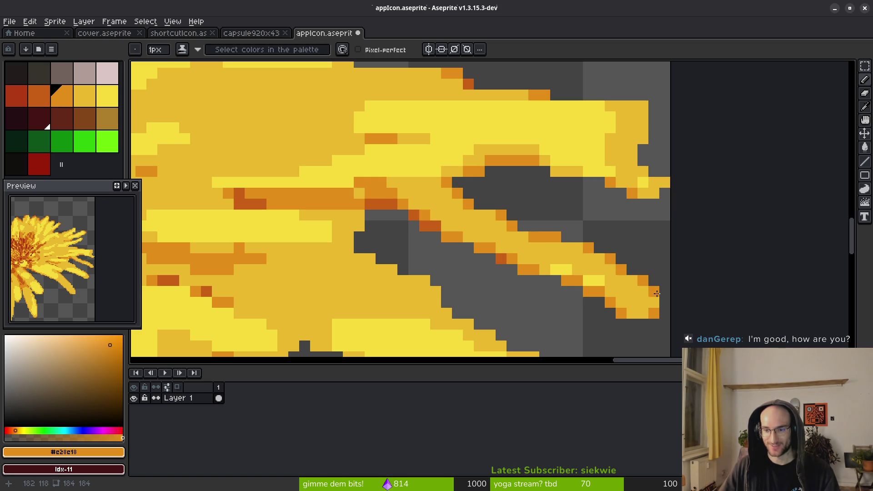
Add an orange pixel to the petal outline, then pick up the bright yellow.
{"action": "key", "text": "e"}
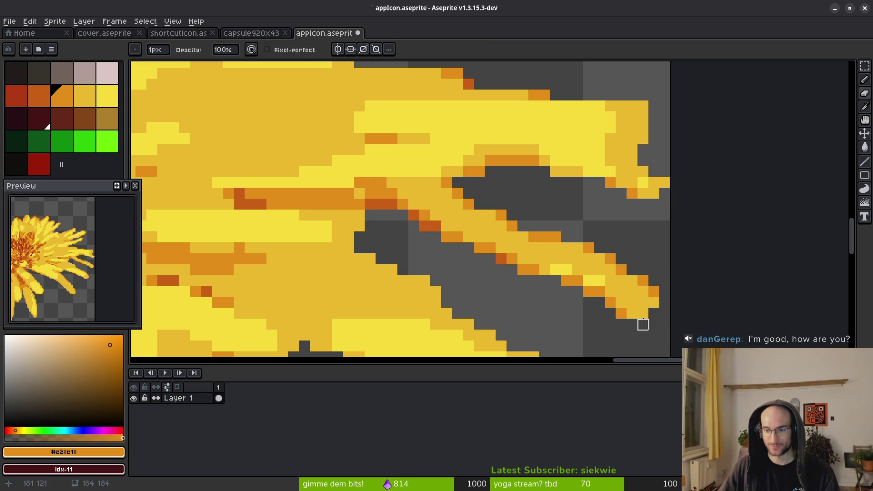
{"action": "key", "text": "b"}
{"action": "left_click", "coordinate": [546, 281]}
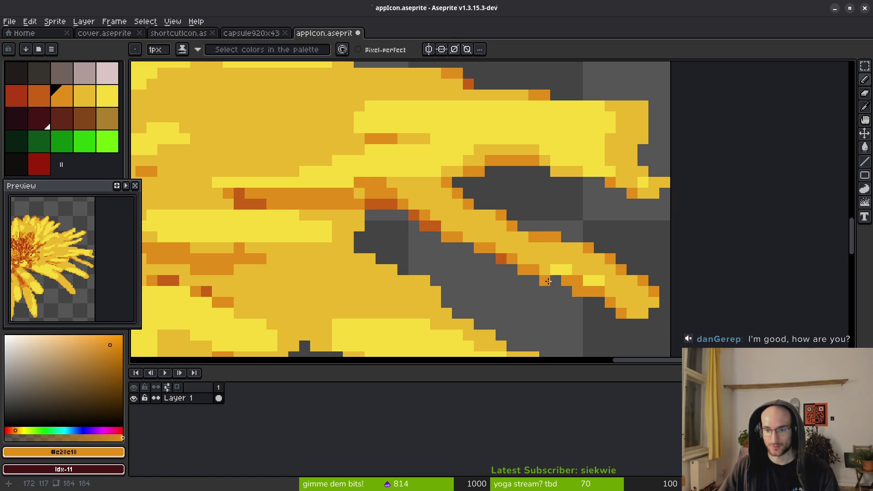
{"action": "left_click", "coordinate": [581, 270], "text": "alt"}
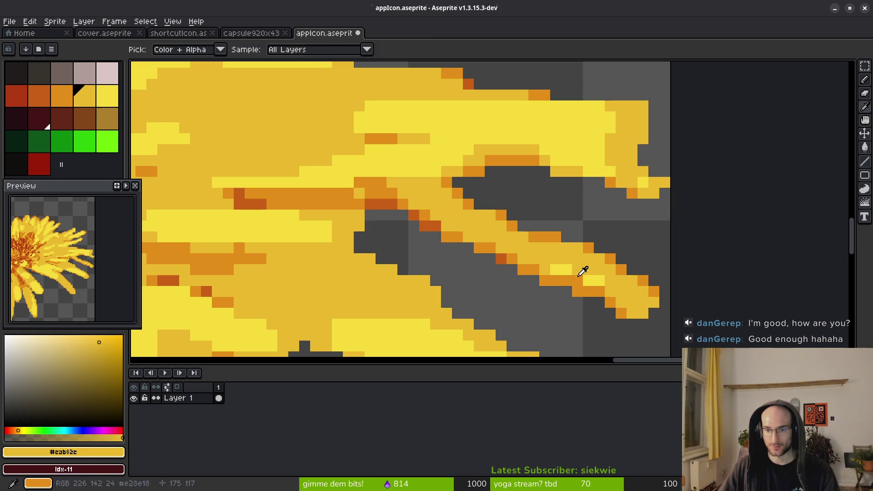
{"action": "left_click", "coordinate": [610, 301], "text": "alt"}
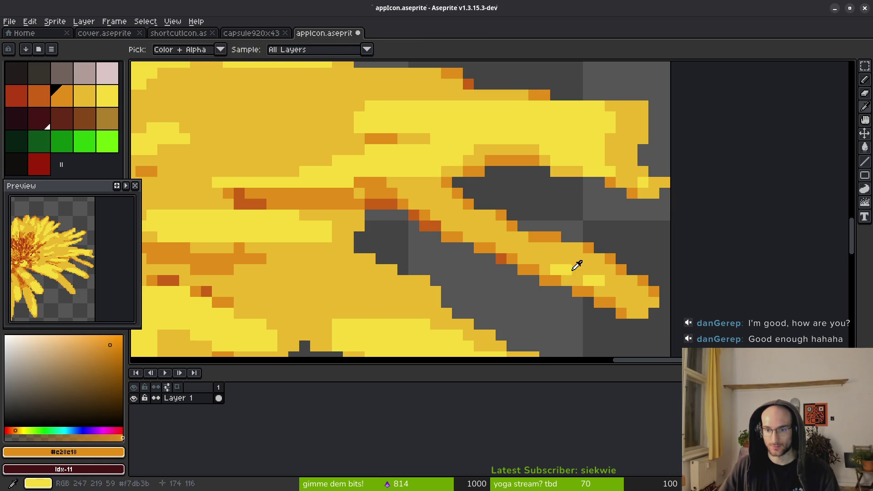
{"action": "left_click", "coordinate": [577, 272], "text": "alt"}
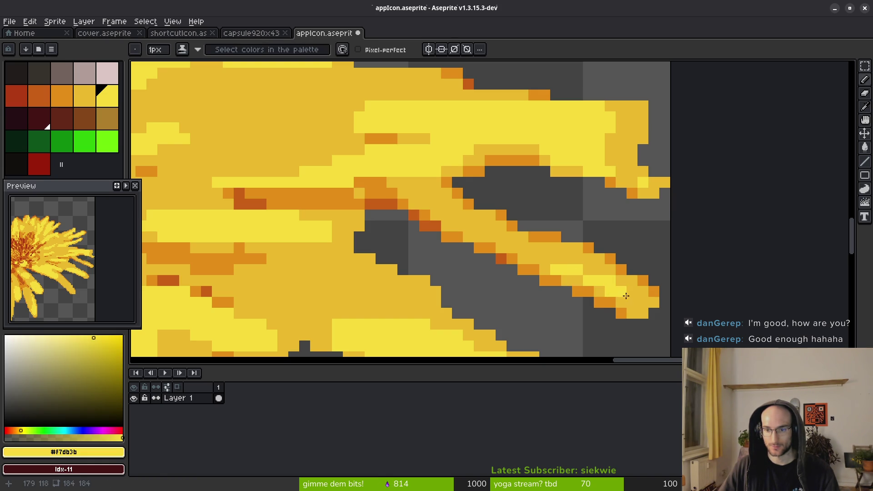
Paint light-yellow pixels on the petal tip and erase the stray pixels above it.
{"action": "scroll", "coordinate": [581, 230], "scroll_direction": "up", "scroll_amount": 4}
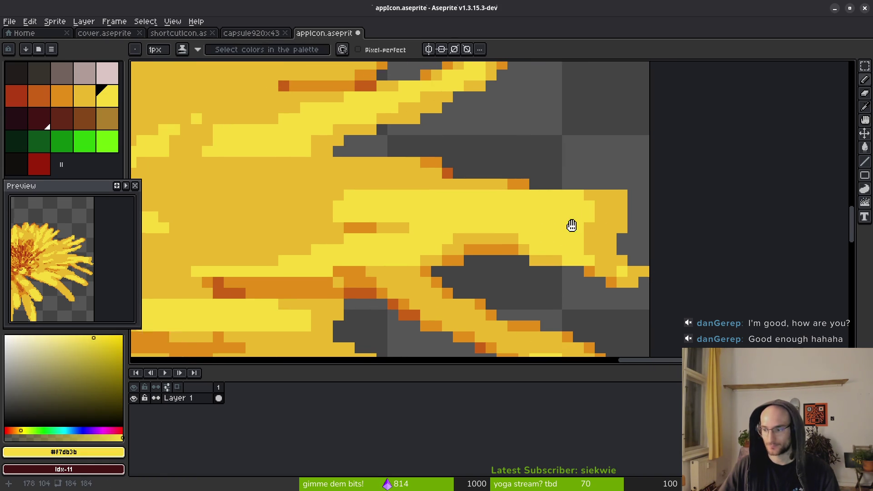
{"action": "scroll", "coordinate": [565, 238], "scroll_direction": "up", "scroll_amount": 1}
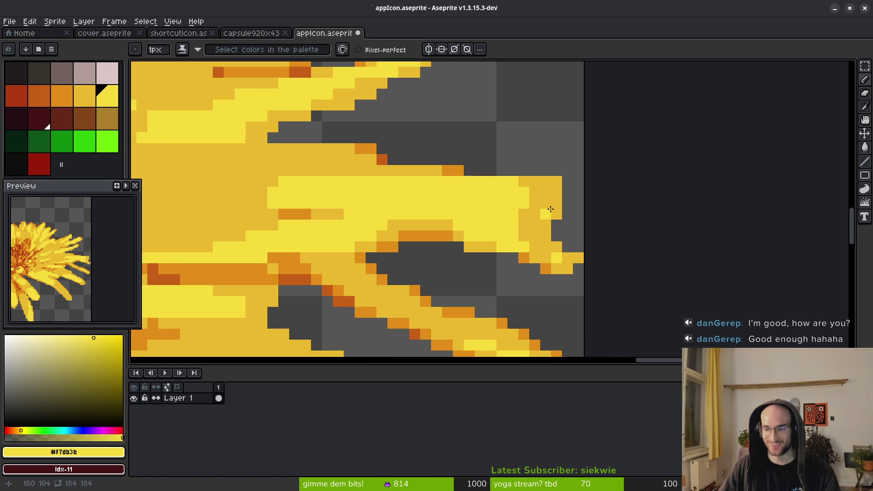
{"action": "scroll", "coordinate": [521, 202], "scroll_direction": "up", "scroll_amount": 2}
{"action": "mouse_move", "coordinate": [501, 181]}
{"action": "left_mouse_down"}
{"action": "mouse_move", "coordinate": [520, 185]}
{"action": "mouse_move", "coordinate": [504, 185]}
{"action": "left_mouse_up"}
{"action": "left_click", "coordinate": [527, 203]}
{"action": "key", "text": "e"}
{"action": "left_click", "coordinate": [527, 160]}
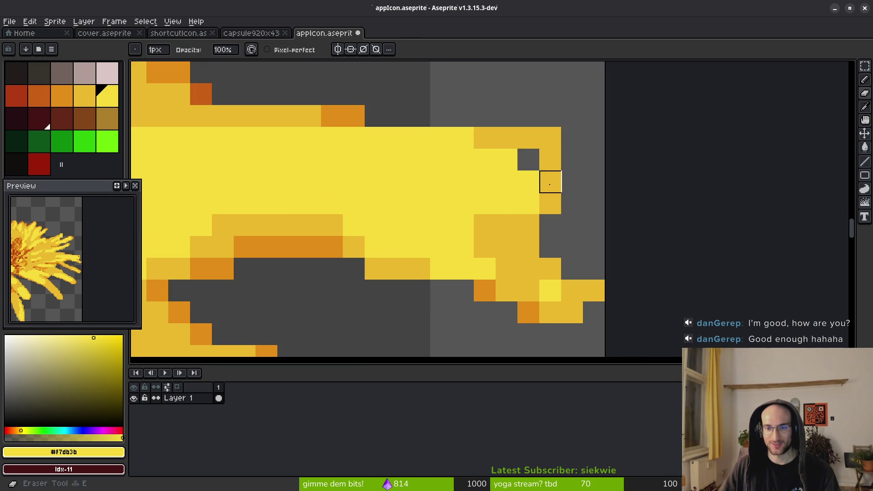
{"action": "mouse_move", "coordinate": [529, 137]}
{"action": "left_mouse_down"}
{"action": "mouse_move", "coordinate": [550, 138]}
{"action": "mouse_move", "coordinate": [555, 159]}
{"action": "left_mouse_up"}
Fill the grey gaps beside the tip with gold and add a gold tip pixel.
{"action": "left_click", "coordinate": [551, 160], "text": "alt"}
{"action": "key", "text": "b"}
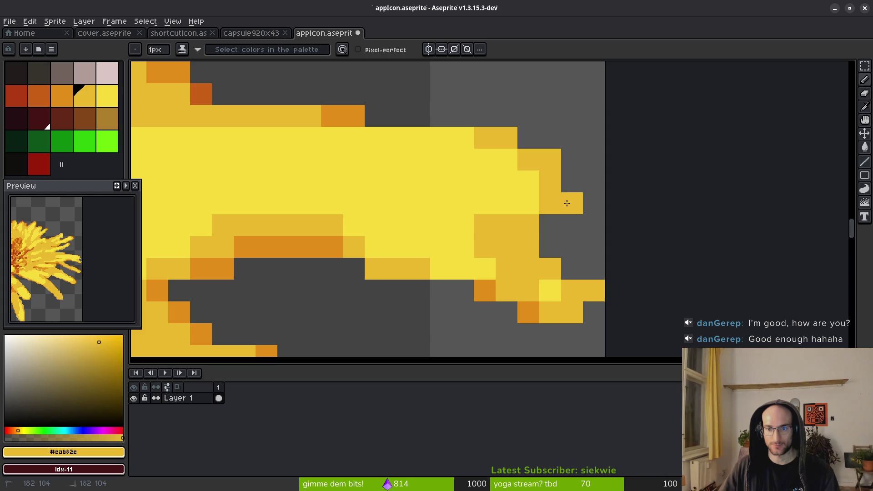
{"action": "left_click_drag", "start_coordinate": [567, 215], "coordinate": [551, 220]}
{"action": "scroll", "coordinate": [566, 222], "scroll_direction": "down", "scroll_amount": 3}
{"action": "scroll", "coordinate": [566, 222], "scroll_direction": "up", "scroll_amount": 3}
{"action": "left_click", "coordinate": [570, 187]}
Erase three gold pixels at the lower tip and paint orange edge pixels.
{"action": "key", "text": "e"}
{"action": "mouse_move", "coordinate": [601, 291]}
{"action": "left_mouse_down"}
{"action": "mouse_move", "coordinate": [594, 313]}
{"action": "mouse_move", "coordinate": [574, 313]}
{"action": "left_mouse_up"}
{"action": "scroll", "coordinate": [618, 312], "scroll_direction": "down", "scroll_amount": 2}
{"action": "scroll", "coordinate": [588, 324], "scroll_direction": "up", "scroll_amount": 4}
{"action": "left_click", "coordinate": [538, 293], "text": "alt"}
{"action": "key", "text": "b"}
{"action": "left_click", "coordinate": [503, 285]}
{"action": "left_click", "coordinate": [408, 247]}
Load the darker and bright yellows and recolour a run of petal pixels darker yellow.
{"action": "scroll", "coordinate": [580, 308], "scroll_direction": "down", "scroll_amount": 2}
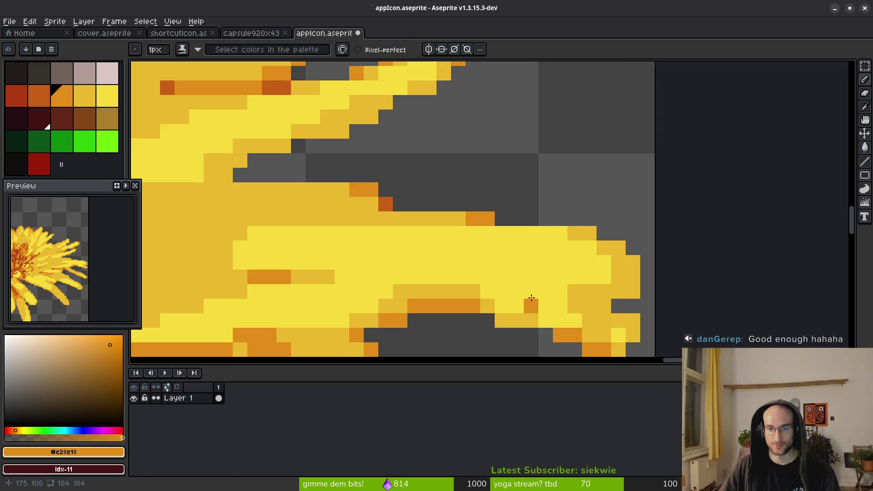
{"action": "scroll", "coordinate": [543, 308], "scroll_direction": "down", "scroll_amount": 1}
{"action": "scroll", "coordinate": [523, 227], "scroll_direction": "up", "scroll_amount": 1}
{"action": "left_click", "coordinate": [518, 210], "text": "alt"}
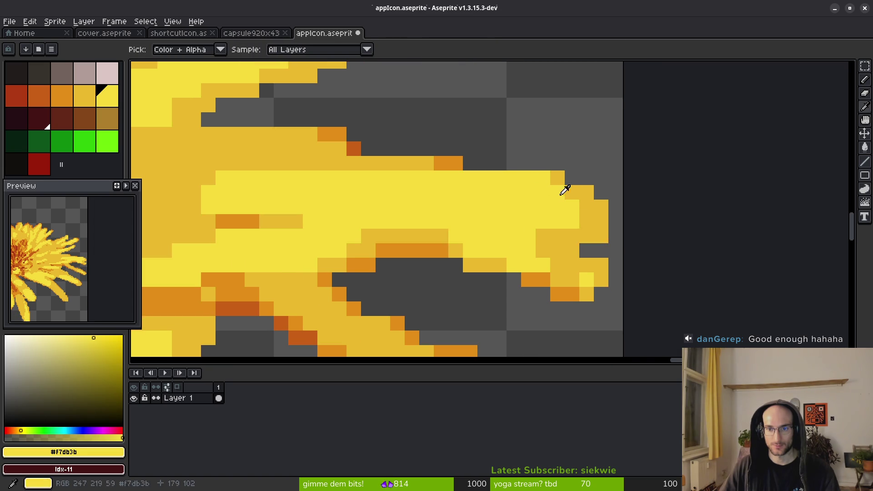
{"action": "left_click", "coordinate": [572, 232], "text": "alt"}
{"action": "right_click", "coordinate": [549, 202], "text": "alt"}
{"action": "left_click", "coordinate": [600, 236]}
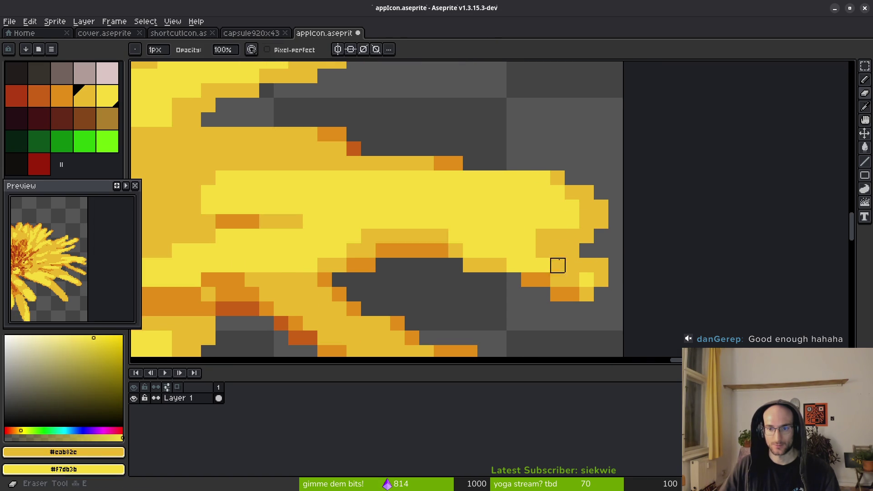
{"action": "left_click_drag", "start_coordinate": [514, 178], "coordinate": [544, 181]}
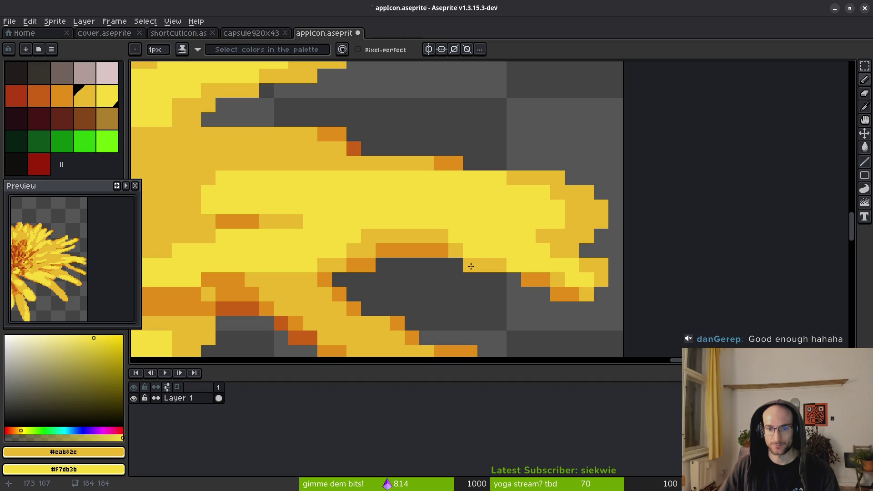
Darken another petal pixel and a diagonal run to deeper yellow.
{"action": "scroll", "coordinate": [445, 213], "scroll_direction": "left", "scroll_amount": 5}
{"action": "left_click", "coordinate": [510, 200]}
{"action": "left_click_drag", "start_coordinate": [414, 209], "coordinate": [452, 192]}
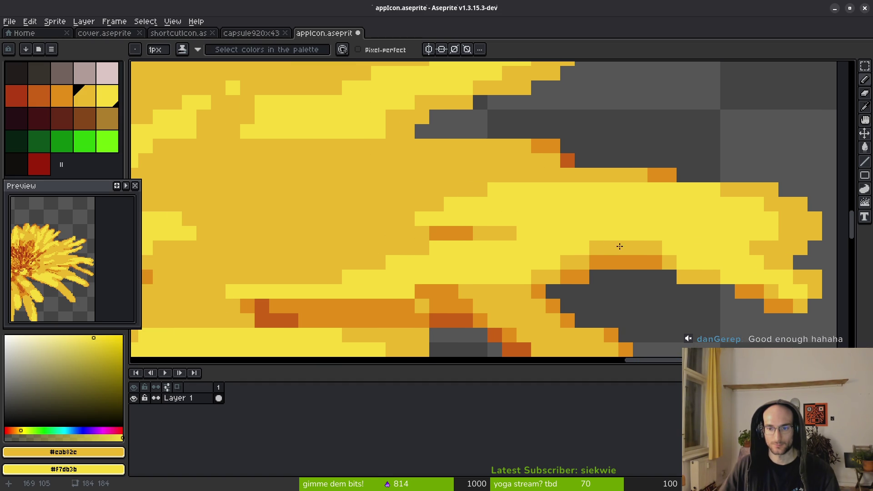
{"action": "scroll", "coordinate": [554, 220], "scroll_direction": "down", "scroll_amount": 3}
{"action": "scroll", "coordinate": [534, 263], "scroll_direction": "up", "scroll_amount": 3}
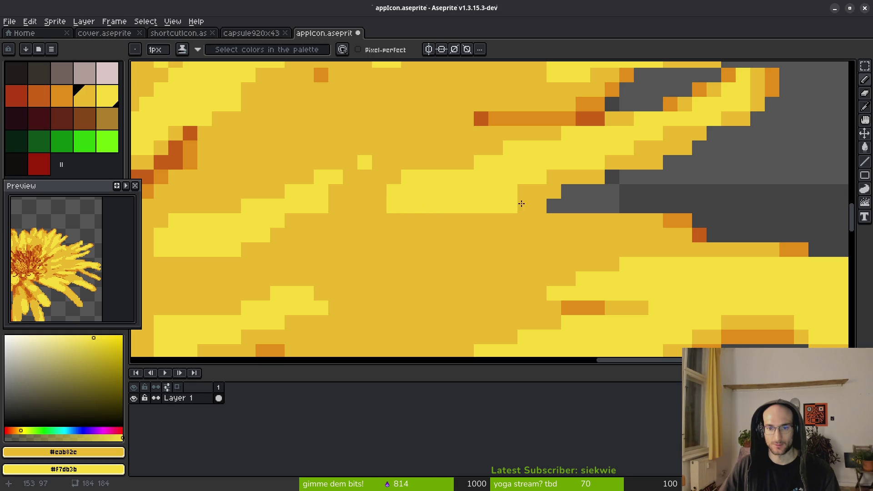
{"action": "scroll", "coordinate": [581, 201], "scroll_direction": "down", "scroll_amount": 3}
{"action": "scroll", "coordinate": [473, 195], "scroll_direction": "up", "scroll_amount": 3}
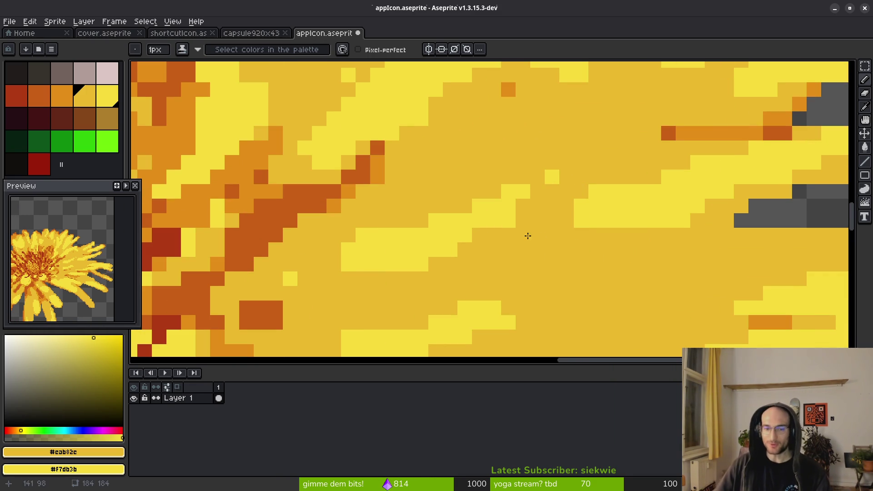
{"action": "scroll", "coordinate": [348, 270], "scroll_direction": "down", "scroll_amount": 3}
{"action": "scroll", "coordinate": [450, 133], "scroll_direction": "up", "scroll_amount": 3}
{"action": "left_click", "coordinate": [427, 212]}
Repaint a row of petal pixels light yellow with the Pencil.
{"action": "scroll", "coordinate": [485, 224], "scroll_direction": "down", "scroll_amount": 4}
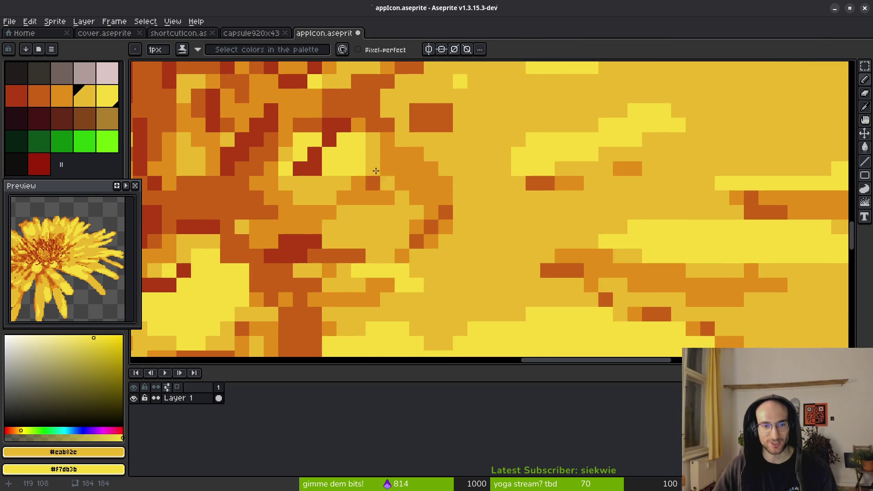
{"action": "scroll", "coordinate": [475, 267], "scroll_direction": "up", "scroll_amount": 3}
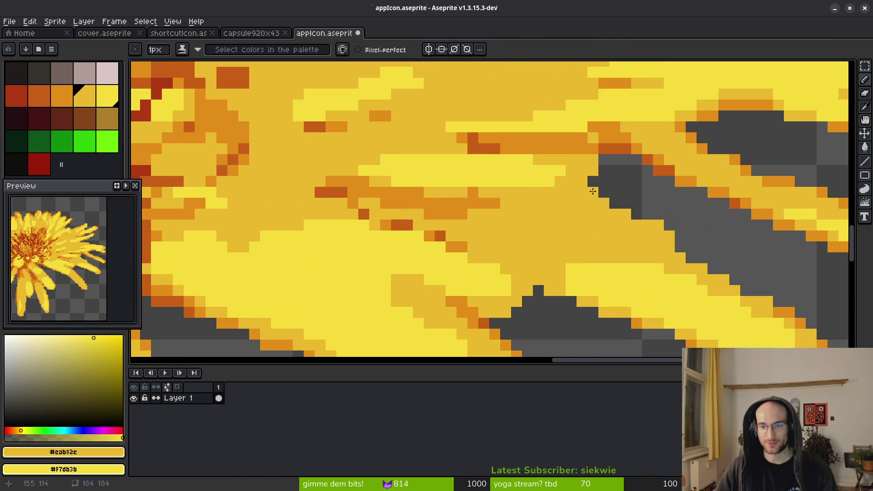
{"action": "scroll", "coordinate": [603, 191], "scroll_direction": "down", "scroll_amount": 3}
{"action": "scroll", "coordinate": [603, 191], "scroll_direction": "right", "scroll_amount": 3}
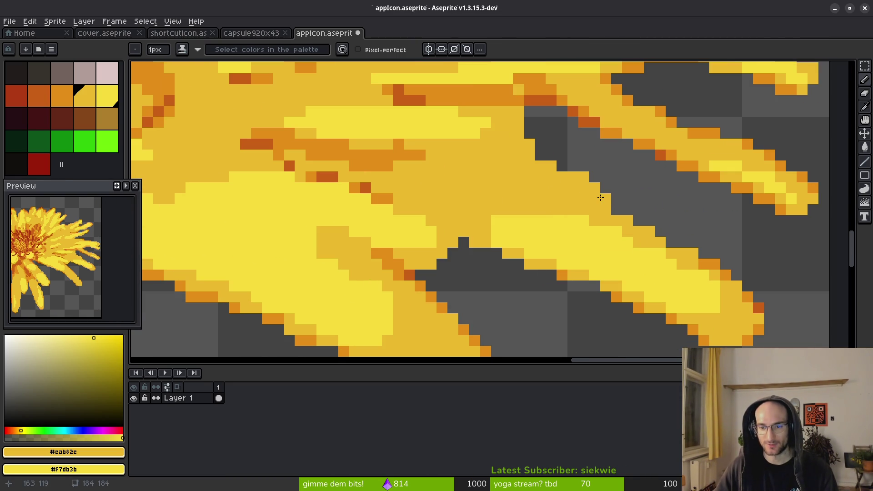
{"action": "scroll", "coordinate": [517, 249], "scroll_direction": "down", "scroll_amount": 1}
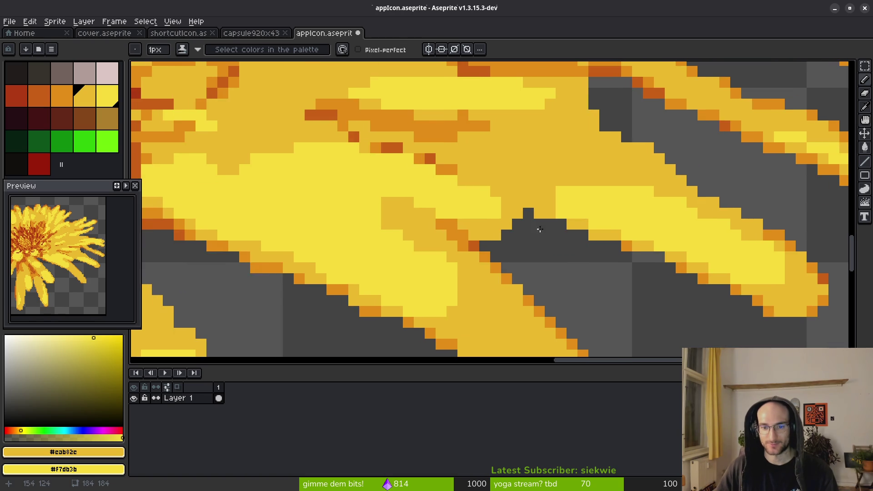
{"action": "scroll", "coordinate": [530, 213], "scroll_direction": "down", "scroll_amount": 2}
{"action": "key", "text": "w"}
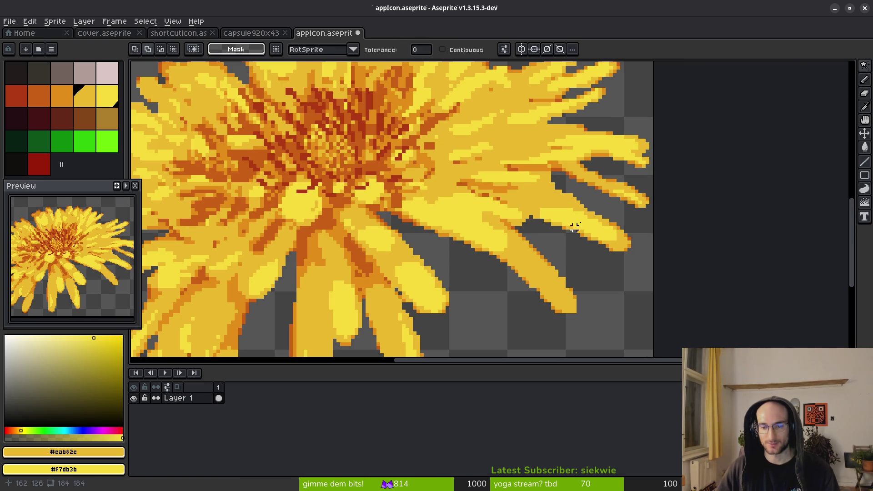
{"action": "scroll", "coordinate": [552, 229], "scroll_direction": "up", "scroll_amount": 2}
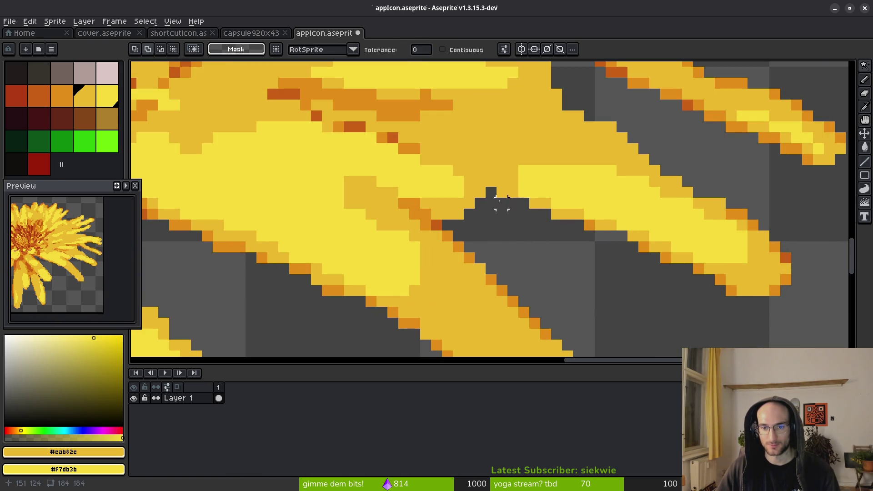
{"action": "key", "text": "b"}
{"action": "scroll", "coordinate": [539, 150], "scroll_direction": "down", "scroll_amount": 2}
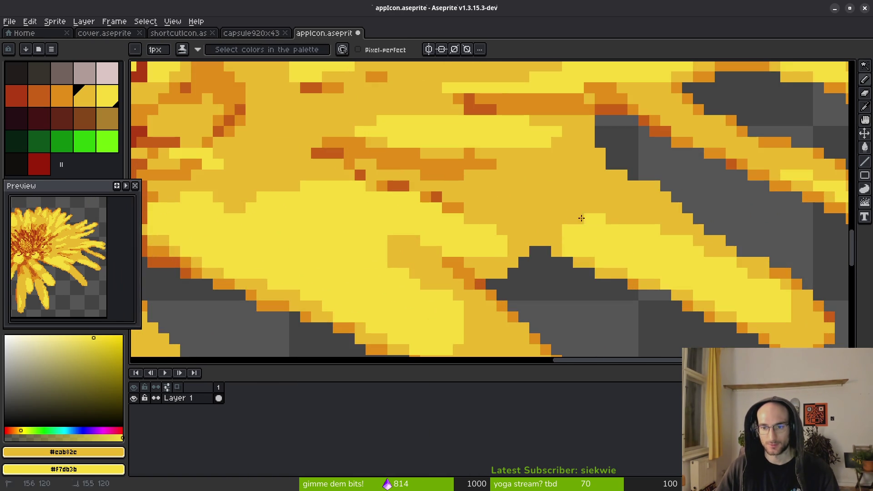
{"action": "left_click_drag", "start_coordinate": [597, 220], "coordinate": [546, 219]}
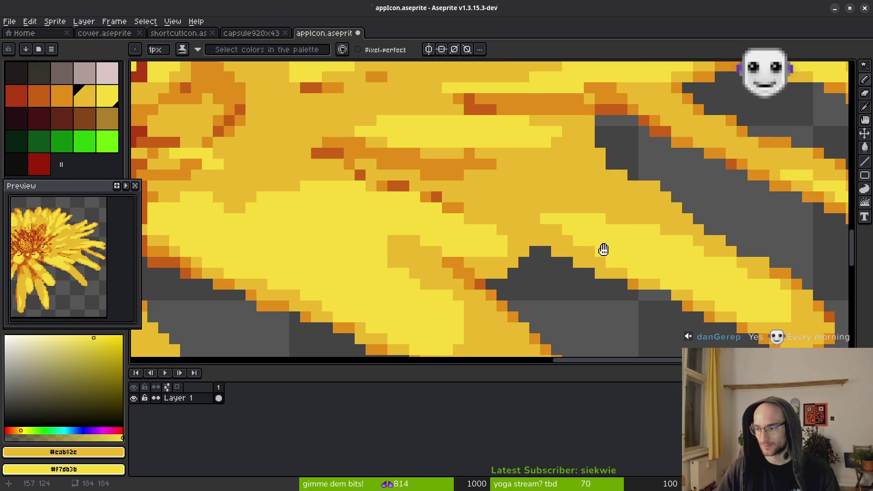
{"action": "scroll", "coordinate": [615, 260], "scroll_direction": "down", "scroll_amount": 2}
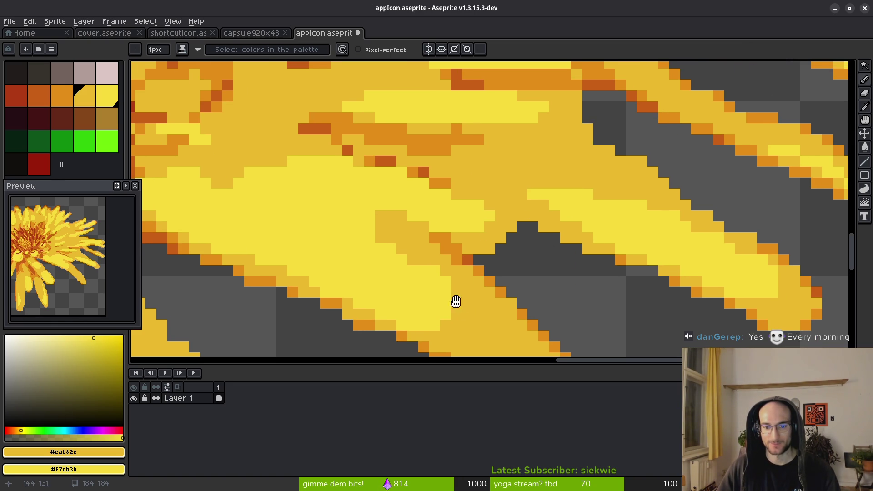
{"action": "scroll", "coordinate": [454, 315], "scroll_direction": "down", "scroll_amount": 5}
{"action": "scroll", "coordinate": [454, 315], "scroll_direction": "left", "scroll_amount": 3}
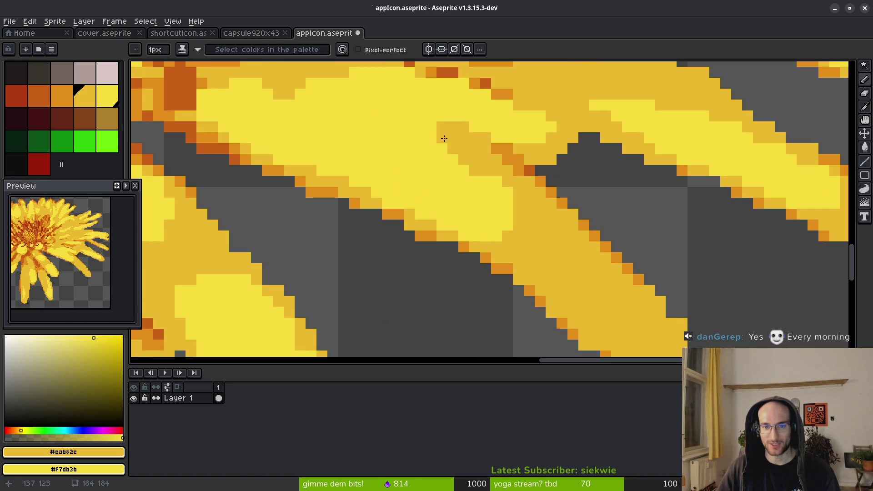
{"action": "scroll", "coordinate": [452, 197], "scroll_direction": "down", "scroll_amount": 3}
{"action": "scroll", "coordinate": [511, 165], "scroll_direction": "down", "scroll_amount": 2}
{"action": "scroll", "coordinate": [480, 245], "scroll_direction": "up", "scroll_amount": 3}
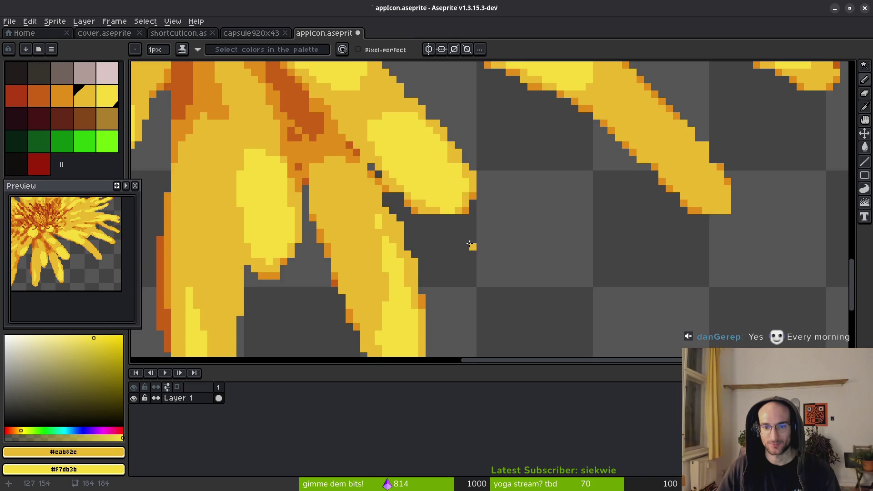
Add a row of yellow pixels under the petal.
{"action": "scroll", "coordinate": [480, 244], "scroll_direction": "up", "scroll_amount": 3}
{"action": "mouse_move", "coordinate": [482, 138]}
{"action": "left_mouse_down"}
{"action": "mouse_move", "coordinate": [451, 137]}
{"action": "mouse_move", "coordinate": [487, 141]}
{"action": "left_mouse_up"}
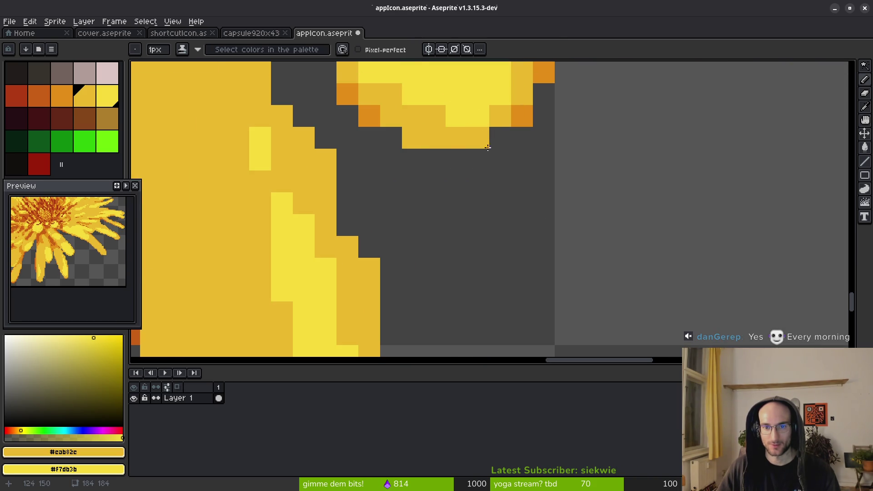
{"action": "scroll", "coordinate": [488, 141], "scroll_direction": "down", "scroll_amount": 3}
{"action": "scroll", "coordinate": [504, 222], "scroll_direction": "up", "scroll_amount": 3}
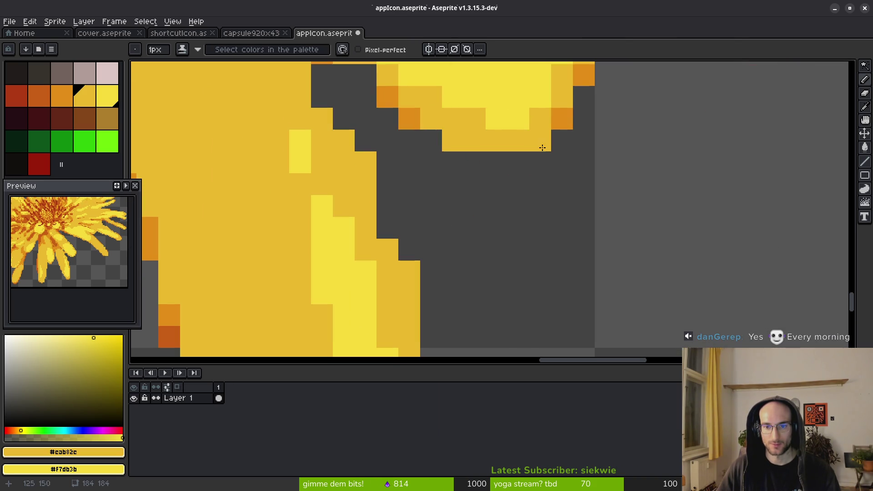
{"action": "scroll", "coordinate": [497, 229], "scroll_direction": "down", "scroll_amount": 3}
Move to the other petal tips and erase the stray yellow pixels.
{"action": "left_click_drag", "start_coordinate": [497, 229], "coordinate": [634, 164]}
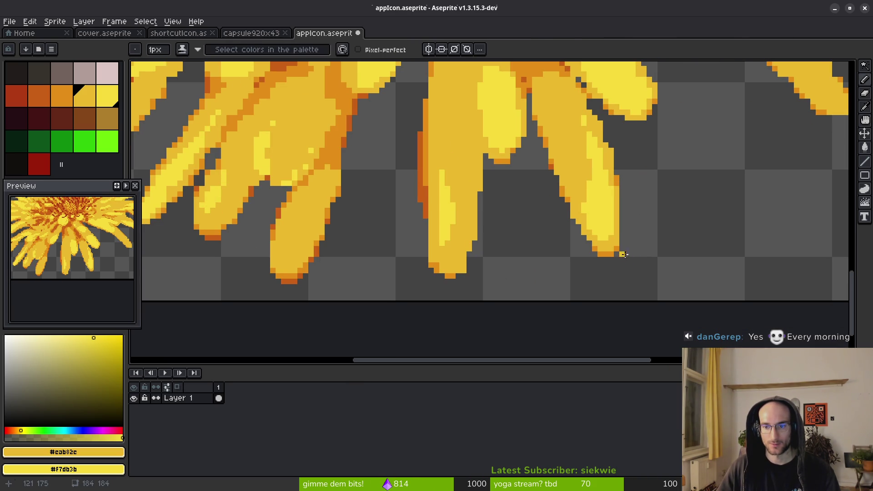
{"action": "scroll", "coordinate": [623, 255], "scroll_direction": "up", "scroll_amount": 4}
{"action": "scroll", "coordinate": [606, 249], "scroll_direction": "down", "scroll_amount": 3}
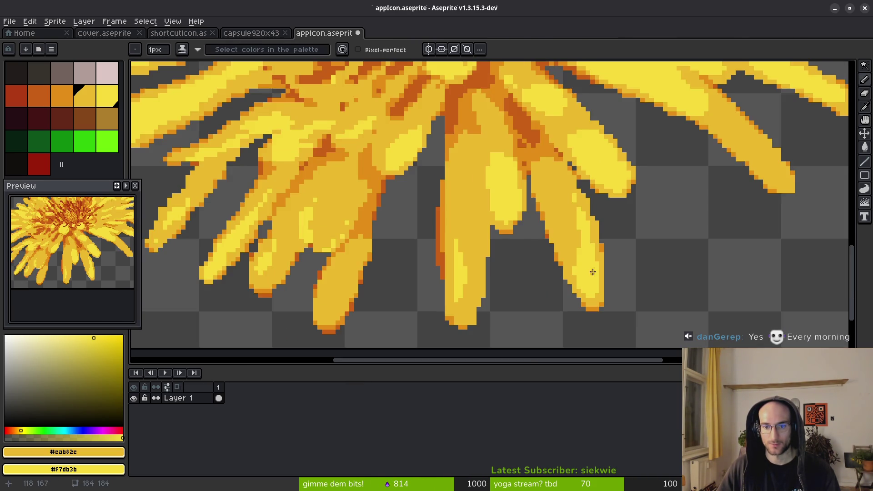
{"action": "scroll", "coordinate": [576, 255], "scroll_direction": "up", "scroll_amount": 3}
{"action": "scroll", "coordinate": [610, 253], "scroll_direction": "down", "scroll_amount": 4}
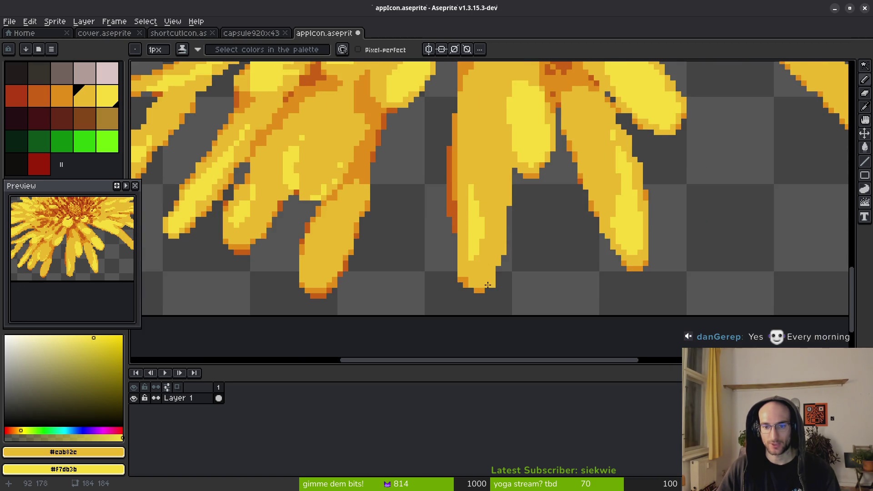
{"action": "scroll", "coordinate": [518, 247], "scroll_direction": "up", "scroll_amount": 5}
{"action": "left_click", "coordinate": [518, 247]}
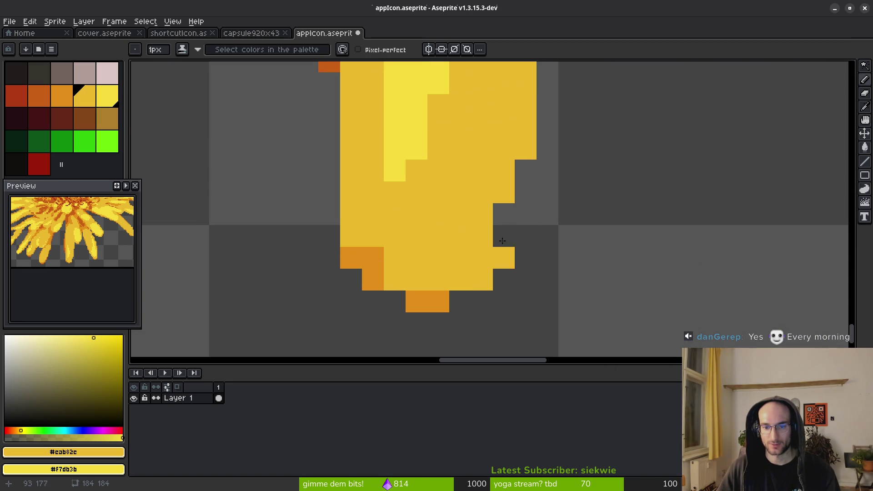
{"action": "key", "text": "e"}
{"action": "left_click", "coordinate": [501, 259]}
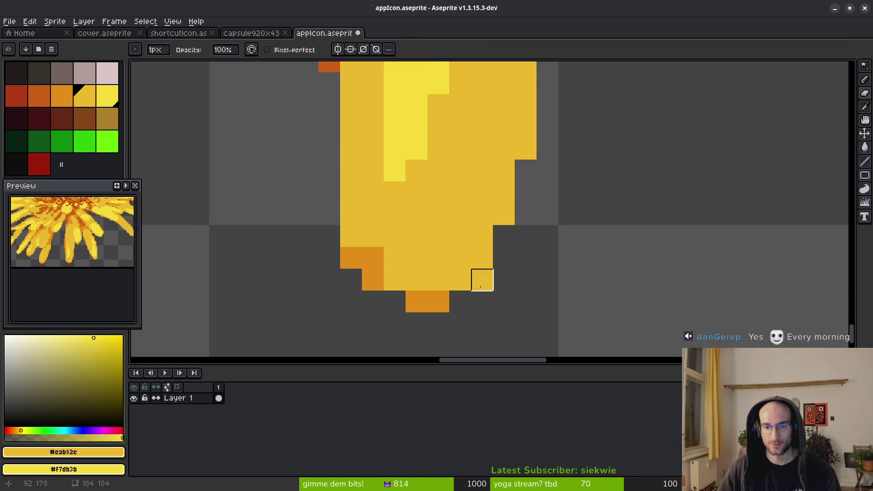
Outline the petal's right edge in orange.
{"action": "key", "text": "b"}
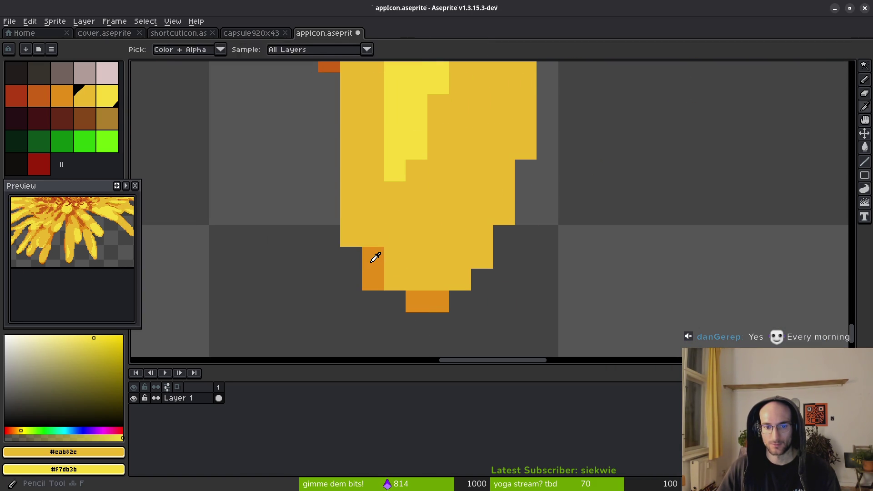
{"action": "left_click", "coordinate": [377, 253], "text": "alt"}
{"action": "left_click", "coordinate": [356, 225]}
{"action": "mouse_move", "coordinate": [460, 286]}
{"action": "left_mouse_down"}
{"action": "mouse_move", "coordinate": [483, 250]}
{"action": "mouse_move", "coordinate": [520, 143]}
{"action": "left_mouse_up"}
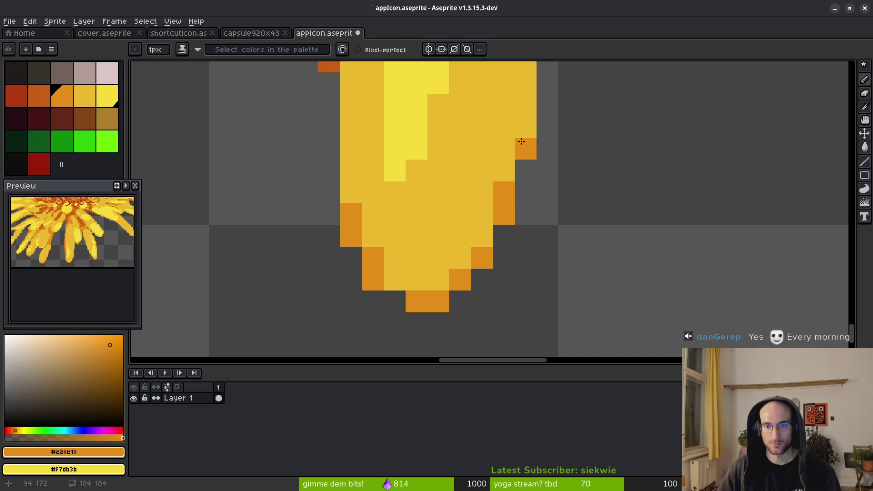
{"action": "scroll", "coordinate": [521, 220], "scroll_direction": "down", "scroll_amount": 3}
{"action": "scroll", "coordinate": [538, 258], "scroll_direction": "down", "scroll_amount": 2}
{"action": "scroll", "coordinate": [540, 253], "scroll_direction": "up", "scroll_amount": 2}
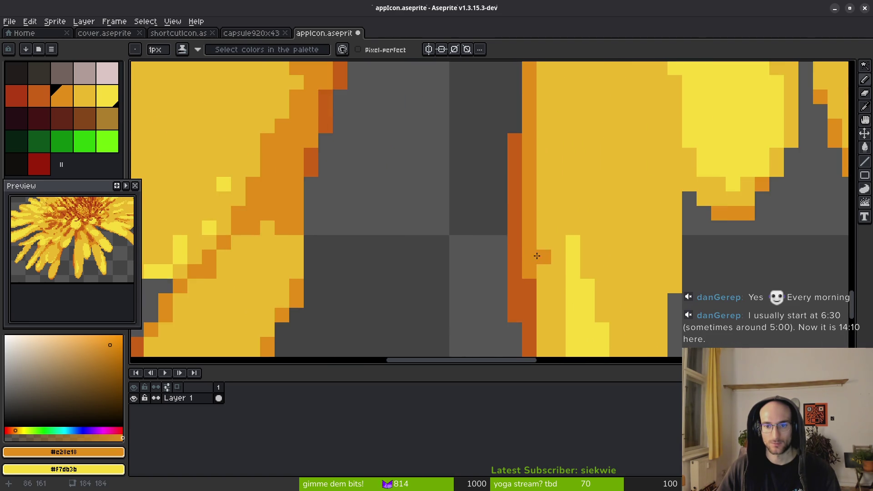
{"action": "scroll", "coordinate": [507, 262], "scroll_direction": "down", "scroll_amount": 3}
{"action": "scroll", "coordinate": [507, 262], "scroll_direction": "up", "scroll_amount": 3}
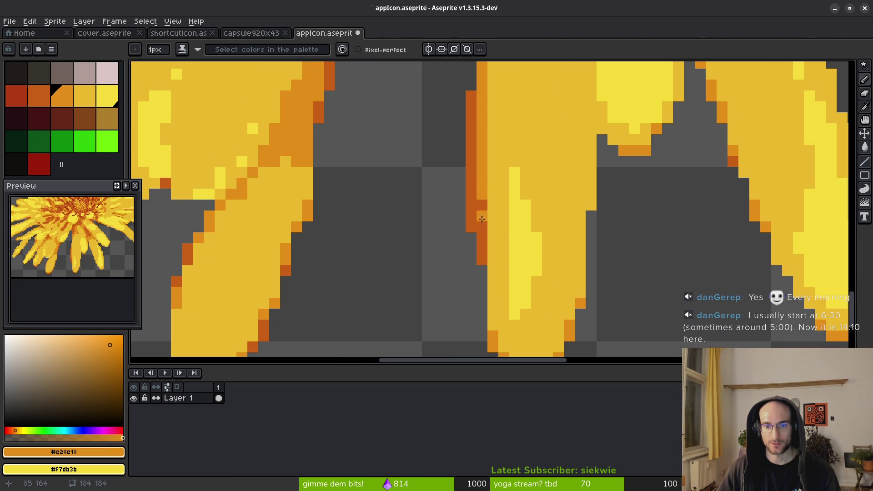
{"action": "scroll", "coordinate": [508, 230], "scroll_direction": "down", "scroll_amount": 5}
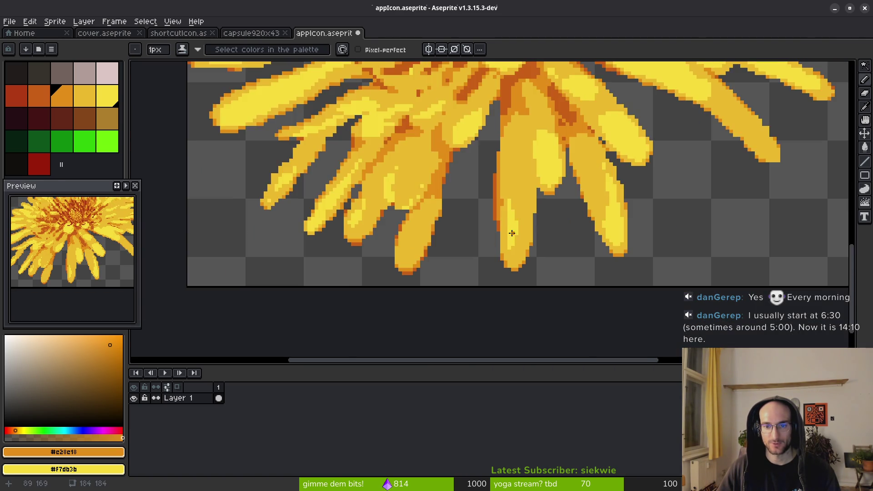
{"action": "scroll", "coordinate": [509, 230], "scroll_direction": "up", "scroll_amount": 6}
Fill the left petal edge with yellow #cab82c and touch up edge pixels in orange.
{"action": "key", "text": "i"}
{"action": "left_click", "coordinate": [528, 187]}
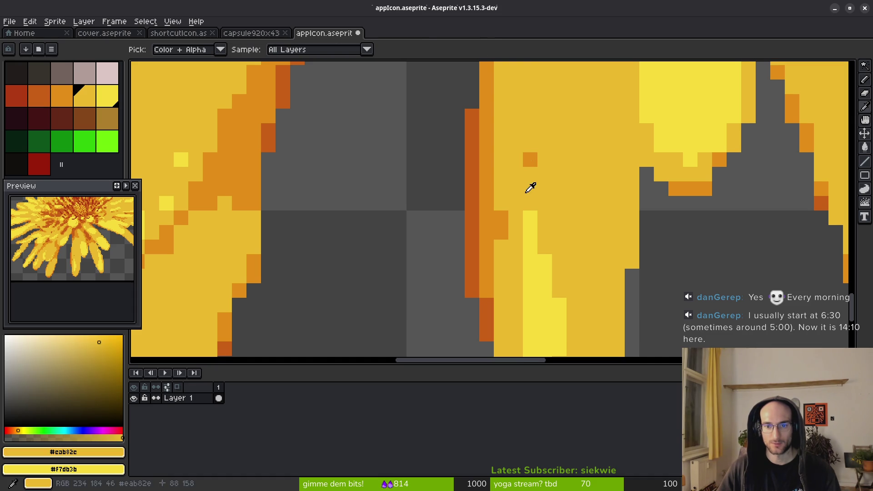
{"action": "key", "text": "b"}
{"action": "left_click_drag", "start_coordinate": [473, 159], "coordinate": [486, 237]}
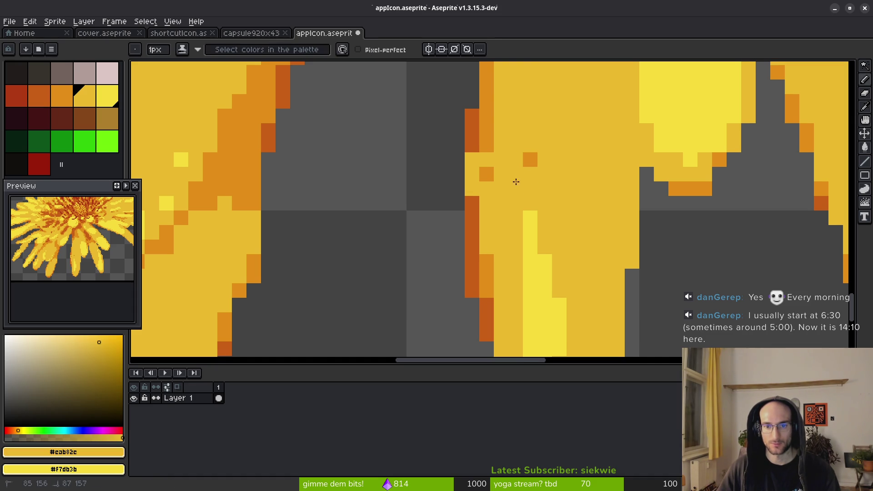
{"action": "left_click", "coordinate": [489, 277], "text": "alt"}
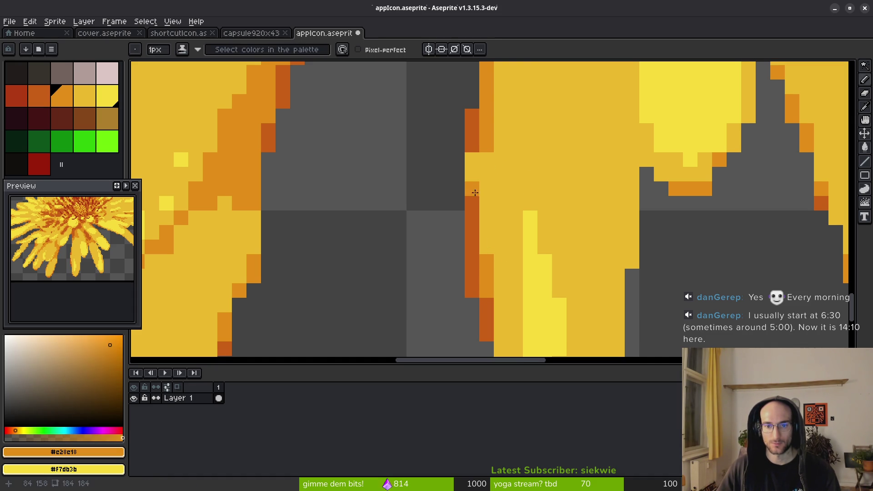
{"action": "left_click_drag", "start_coordinate": [472, 174], "coordinate": [484, 156]}
{"action": "left_click", "coordinate": [497, 171], "text": "alt"}
{"action": "left_click", "coordinate": [491, 137]}
Paint orange pixels on the next petal's edge and load yellows #cab82c and #F7db3b.
{"action": "scroll", "coordinate": [490, 136], "scroll_direction": "down", "scroll_amount": 2}
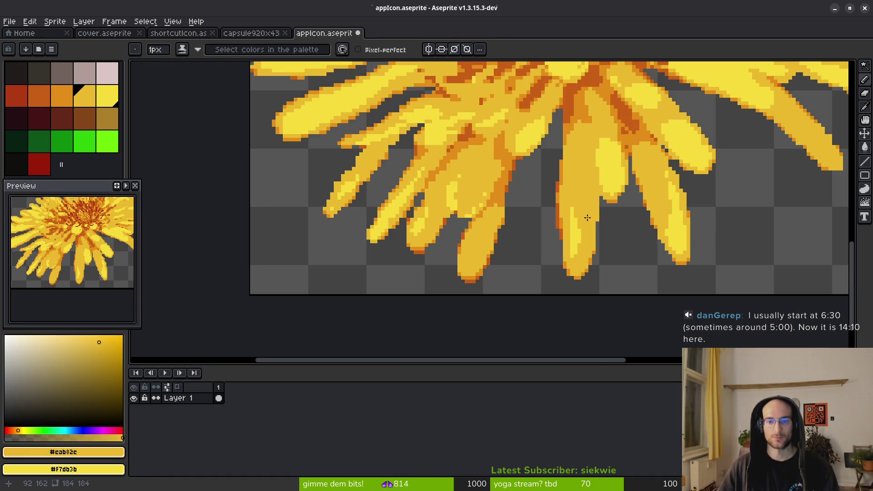
{"action": "scroll", "coordinate": [586, 229], "scroll_direction": "down", "scroll_amount": 2}
{"action": "scroll", "coordinate": [585, 230], "scroll_direction": "up", "scroll_amount": 2}
{"action": "scroll", "coordinate": [586, 229], "scroll_direction": "up", "scroll_amount": 2}
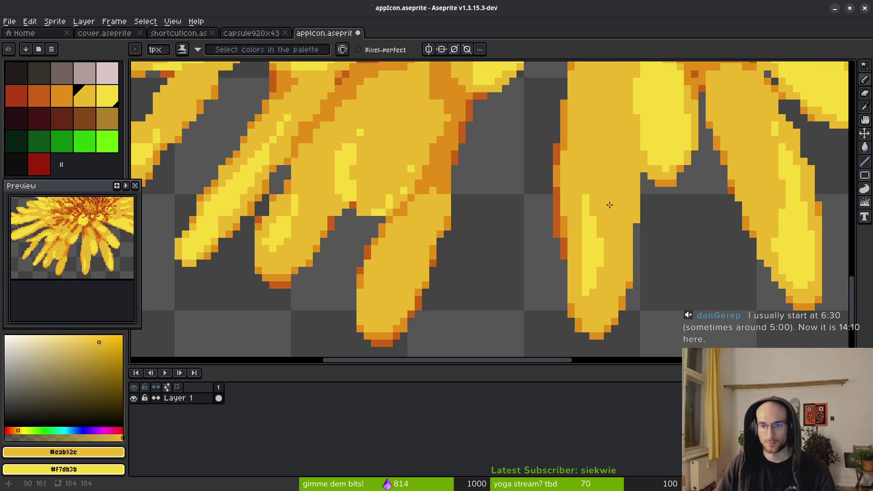
{"action": "left_click_drag", "start_coordinate": [575, 187], "coordinate": [551, 239]}
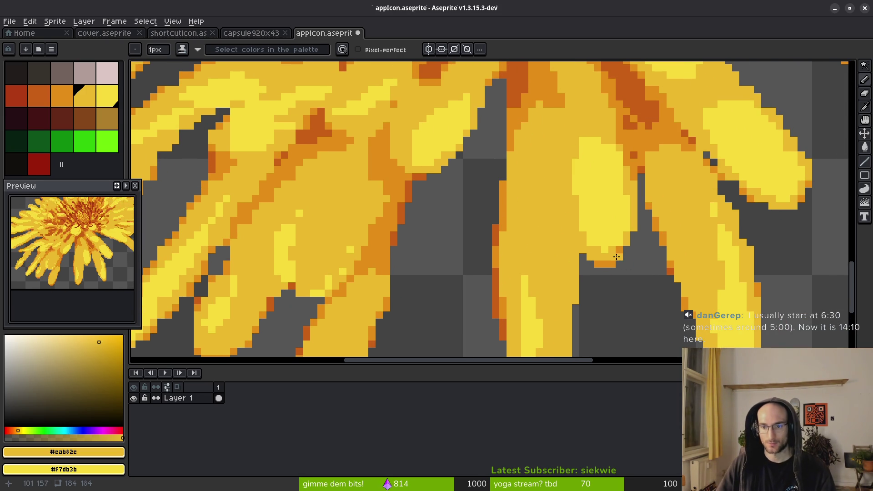
{"action": "scroll", "coordinate": [619, 262], "scroll_direction": "up", "scroll_amount": 2}
{"action": "left_click", "coordinate": [628, 208], "text": "alt"}
{"action": "mouse_move", "coordinate": [648, 182]}
{"action": "left_mouse_down"}
{"action": "mouse_move", "coordinate": [679, 129]}
{"action": "mouse_move", "coordinate": [624, 188]}
{"action": "left_mouse_up"}
{"action": "right_click", "coordinate": [615, 183], "text": "alt"}
{"action": "scroll", "coordinate": [655, 150], "scroll_direction": "down", "scroll_amount": 2}
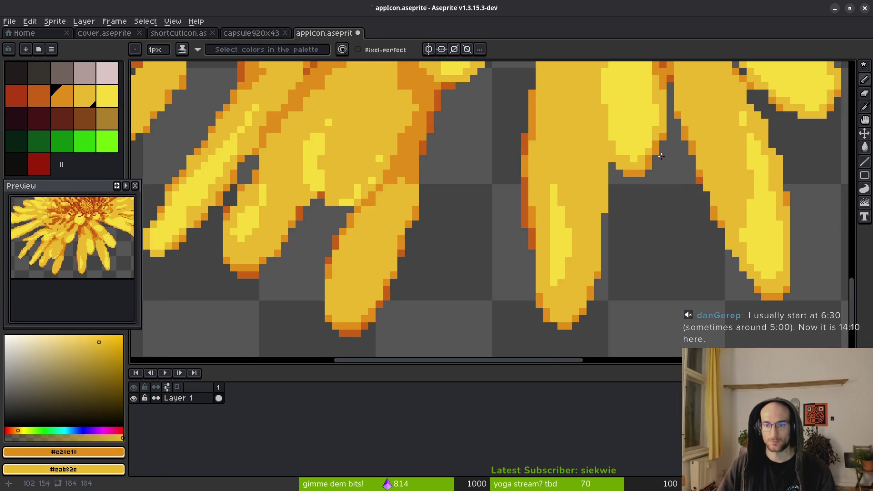
{"action": "scroll", "coordinate": [655, 186], "scroll_direction": "up", "scroll_amount": 2}
{"action": "left_click", "coordinate": [542, 162], "text": "alt"}
{"action": "scroll", "coordinate": [605, 183], "scroll_direction": "down", "scroll_amount": 2}
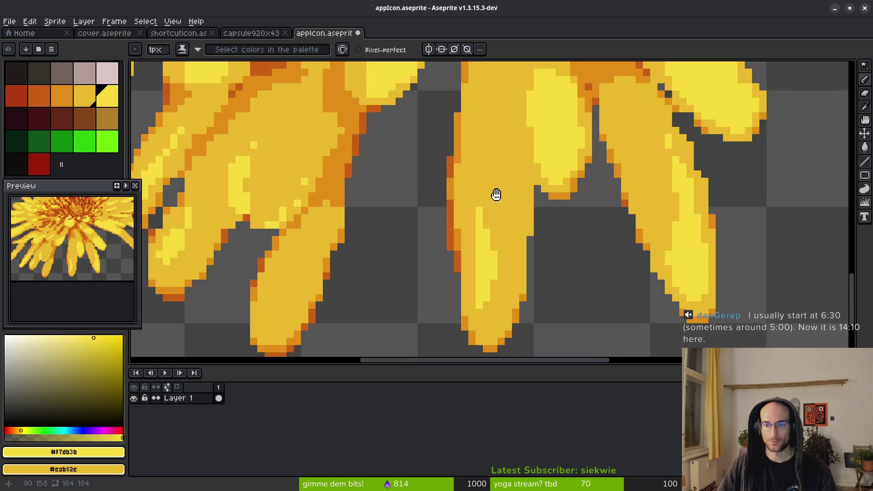
Sample the petal's orange, erase an edge pixel, and pick up dark orange #c96016.
{"action": "scroll", "coordinate": [605, 183], "scroll_direction": "up", "scroll_amount": 2}
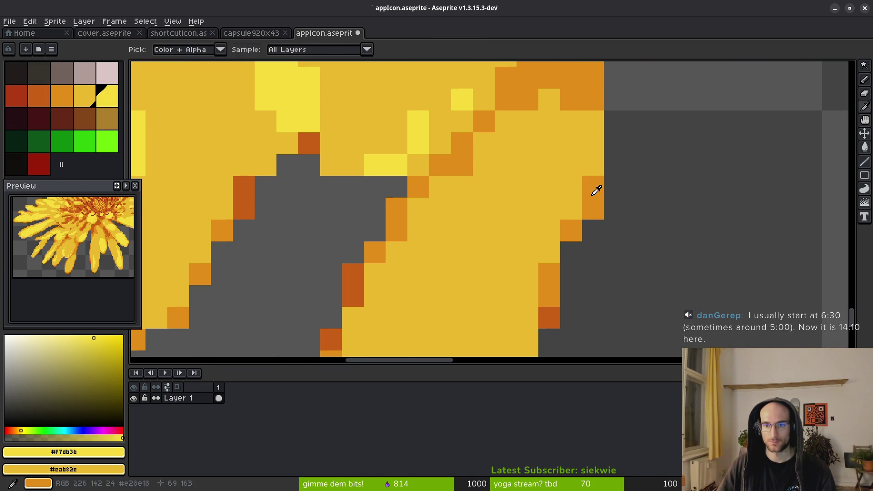
{"action": "left_click", "coordinate": [592, 191], "text": "alt"}
{"action": "scroll", "coordinate": [575, 256], "scroll_direction": "down", "scroll_amount": 2}
{"action": "scroll", "coordinate": [579, 264], "scroll_direction": "up", "scroll_amount": 2}
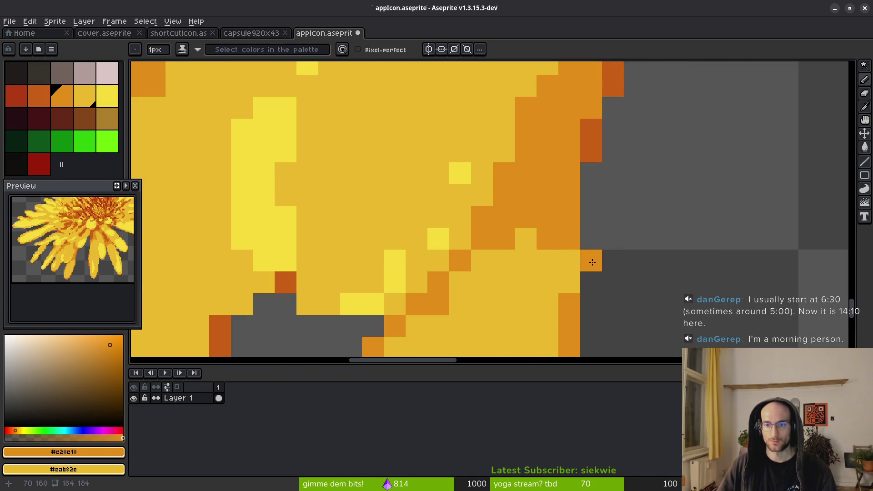
{"action": "key", "text": "e"}
{"action": "scroll", "coordinate": [591, 245], "scroll_direction": "down", "scroll_amount": 2}
{"action": "scroll", "coordinate": [610, 273], "scroll_direction": "up", "scroll_amount": 3}
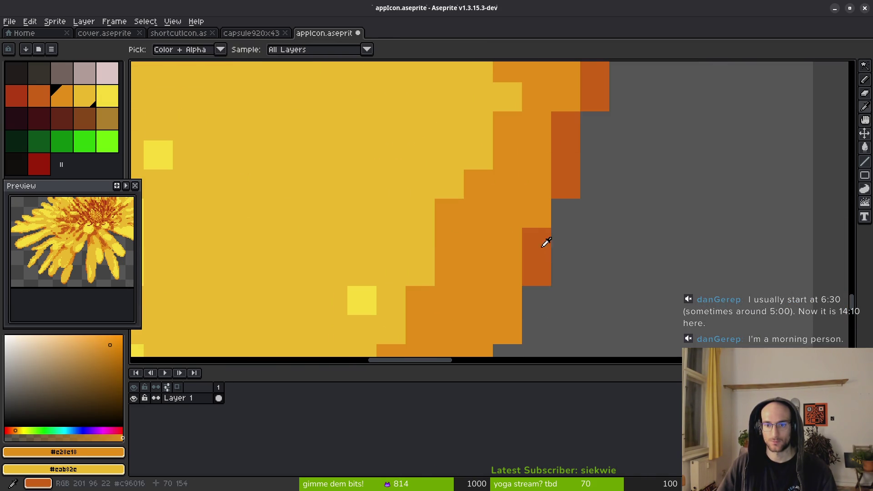
{"action": "left_click", "coordinate": [546, 248], "text": "alt"}
Repaint a dark-orange edge pixel orange and darken a pixel inside the petal, undoing one stray stroke.
{"action": "scroll", "coordinate": [598, 156], "scroll_direction": "down", "scroll_amount": 2}
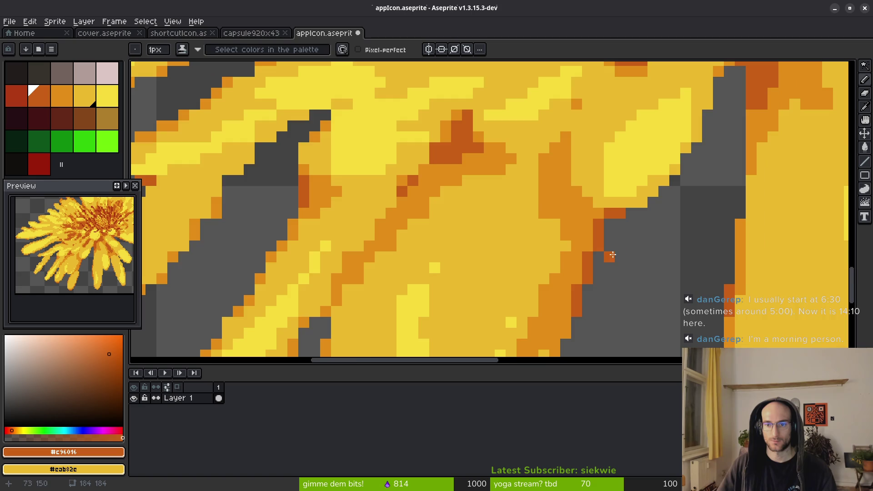
{"action": "scroll", "coordinate": [608, 253], "scroll_direction": "up", "scroll_amount": 2}
{"action": "left_click", "coordinate": [552, 194], "text": "alt"}
{"action": "left_click", "coordinate": [591, 198]}
{"action": "left_click", "coordinate": [650, 170]}
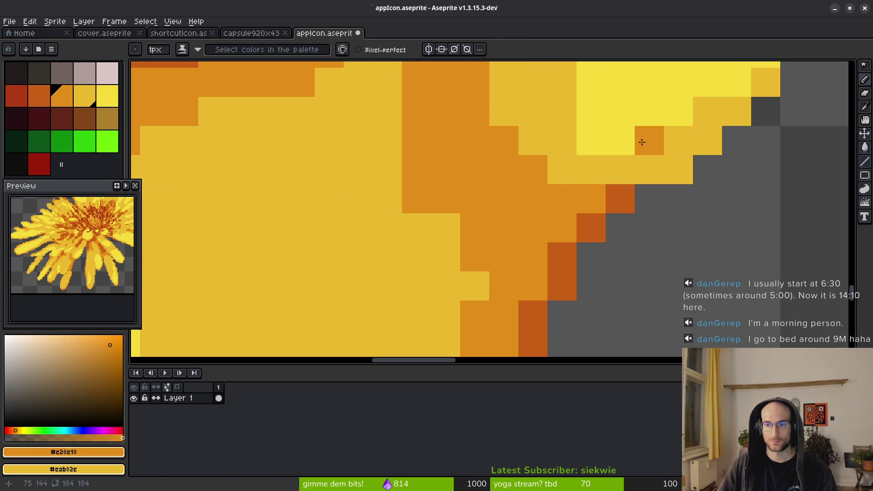
{"action": "key", "text": "ctrl+z"}
{"action": "left_click", "coordinate": [599, 141], "text": "alt"}
{"action": "left_click", "coordinate": [591, 169]}
{"action": "left_click", "coordinate": [589, 144]}
Sample the orange again from the lower petal edge near the flower centre.
{"action": "scroll", "coordinate": [590, 182], "scroll_direction": "down", "scroll_amount": 2}
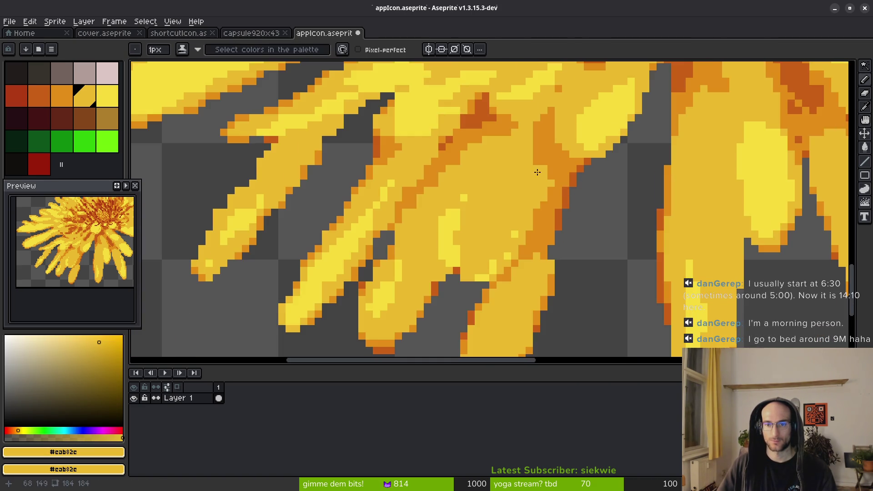
{"action": "scroll", "coordinate": [540, 178], "scroll_direction": "up", "scroll_amount": 2}
{"action": "left_click", "coordinate": [544, 227], "text": "alt"}
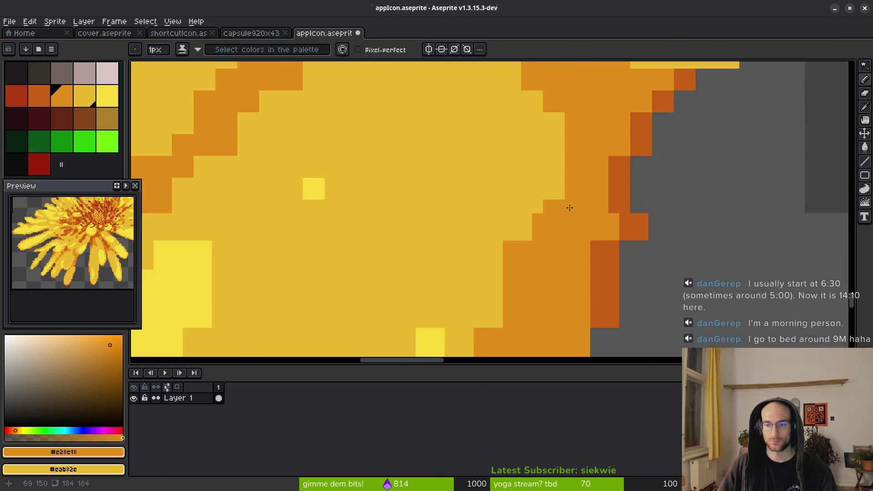
{"action": "scroll", "coordinate": [570, 206], "scroll_direction": "down", "scroll_amount": 2}
{"action": "scroll", "coordinate": [553, 123], "scroll_direction": "up", "scroll_amount": 2}
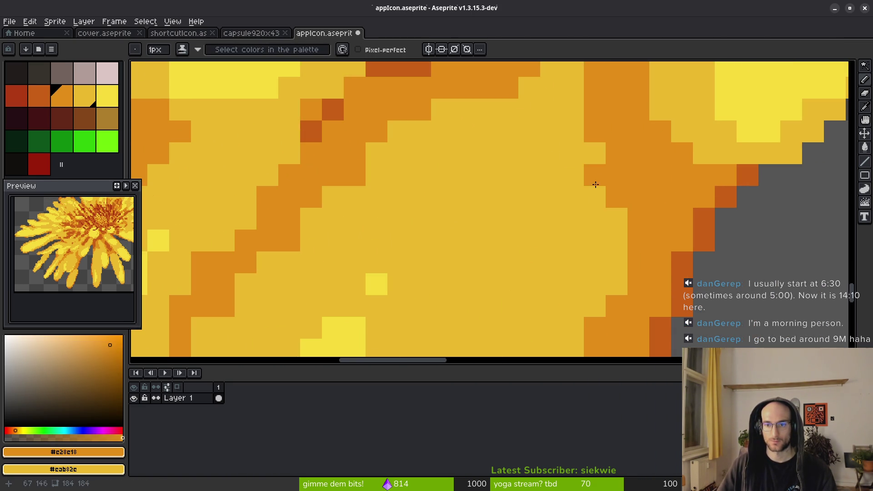
{"action": "scroll", "coordinate": [572, 227], "scroll_direction": "down", "scroll_amount": 1}
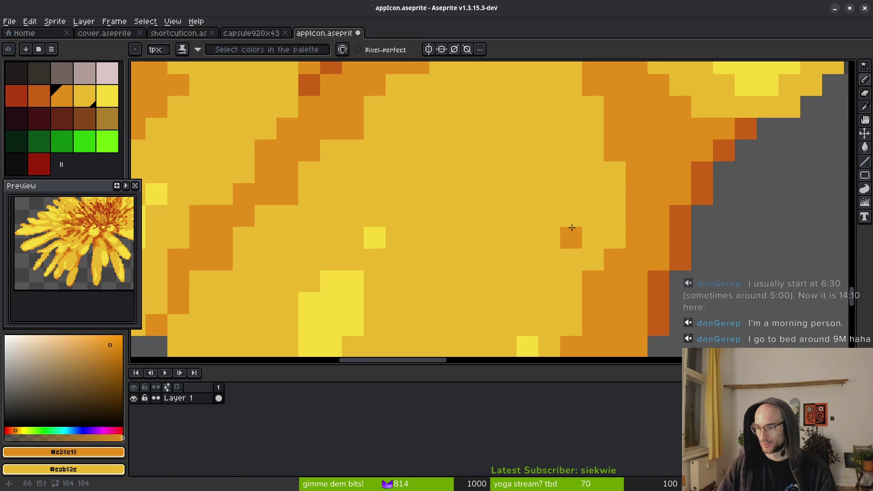
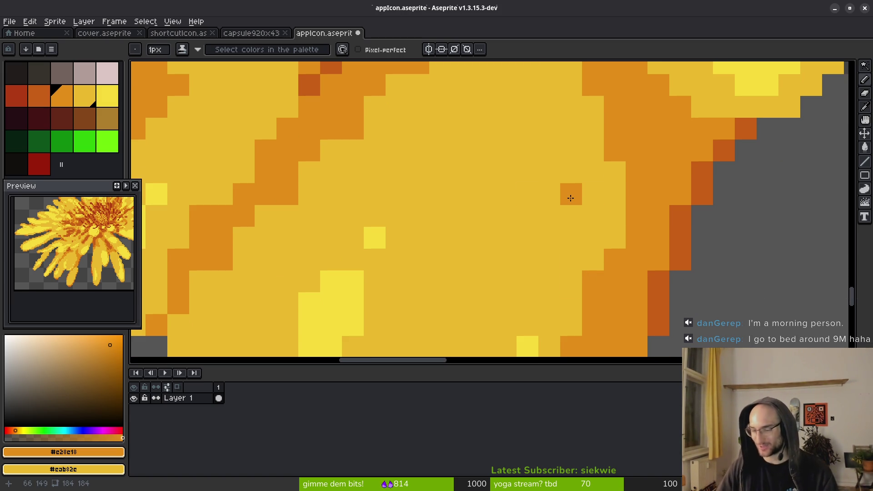
Erase the stray pixel in the petal gap and restore the orange petal edge pixel.
{"action": "scroll", "coordinate": [618, 191], "scroll_direction": "left", "scroll_amount": 3}
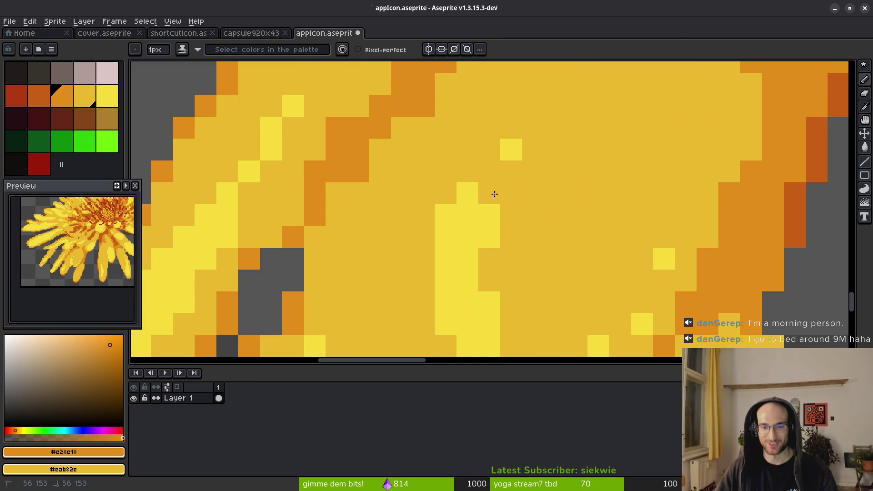
{"action": "scroll", "coordinate": [554, 236], "scroll_direction": "down", "scroll_amount": 2}
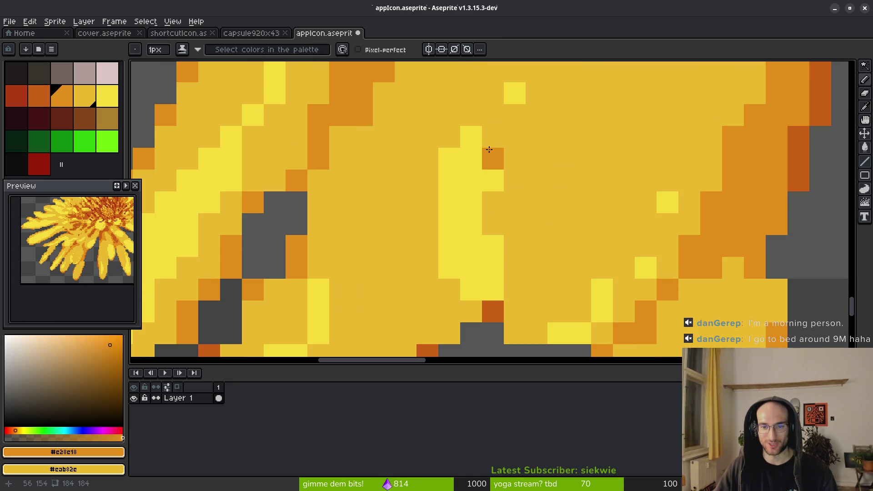
{"action": "scroll", "coordinate": [518, 180], "scroll_direction": "down", "scroll_amount": 2}
{"action": "scroll", "coordinate": [573, 219], "scroll_direction": "down", "scroll_amount": 2}
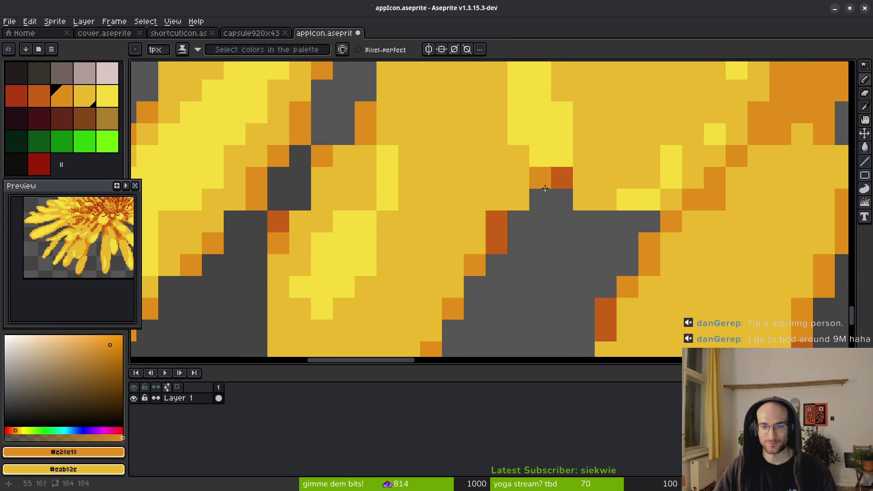
{"action": "scroll", "coordinate": [518, 203], "scroll_direction": "down", "scroll_amount": 2}
{"action": "right_click", "coordinate": [582, 136]}
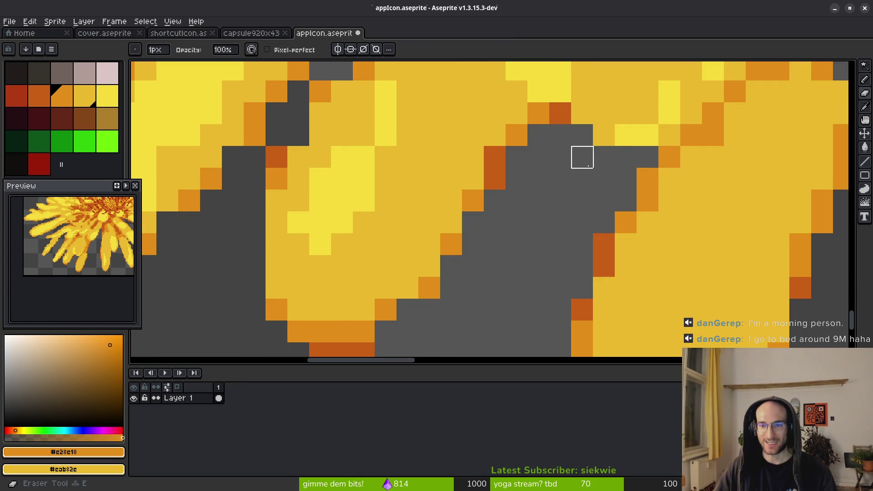
{"action": "left_click", "coordinate": [604, 135]}
Inspect the petals up close and pick up the yellow petal colour from the canvas.
{"action": "scroll", "coordinate": [605, 163], "scroll_direction": "down", "scroll_amount": 4}
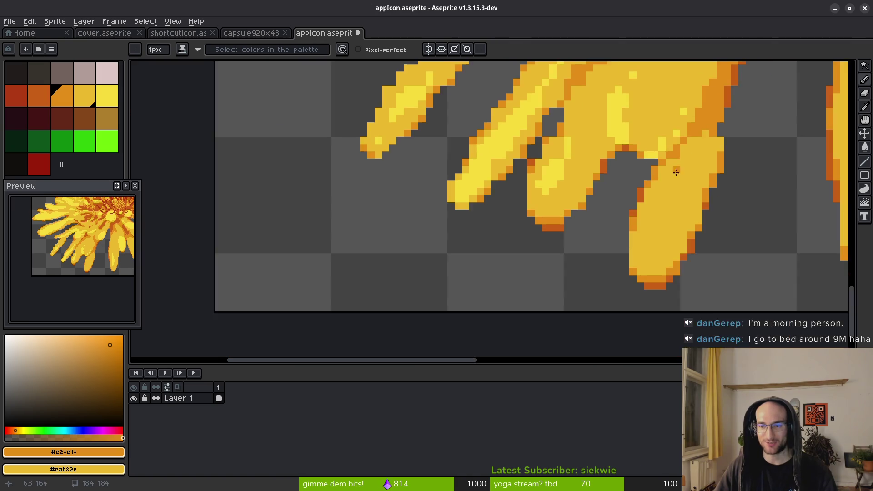
{"action": "scroll", "coordinate": [628, 208], "scroll_direction": "up", "scroll_amount": 3}
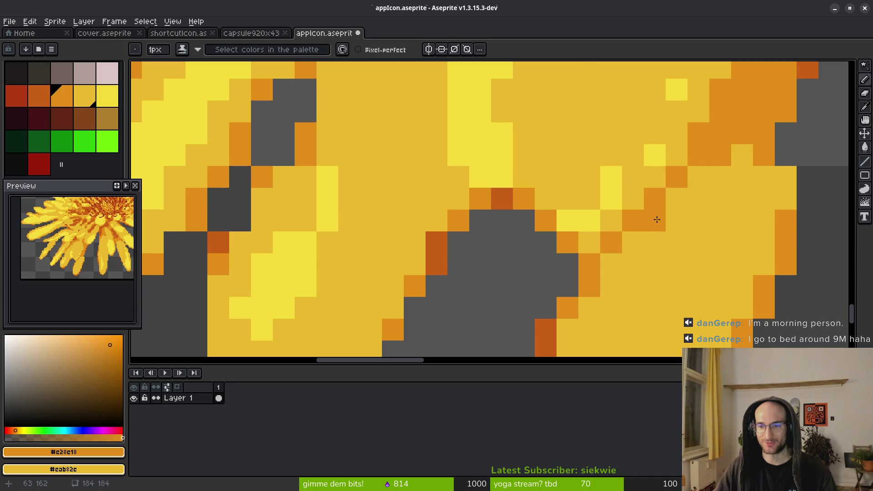
{"action": "scroll", "coordinate": [624, 197], "scroll_direction": "down", "scroll_amount": 4}
{"action": "scroll", "coordinate": [666, 209], "scroll_direction": "up", "scroll_amount": 4}
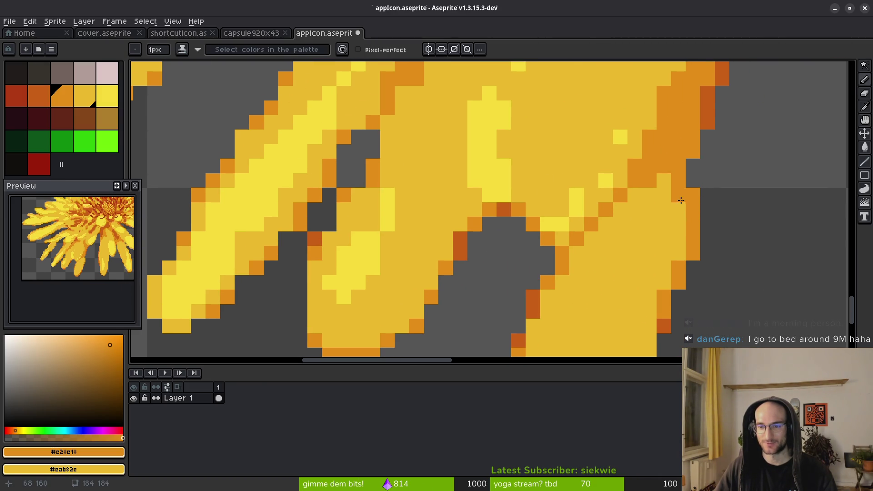
{"action": "scroll", "coordinate": [671, 209], "scroll_direction": "down", "scroll_amount": 3}
{"action": "scroll", "coordinate": [626, 228], "scroll_direction": "up", "scroll_amount": 4}
{"action": "scroll", "coordinate": [681, 261], "scroll_direction": "down", "scroll_amount": 1}
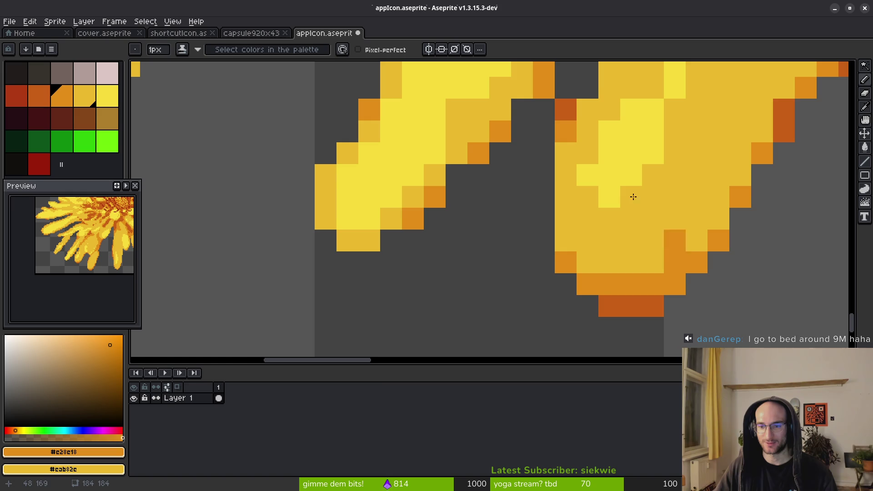
{"action": "scroll", "coordinate": [637, 223], "scroll_direction": "up", "scroll_amount": 1}
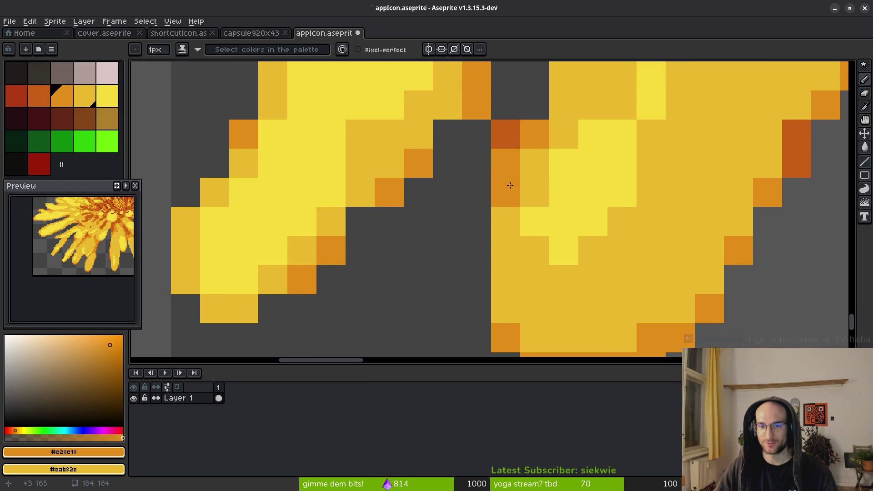
{"action": "scroll", "coordinate": [540, 99], "scroll_direction": "down", "scroll_amount": 4}
{"action": "scroll", "coordinate": [572, 229], "scroll_direction": "up", "scroll_amount": 2}
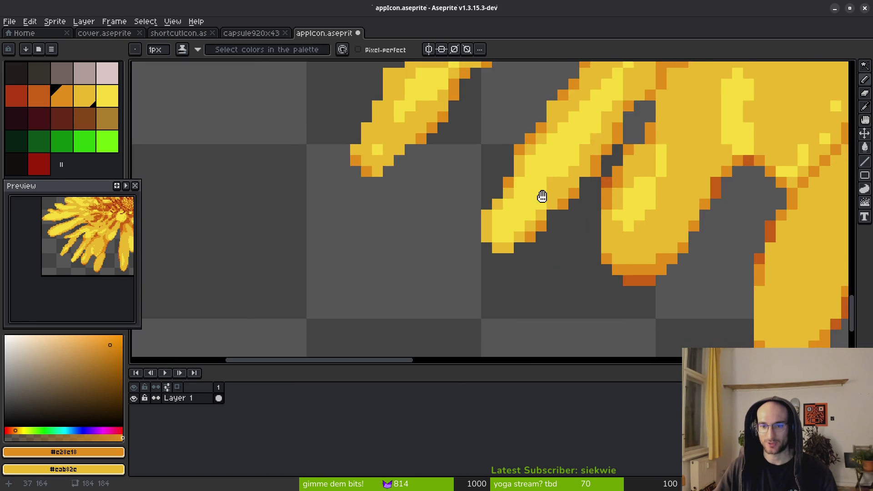
{"action": "scroll", "coordinate": [455, 167], "scroll_direction": "up", "scroll_amount": 2}
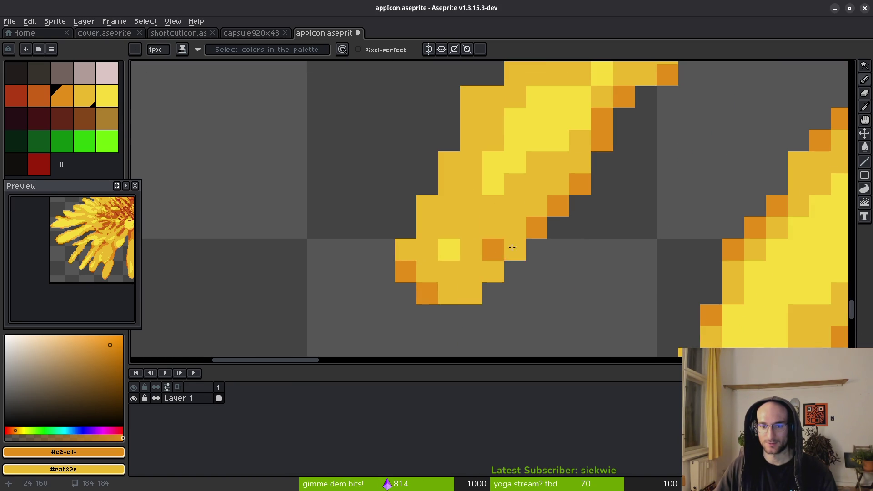
{"action": "scroll", "coordinate": [464, 231], "scroll_direction": "up", "scroll_amount": 3}
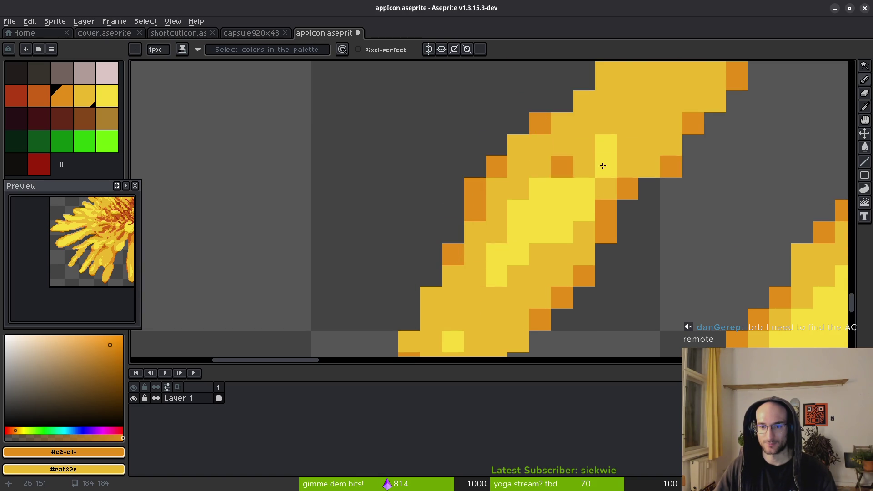
{"action": "scroll", "coordinate": [574, 165], "scroll_direction": "down", "scroll_amount": 3}
{"action": "scroll", "coordinate": [628, 204], "scroll_direction": "up", "scroll_amount": 4}
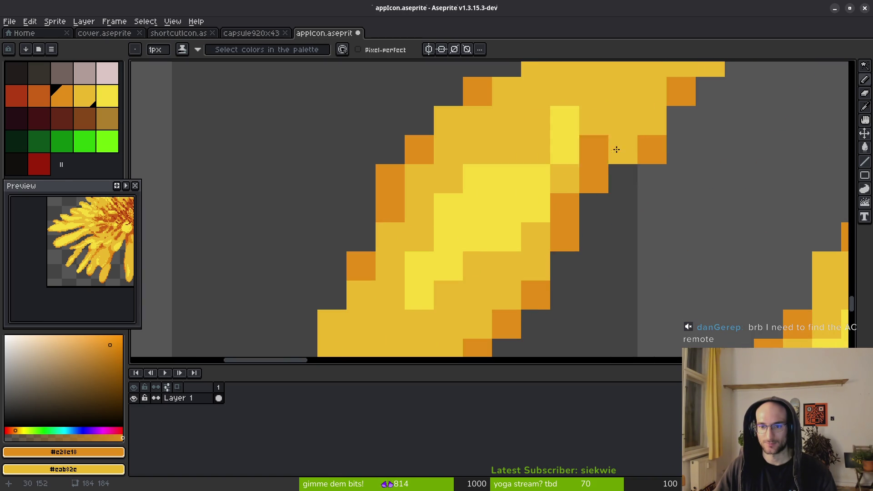
{"action": "left_click", "coordinate": [514, 188], "text": "alt"}
{"action": "scroll", "coordinate": [614, 136], "scroll_direction": "down", "scroll_amount": 4}
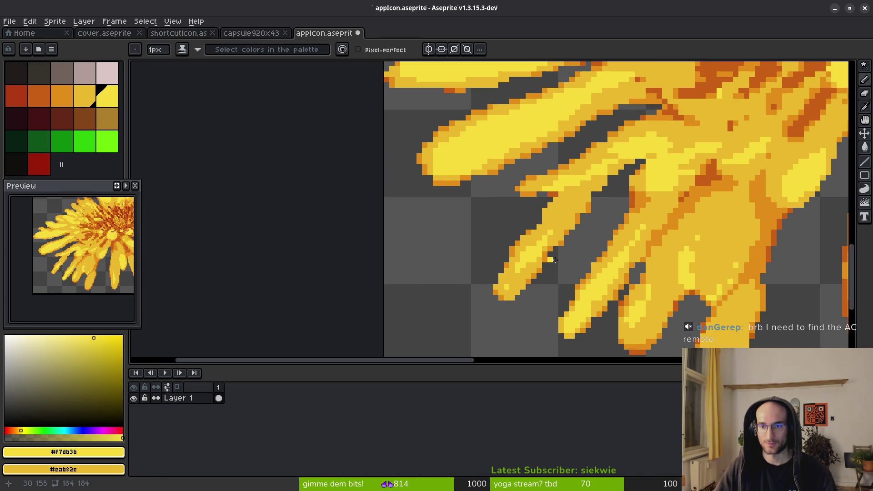
Add orange pixels around the lower-left petal tip, turning one stray pixel lighter yellow.
{"action": "scroll", "coordinate": [455, 182], "scroll_direction": "up", "scroll_amount": 5}
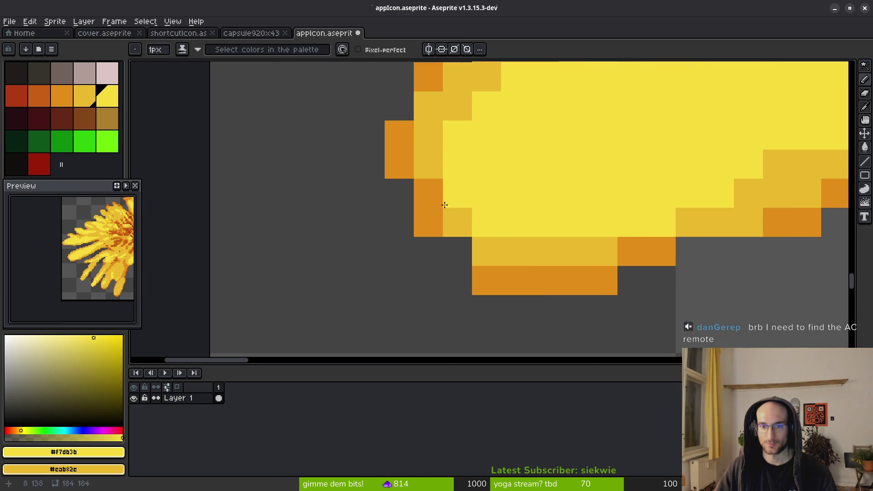
{"action": "left_click", "coordinate": [441, 204], "text": "alt"}
{"action": "left_click", "coordinate": [451, 243]}
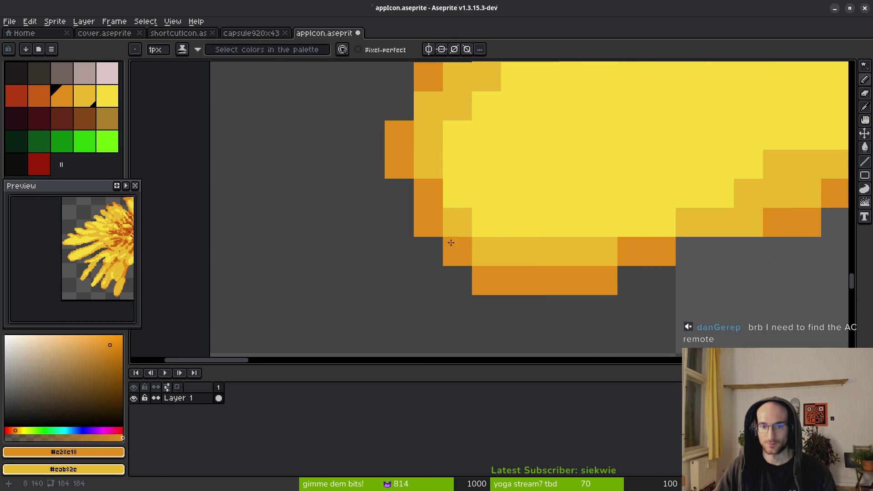
{"action": "left_click", "coordinate": [410, 191]}
{"action": "right_click", "coordinate": [428, 193]}
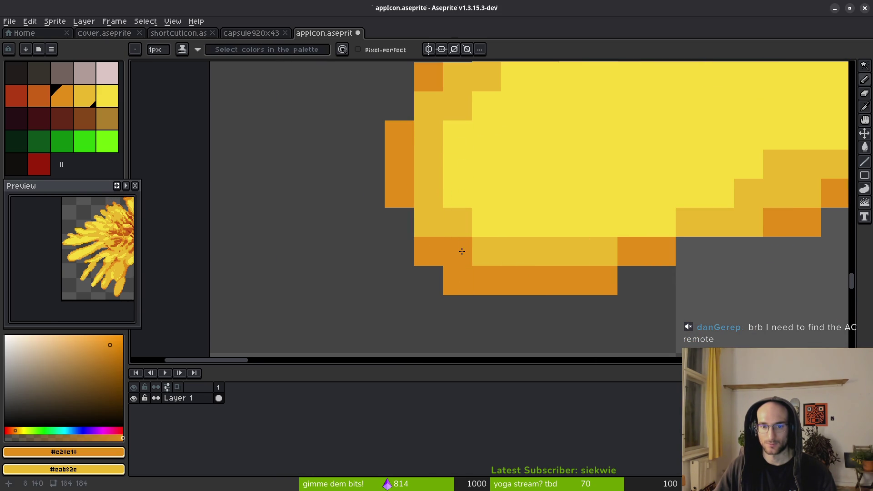
{"action": "left_click", "coordinate": [399, 222]}
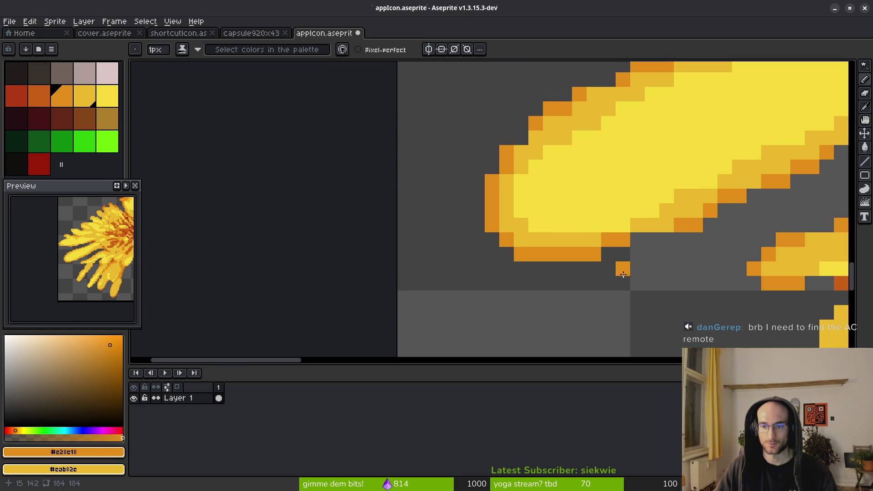
Add lighter and medium orange edge pixels and a row of orange pixels under the petal.
{"action": "scroll", "coordinate": [519, 195], "scroll_direction": "down", "scroll_amount": 2}
{"action": "scroll", "coordinate": [626, 192], "scroll_direction": "up", "scroll_amount": 2}
{"action": "right_click", "coordinate": [554, 225]}
{"action": "left_click", "coordinate": [612, 196]}
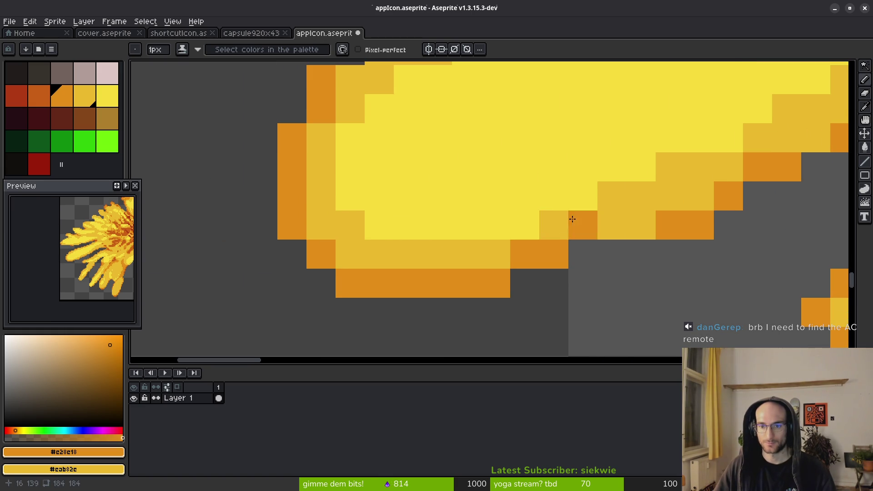
{"action": "scroll", "coordinate": [424, 302], "scroll_direction": "down", "scroll_amount": 4}
{"action": "scroll", "coordinate": [439, 201], "scroll_direction": "up", "scroll_amount": 2}
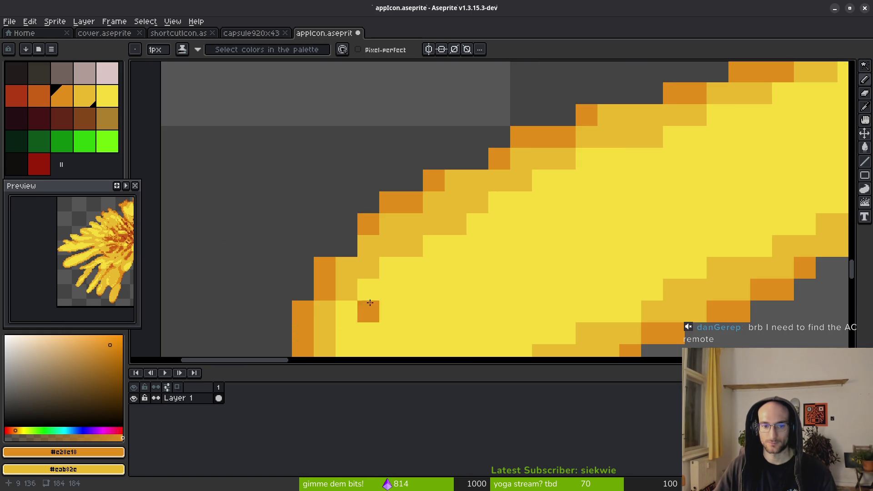
{"action": "scroll", "coordinate": [509, 233], "scroll_direction": "down", "scroll_amount": 1}
{"action": "scroll", "coordinate": [463, 253], "scroll_direction": "up", "scroll_amount": 1}
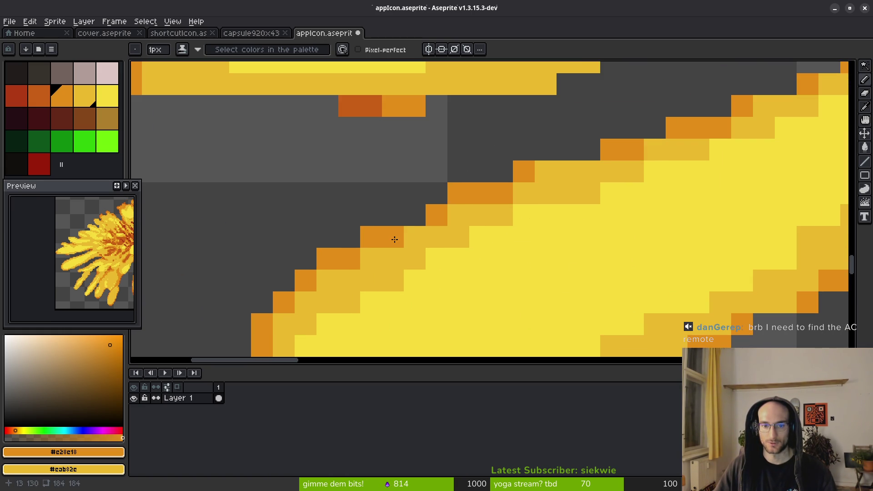
{"action": "scroll", "coordinate": [557, 174], "scroll_direction": "down", "scroll_amount": 4}
{"action": "scroll", "coordinate": [438, 229], "scroll_direction": "up", "scroll_amount": 3}
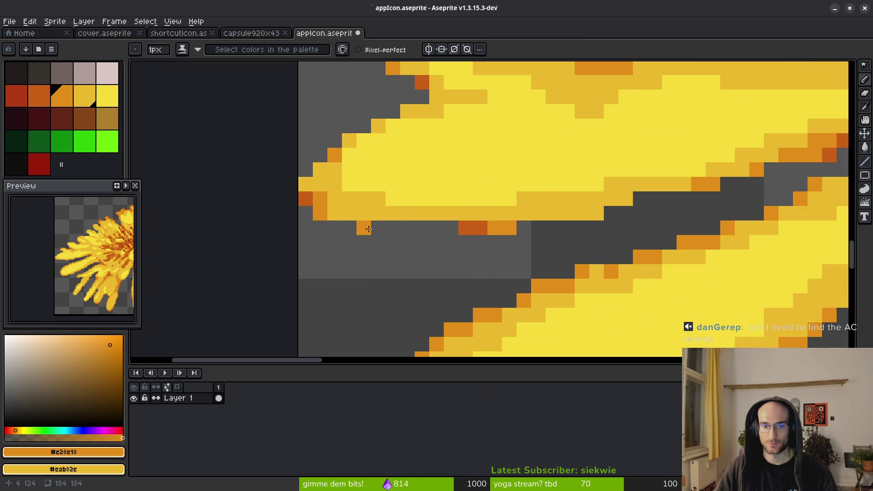
{"action": "left_click_drag", "start_coordinate": [369, 228], "coordinate": [389, 240]}
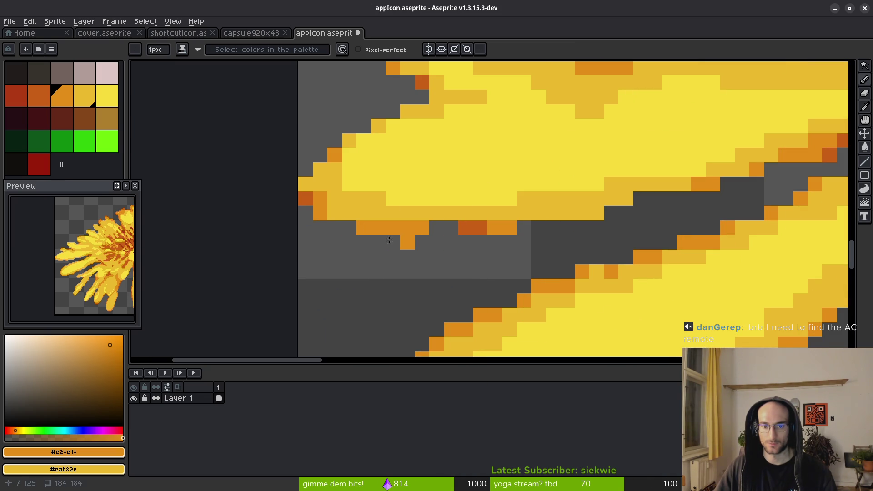
Draw medium-orange pixels down the petal edges, then move to the next petal.
{"action": "left_click", "coordinate": [308, 191], "text": "alt"}
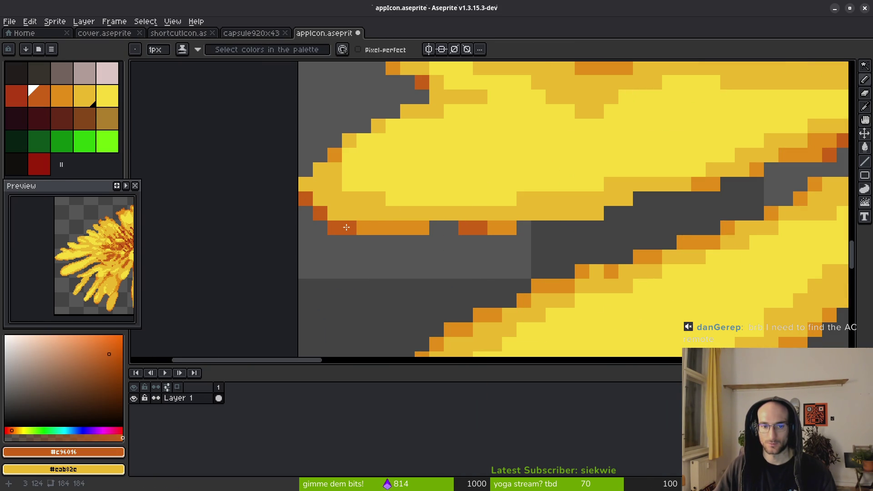
{"action": "left_click", "coordinate": [319, 190], "text": "alt"}
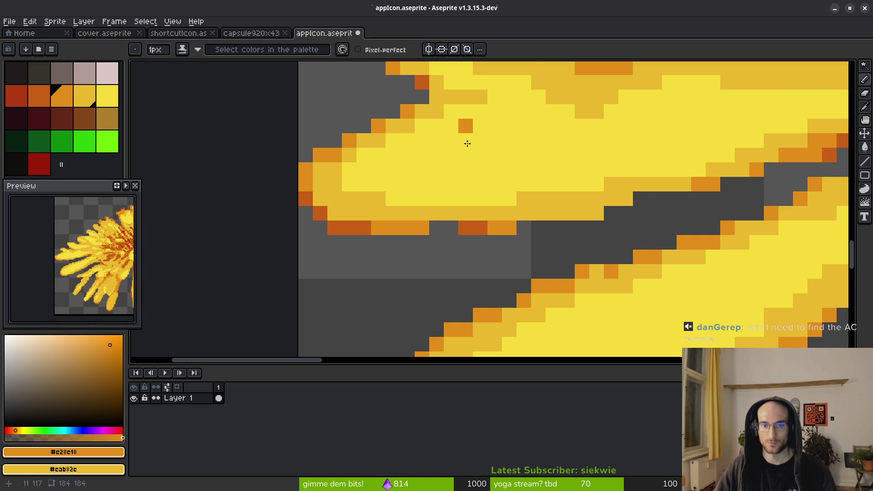
{"action": "scroll", "coordinate": [467, 125], "scroll_direction": "down", "scroll_amount": 3}
{"action": "scroll", "coordinate": [513, 246], "scroll_direction": "up", "scroll_amount": 5}
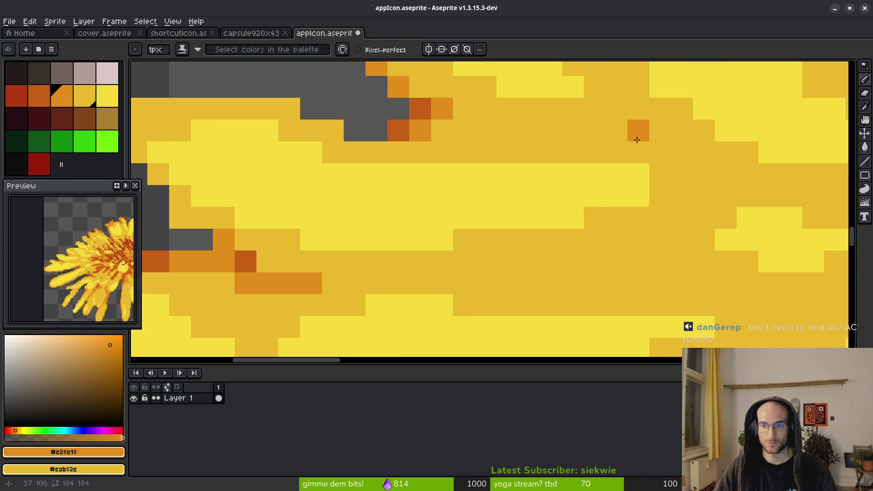
{"action": "scroll", "coordinate": [374, 174], "scroll_direction": "up", "scroll_amount": 1}
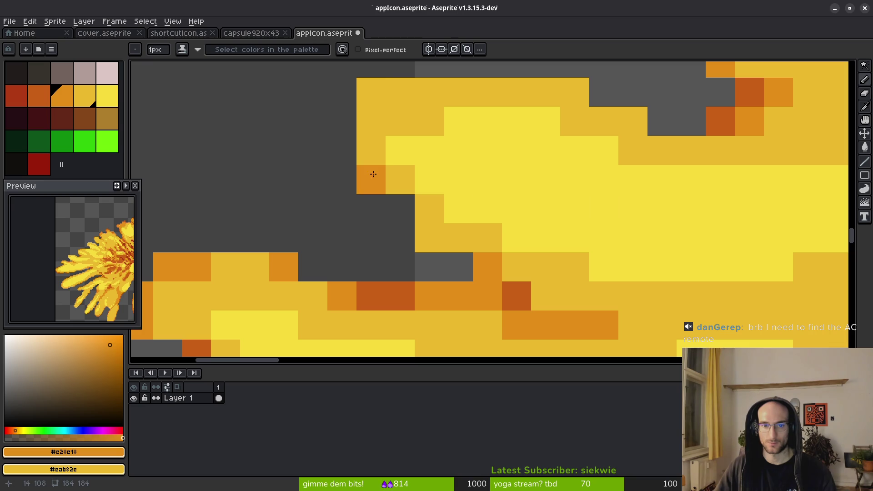
{"action": "left_click_drag", "start_coordinate": [370, 121], "coordinate": [368, 154]}
{"action": "mouse_move", "coordinate": [407, 187]}
{"action": "left_mouse_down"}
{"action": "mouse_move", "coordinate": [431, 246]}
{"action": "mouse_move", "coordinate": [536, 230]}
{"action": "left_mouse_up"}
{"action": "left_click_drag", "start_coordinate": [599, 179], "coordinate": [554, 220]}
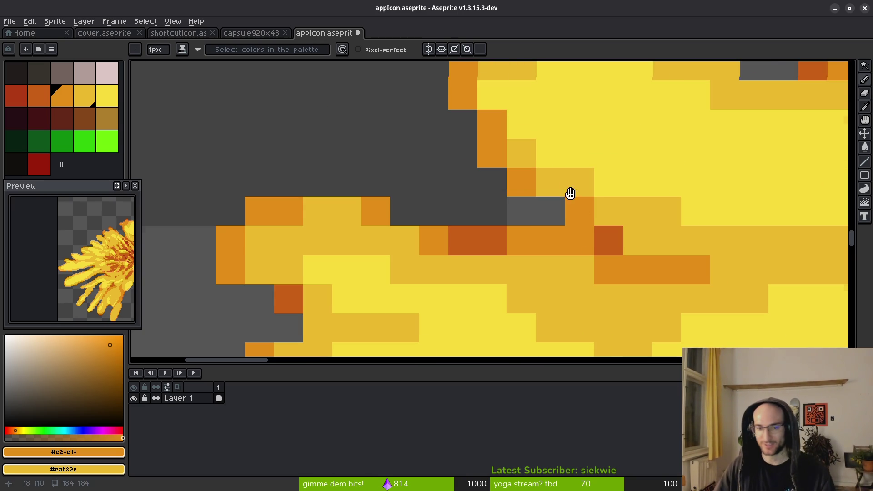
{"action": "scroll", "coordinate": [567, 183], "scroll_direction": "up", "scroll_amount": 5}
{"action": "scroll", "coordinate": [429, 168], "scroll_direction": "right", "scroll_amount": 5}
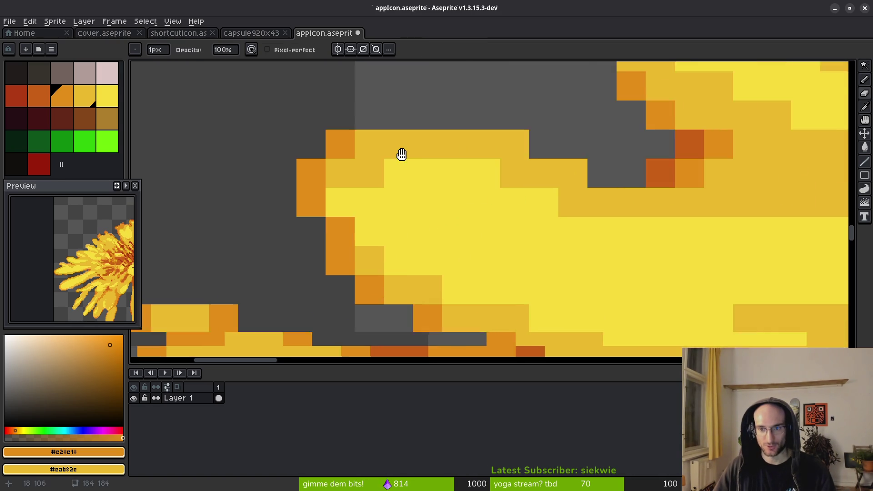
{"action": "scroll", "coordinate": [575, 287], "scroll_direction": "down", "scroll_amount": 2}
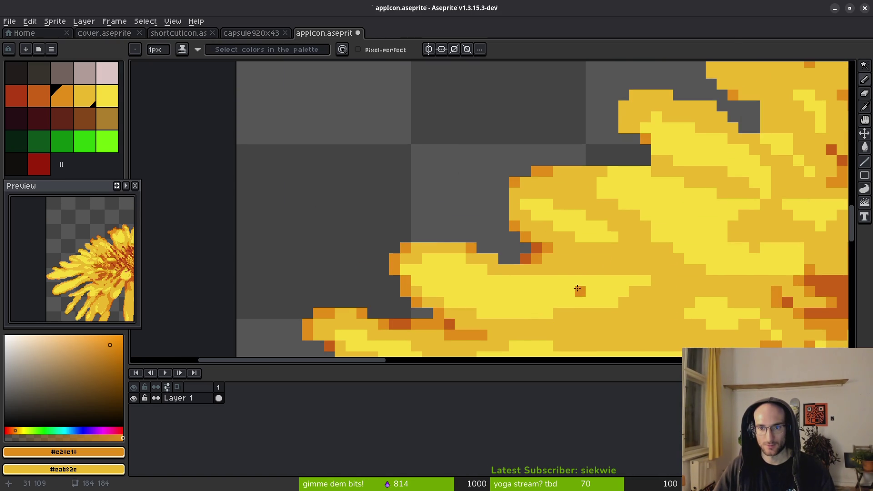
Zoom into the petals and add a dark-orange pixel on the petal edge with the Pencil.
{"action": "scroll", "coordinate": [490, 203], "scroll_direction": "up", "scroll_amount": 1}
{"action": "scroll", "coordinate": [500, 203], "scroll_direction": "up", "scroll_amount": 2}
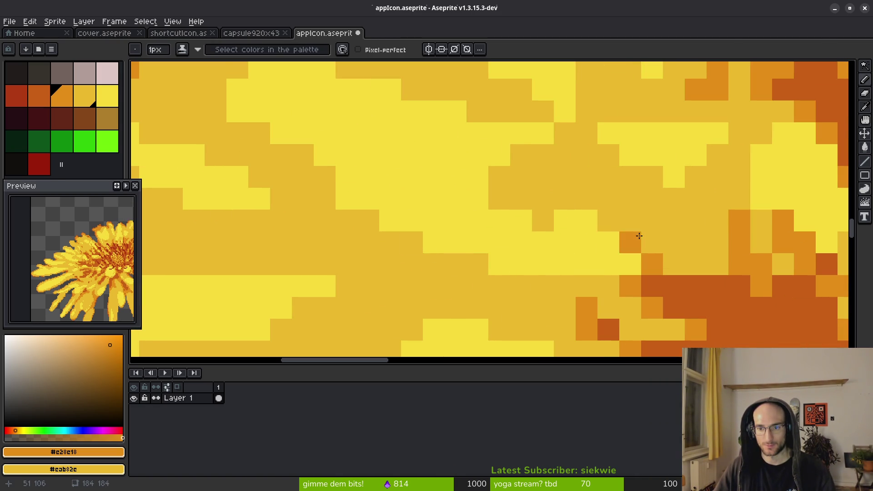
{"action": "scroll", "coordinate": [680, 240], "scroll_direction": "down", "scroll_amount": 2}
{"action": "scroll", "coordinate": [590, 209], "scroll_direction": "up", "scroll_amount": 2}
{"action": "scroll", "coordinate": [564, 187], "scroll_direction": "down", "scroll_amount": 4}
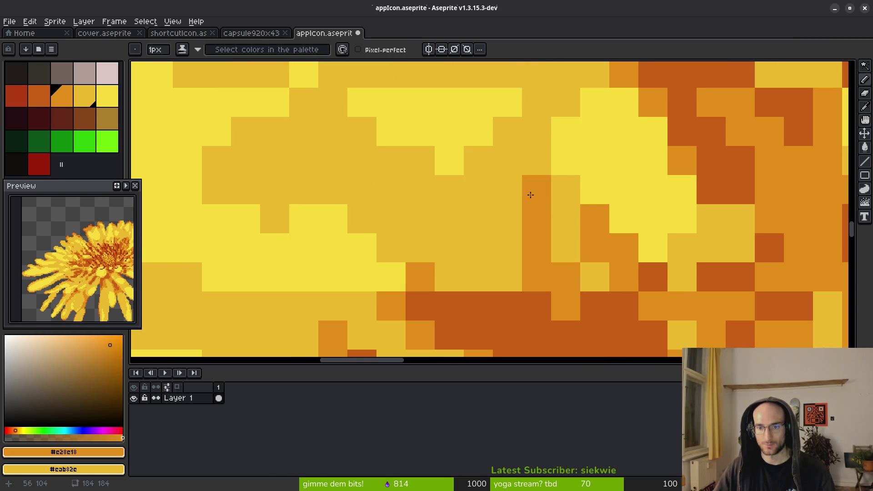
{"action": "scroll", "coordinate": [579, 275], "scroll_direction": "up", "scroll_amount": 3}
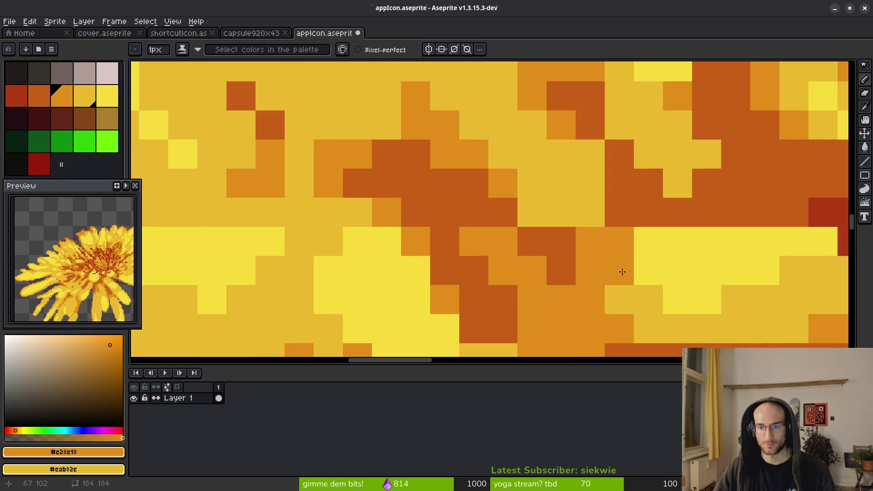
{"action": "scroll", "coordinate": [620, 265], "scroll_direction": "down", "scroll_amount": 3}
{"action": "scroll", "coordinate": [553, 195], "scroll_direction": "up", "scroll_amount": 3}
{"action": "scroll", "coordinate": [553, 195], "scroll_direction": "down", "scroll_amount": 1}
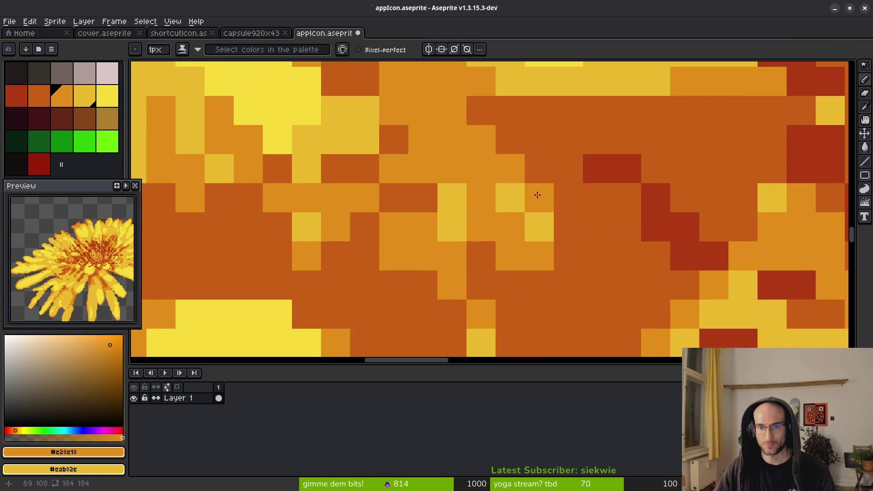
{"action": "scroll", "coordinate": [659, 171], "scroll_direction": "up", "scroll_amount": 2}
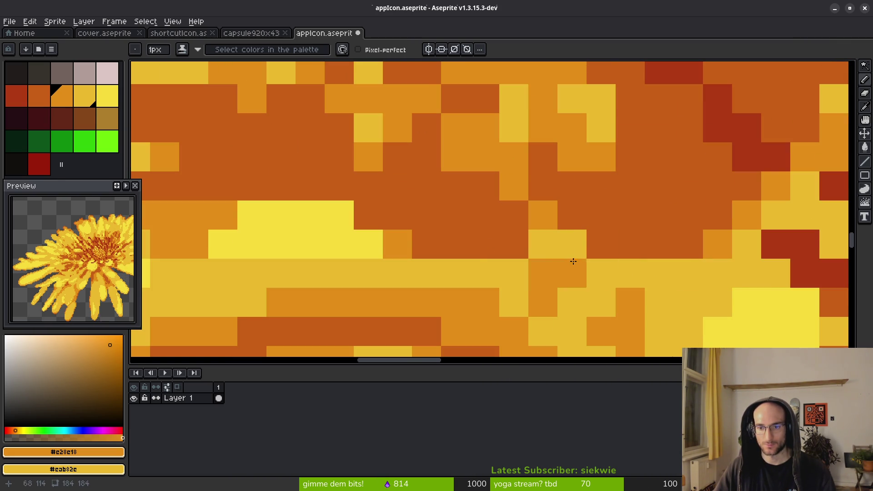
{"action": "scroll", "coordinate": [522, 256], "scroll_direction": "down", "scroll_amount": 4}
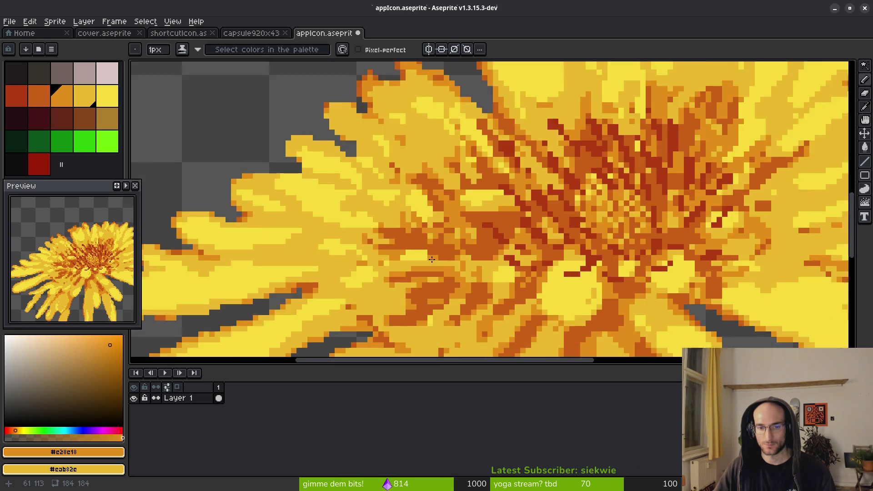
{"action": "scroll", "coordinate": [560, 278], "scroll_direction": "up", "scroll_amount": 2}
{"action": "scroll", "coordinate": [534, 236], "scroll_direction": "up", "scroll_amount": 3}
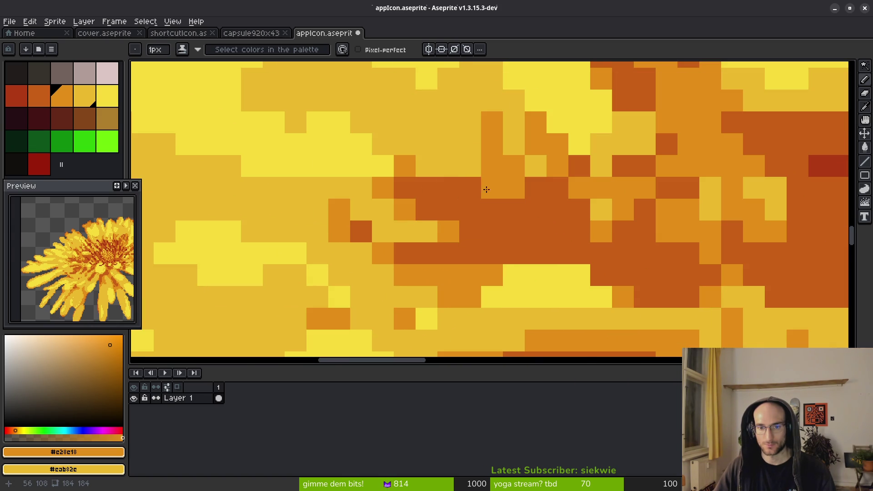
{"action": "scroll", "coordinate": [537, 209], "scroll_direction": "down", "scroll_amount": 5}
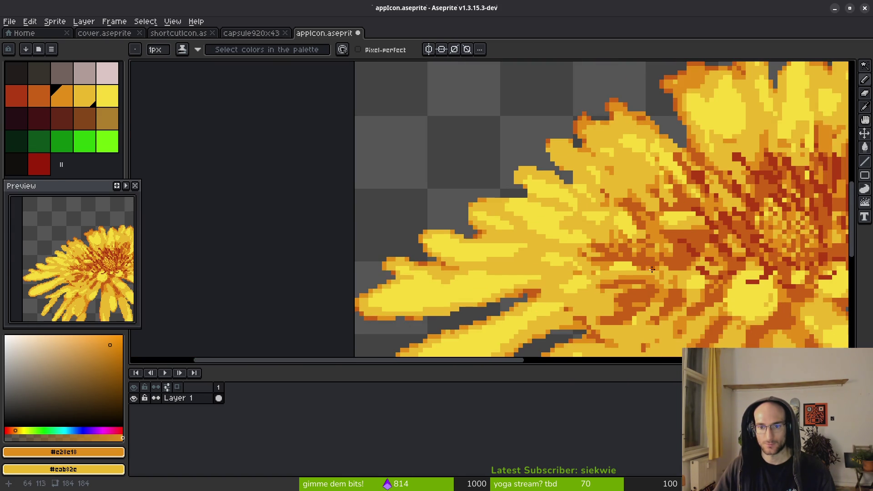
{"action": "scroll", "coordinate": [555, 204], "scroll_direction": "up", "scroll_amount": 2}
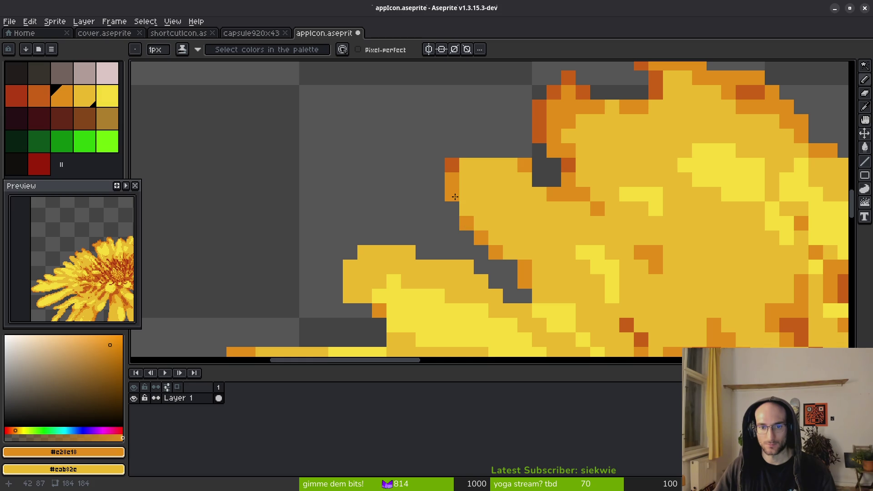
{"action": "key", "text": "e"}
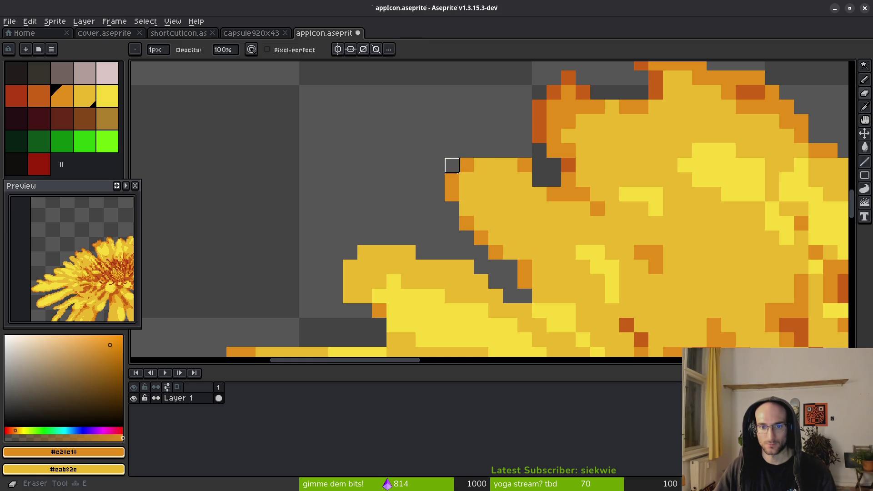
{"action": "key", "text": "b"}
{"action": "left_click", "coordinate": [627, 323], "text": "alt"}
{"action": "left_click", "coordinate": [458, 210]}
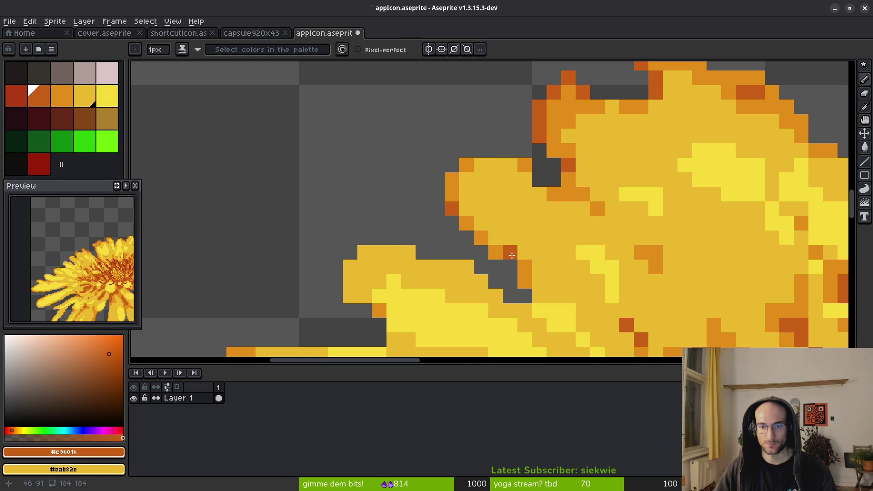
Repaint three stray orange pixels on the lower petal in mid-yellow.
{"action": "left_click_drag", "start_coordinate": [531, 295], "coordinate": [502, 208]}
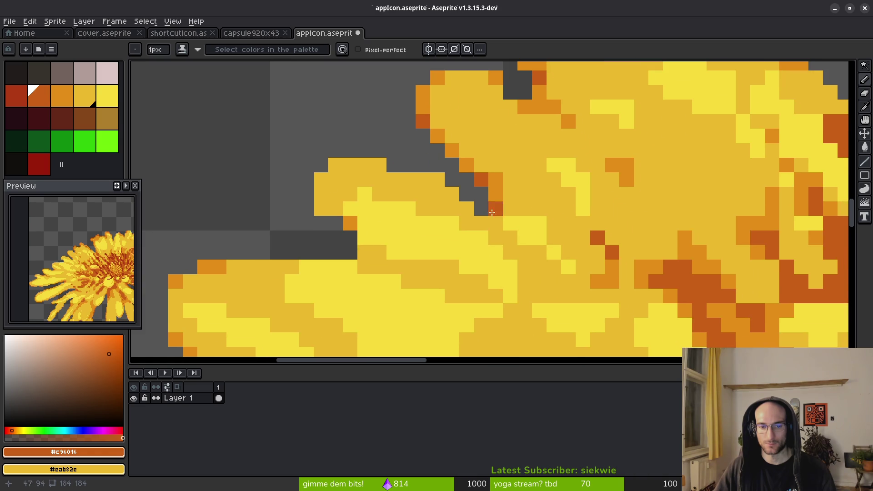
{"action": "left_click", "coordinate": [339, 200], "text": "alt"}
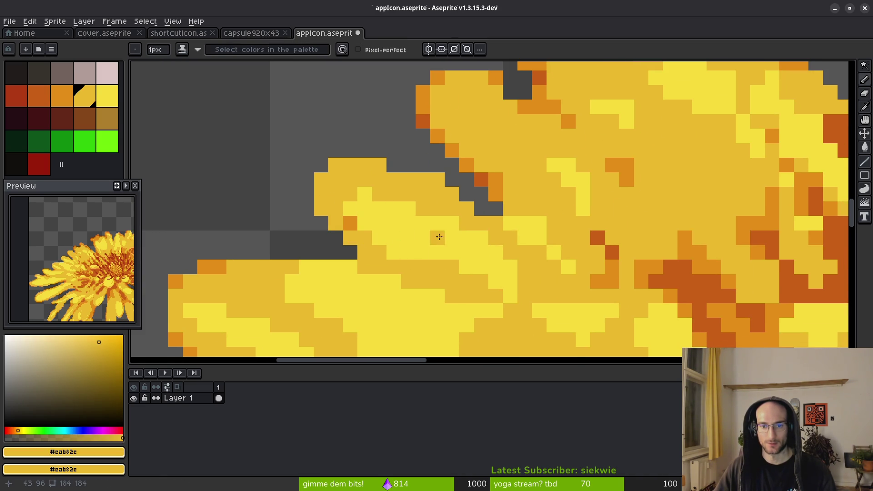
{"action": "scroll", "coordinate": [500, 333], "scroll_direction": "down", "scroll_amount": 3}
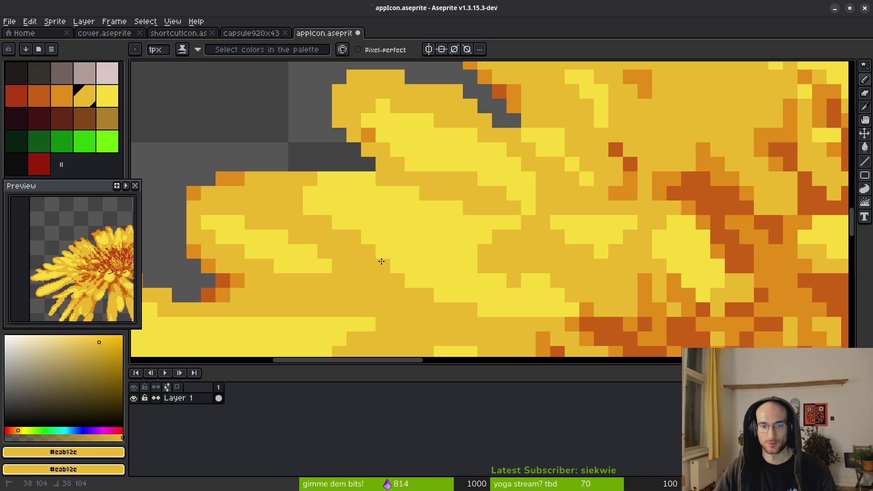
{"action": "left_click", "coordinate": [471, 266], "text": "alt"}
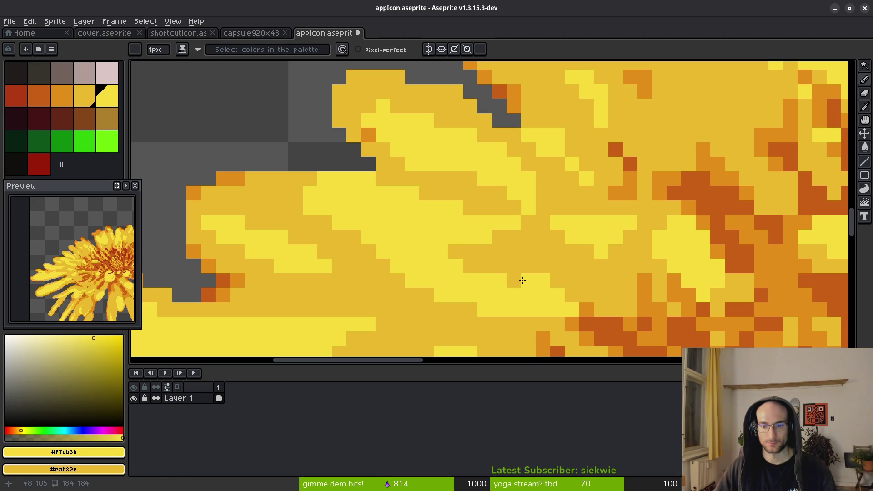
{"action": "left_click_drag", "start_coordinate": [571, 266], "coordinate": [533, 263]}
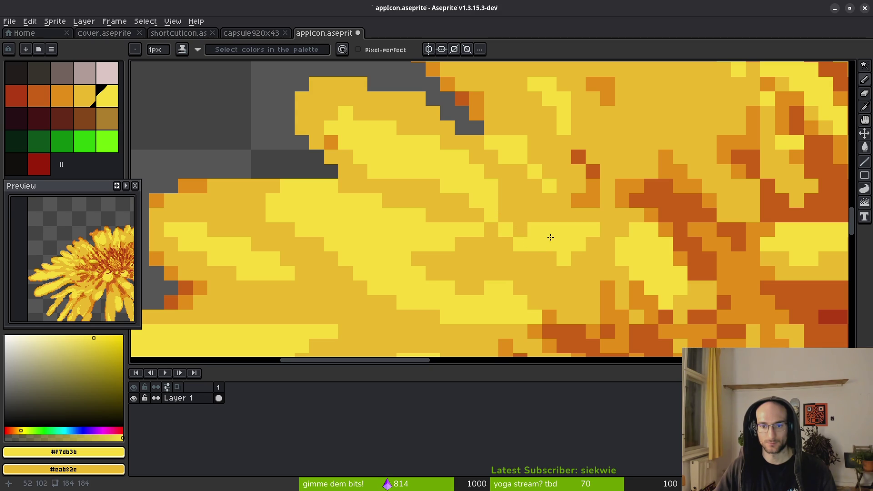
{"action": "scroll", "coordinate": [583, 256], "scroll_direction": "down", "scroll_amount": 4}
{"action": "scroll", "coordinate": [507, 223], "scroll_direction": "up", "scroll_amount": 5}
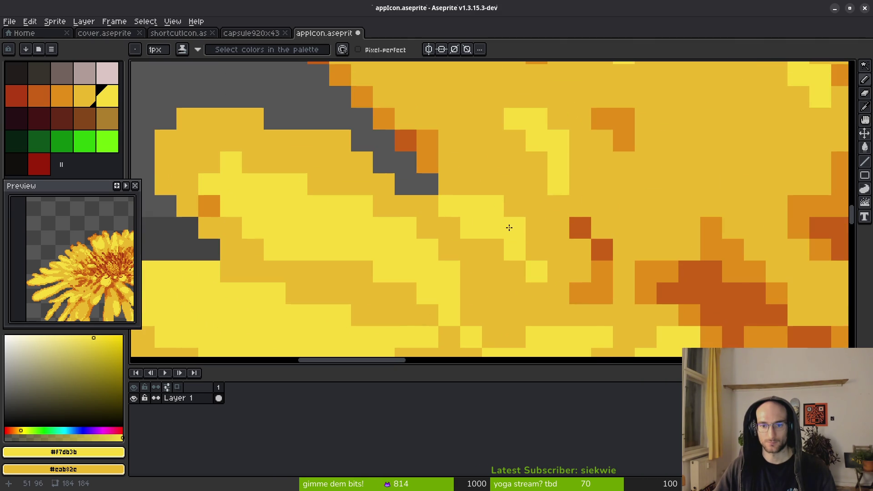
{"action": "scroll", "coordinate": [537, 180], "scroll_direction": "down", "scroll_amount": 3}
{"action": "scroll", "coordinate": [516, 273], "scroll_direction": "up", "scroll_amount": 4}
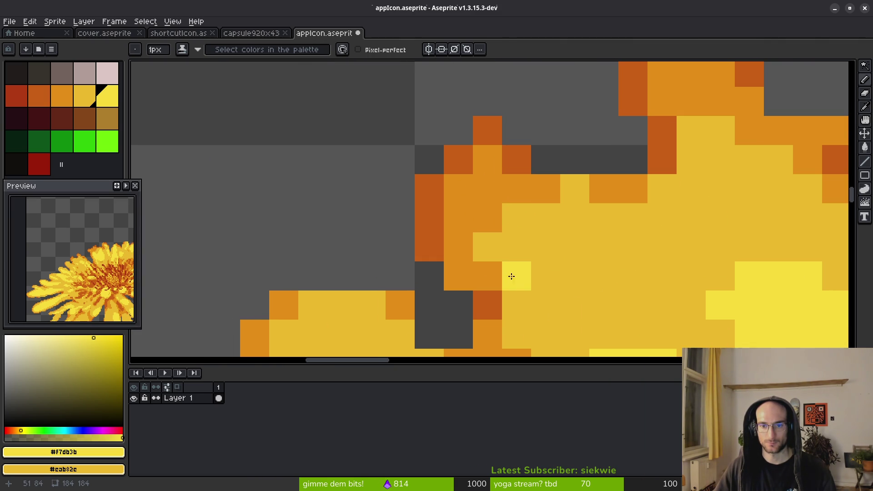
{"action": "right_click", "coordinate": [485, 192]}
{"action": "right_click", "coordinate": [464, 218]}
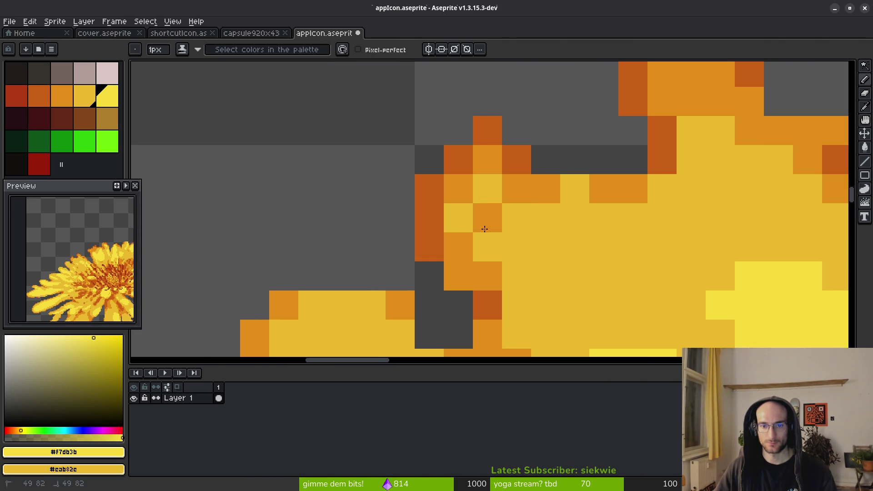
{"action": "right_click", "coordinate": [486, 218]}
Shade the petal tip and edge with dark-orange pixels, lightening some to lighter orange.
{"action": "left_click", "coordinate": [419, 248], "text": "alt"}
{"action": "left_click", "coordinate": [459, 130]}
{"action": "left_click", "coordinate": [429, 160]}
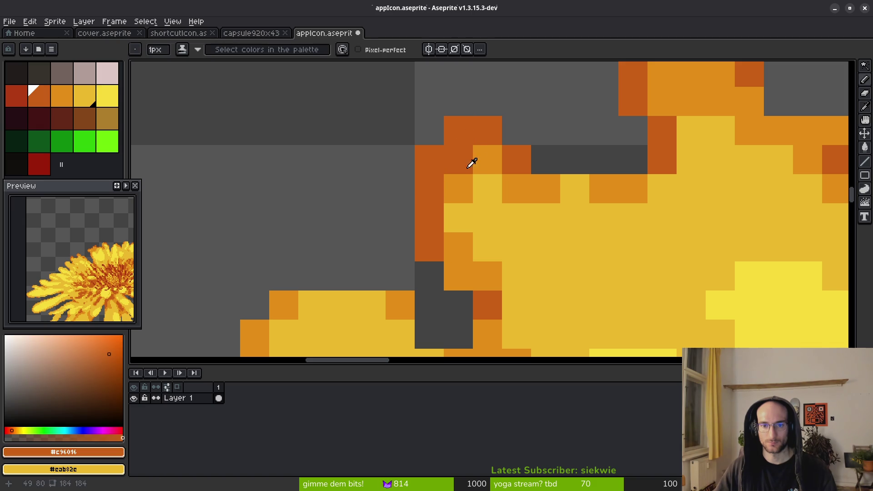
{"action": "right_click", "coordinate": [461, 158], "text": "alt"}
{"action": "left_click", "coordinate": [493, 162], "text": "alt"}
{"action": "left_click_drag", "start_coordinate": [429, 162], "coordinate": [446, 163]}
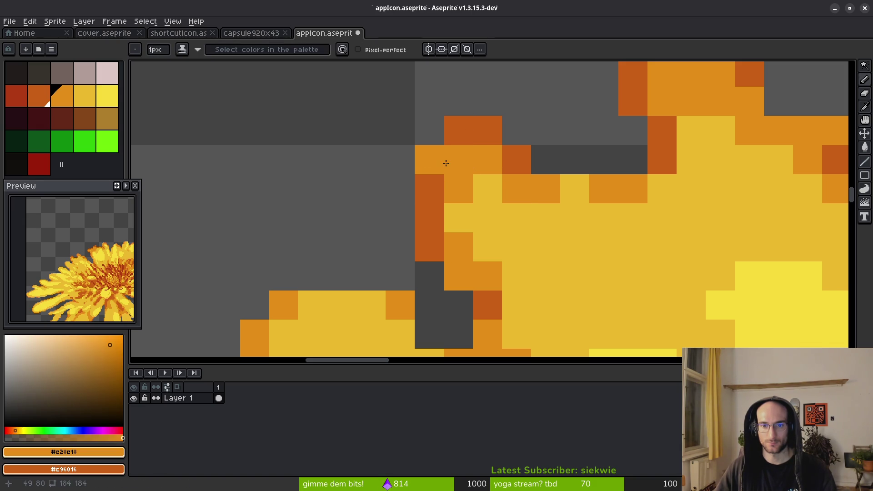
{"action": "left_click", "coordinate": [441, 182], "text": "alt"}
{"action": "left_click", "coordinate": [442, 163]}
{"action": "left_click", "coordinate": [587, 209]}
Recolour stray dark-orange pixels to mid and bright yellow, adding one dark-orange accent.
{"action": "scroll", "coordinate": [588, 207], "scroll_direction": "down", "scroll_amount": 2}
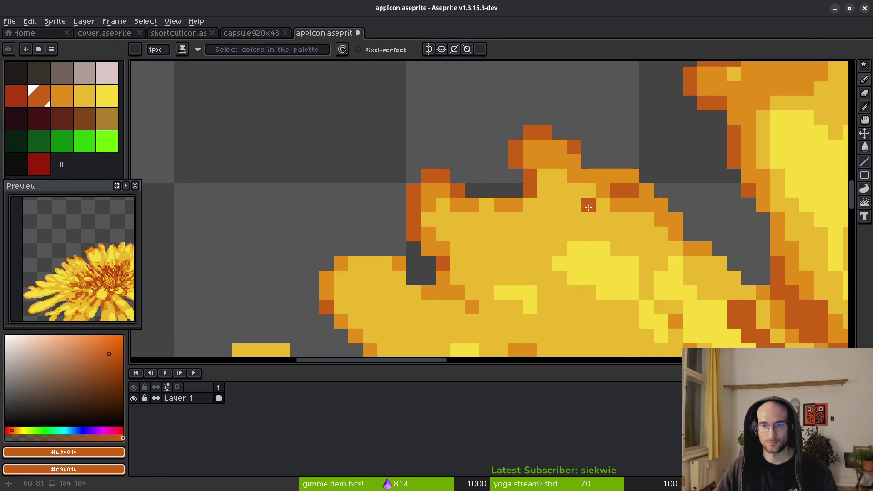
{"action": "left_click", "coordinate": [476, 224], "text": "alt"}
{"action": "left_click", "coordinate": [485, 221]}
{"action": "scroll", "coordinate": [523, 219], "scroll_direction": "up", "scroll_amount": 1}
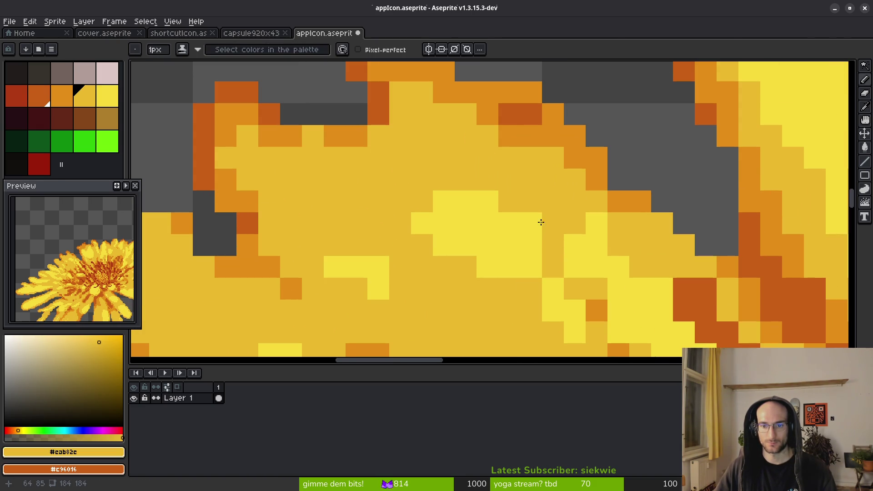
{"action": "left_click_drag", "start_coordinate": [565, 229], "coordinate": [469, 156]}
{"action": "right_click", "coordinate": [483, 210]}
{"action": "right_click", "coordinate": [509, 220], "text": "alt"}
{"action": "right_click", "coordinate": [508, 219]}
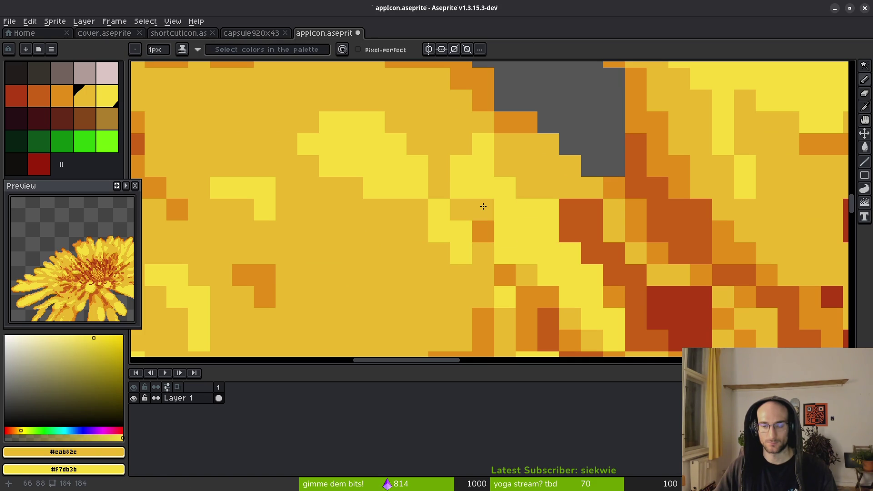
{"action": "left_click", "coordinate": [483, 205], "text": "alt"}
{"action": "key", "text": "x"}
{"action": "left_click", "coordinate": [570, 228]}
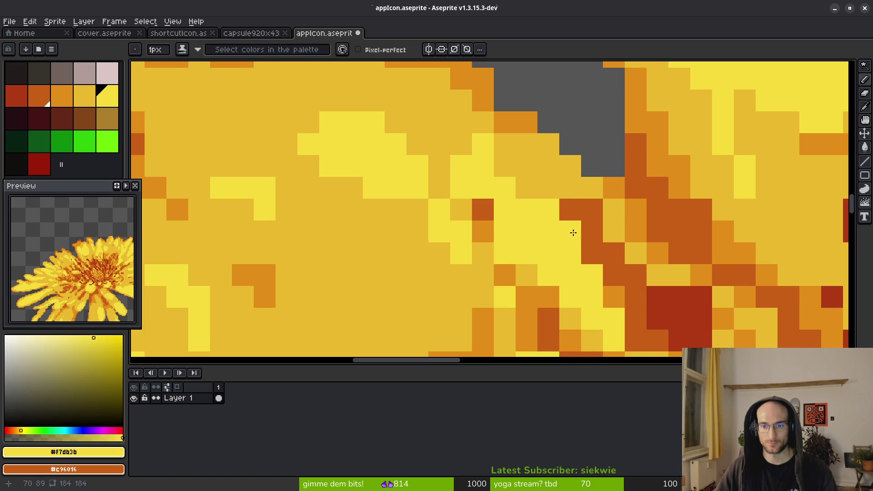
Load the orange shade and mid-yellow as paint colours and bring the left petals into view.
{"action": "scroll", "coordinate": [579, 268], "scroll_direction": "down", "scroll_amount": 2}
{"action": "scroll", "coordinate": [538, 230], "scroll_direction": "up", "scroll_amount": 2}
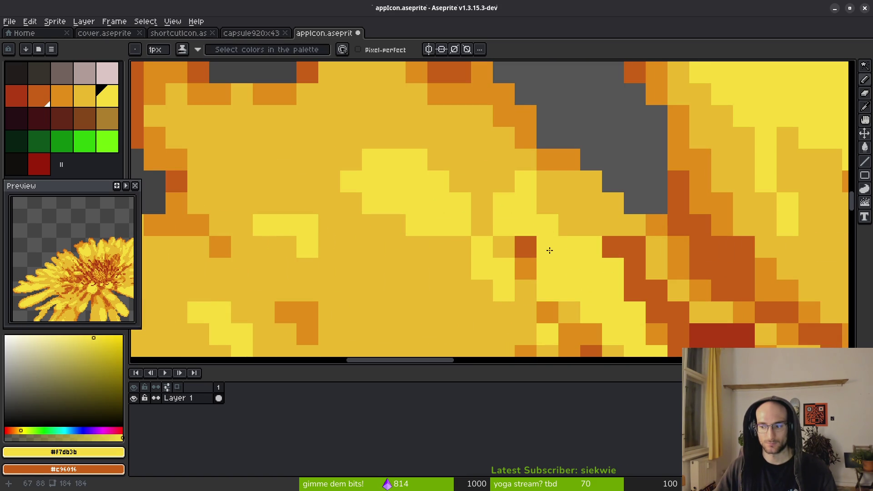
{"action": "scroll", "coordinate": [548, 247], "scroll_direction": "down", "scroll_amount": 2}
{"action": "scroll", "coordinate": [567, 180], "scroll_direction": "up", "scroll_amount": 2}
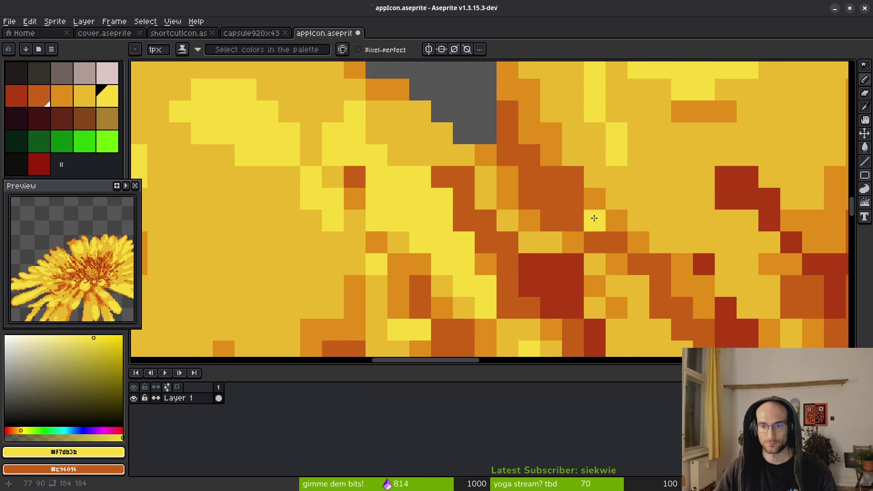
{"action": "left_click", "coordinate": [599, 196], "text": "alt"}
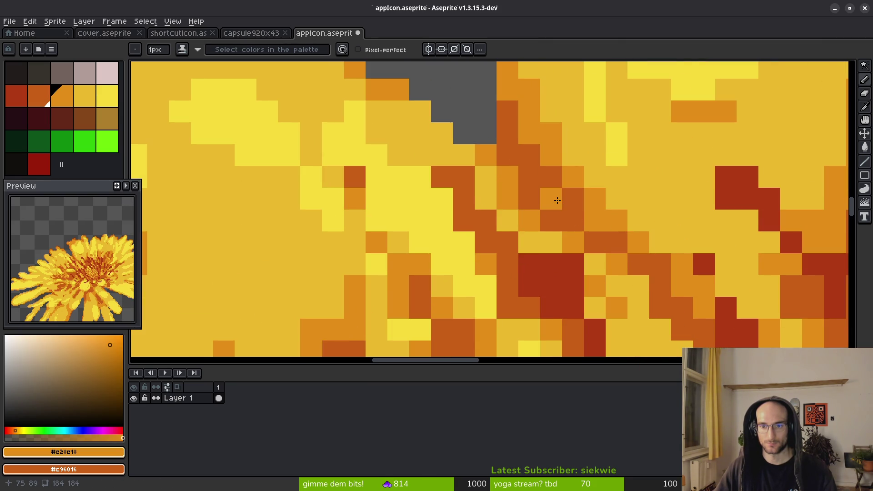
{"action": "scroll", "coordinate": [579, 225], "scroll_direction": "down", "scroll_amount": 2}
{"action": "scroll", "coordinate": [532, 241], "scroll_direction": "up", "scroll_amount": 2}
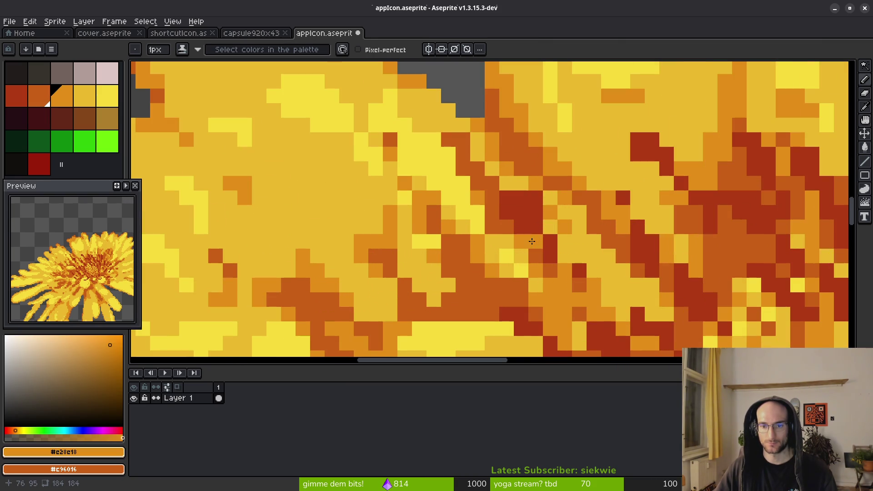
{"action": "scroll", "coordinate": [563, 277], "scroll_direction": "up", "scroll_amount": 1}
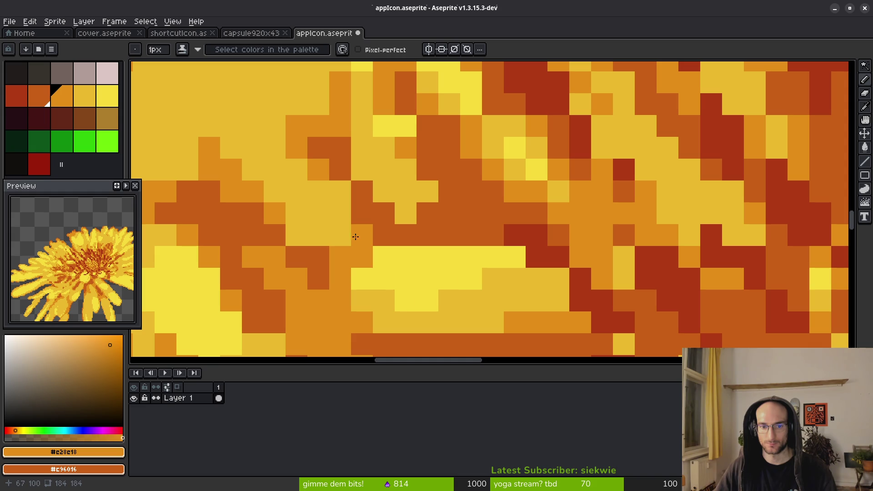
{"action": "right_click", "coordinate": [353, 240], "text": "alt"}
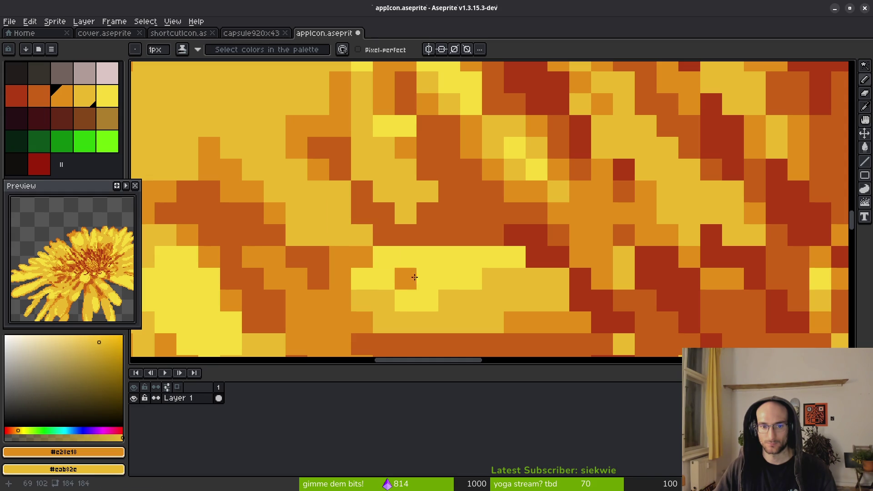
{"action": "scroll", "coordinate": [415, 308], "scroll_direction": "down", "scroll_amount": 3}
{"action": "scroll", "coordinate": [461, 276], "scroll_direction": "up", "scroll_amount": 3}
{"action": "scroll", "coordinate": [541, 270], "scroll_direction": "down", "scroll_amount": 3}
{"action": "left_click_drag", "start_coordinate": [548, 266], "coordinate": [542, 265]}
{"action": "scroll", "coordinate": [542, 264], "scroll_direction": "right", "scroll_amount": 3}
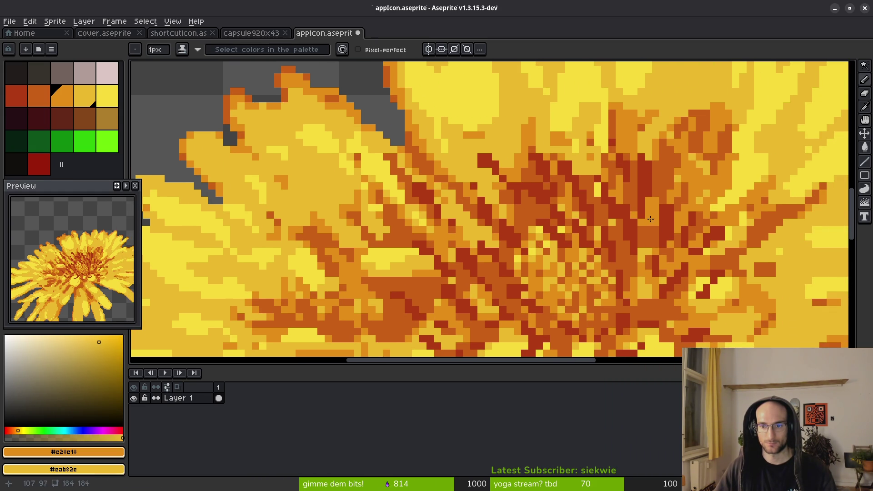
Recolour stray orange petal pixels light yellow and one light-yellow pixel dark yellow.
{"action": "scroll", "coordinate": [653, 220], "scroll_direction": "down", "scroll_amount": 3}
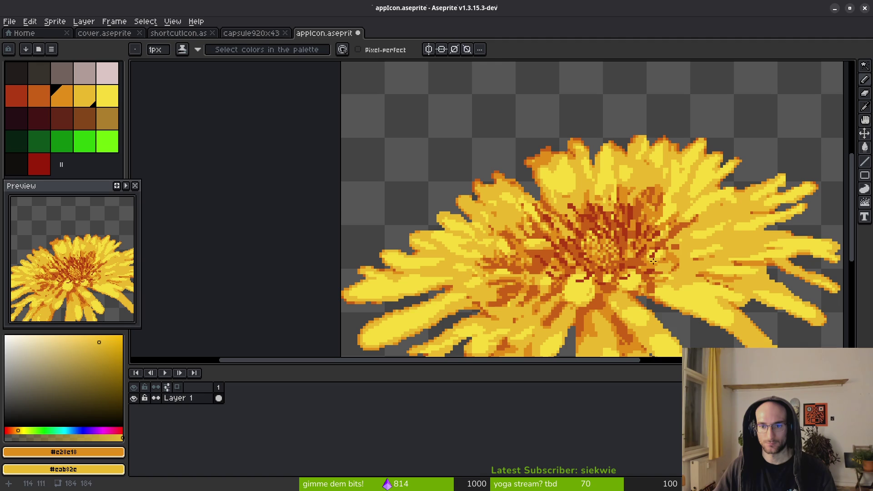
{"action": "scroll", "coordinate": [631, 226], "scroll_direction": "up", "scroll_amount": 2}
{"action": "scroll", "coordinate": [609, 184], "scroll_direction": "up", "scroll_amount": 2}
{"action": "left_click", "coordinate": [588, 156], "text": "alt"}
{"action": "left_click", "coordinate": [503, 236]}
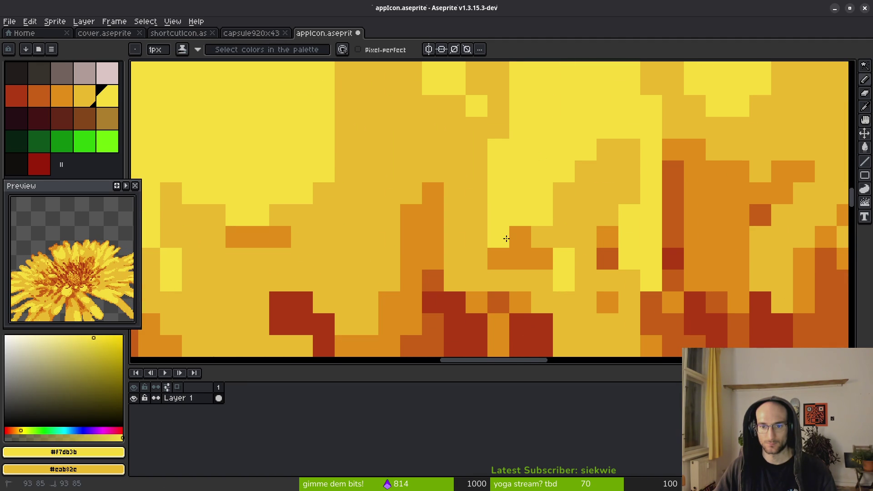
{"action": "scroll", "coordinate": [619, 295], "scroll_direction": "up", "scroll_amount": 3}
{"action": "scroll", "coordinate": [580, 247], "scroll_direction": "left", "scroll_amount": 3}
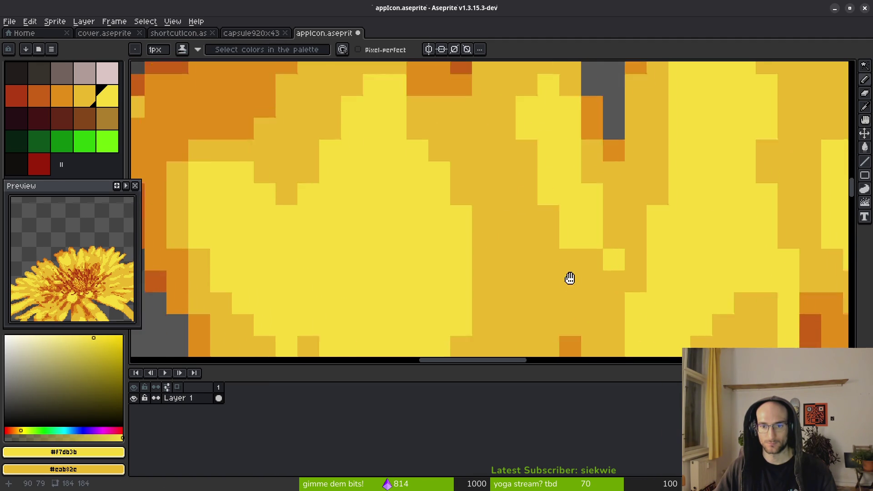
{"action": "right_click", "coordinate": [619, 250]}
{"action": "left_click", "coordinate": [620, 292]}
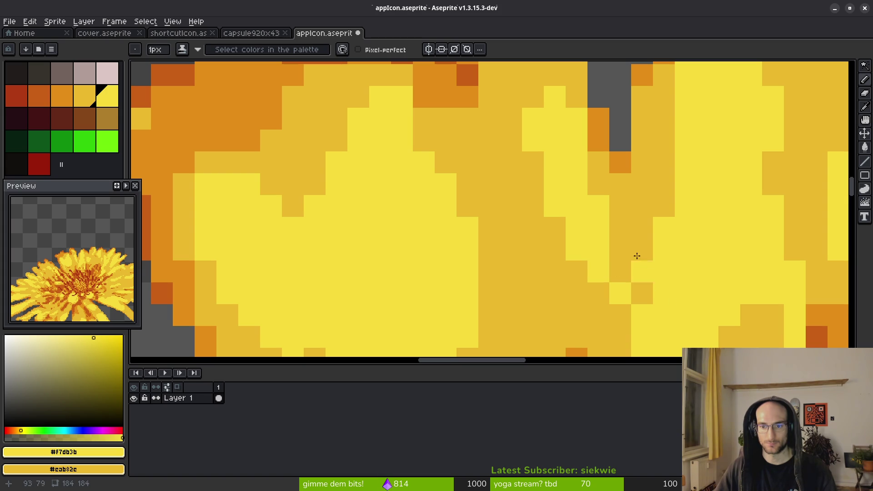
Reshape the left petal tip outline with a dark-orange pixel and dark-yellow fills.
{"action": "scroll", "coordinate": [642, 271], "scroll_direction": "down", "scroll_amount": 5}
{"action": "scroll", "coordinate": [541, 250], "scroll_direction": "up", "scroll_amount": 6}
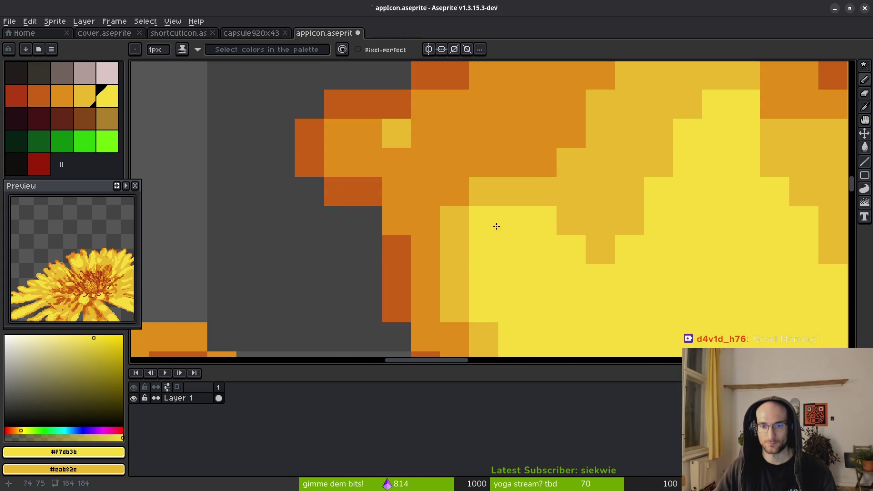
{"action": "scroll", "coordinate": [488, 266], "scroll_direction": "up", "scroll_amount": 2}
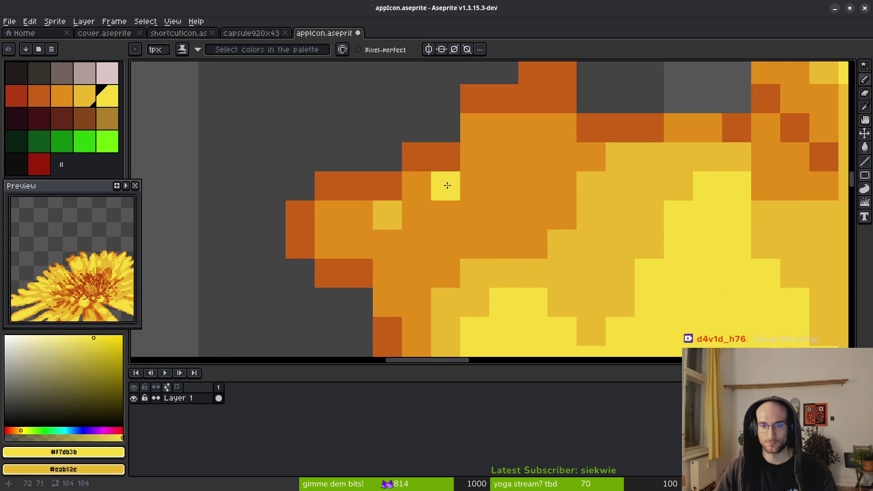
{"action": "right_click", "coordinate": [417, 186]}
{"action": "left_click", "coordinate": [478, 105], "text": "alt"}
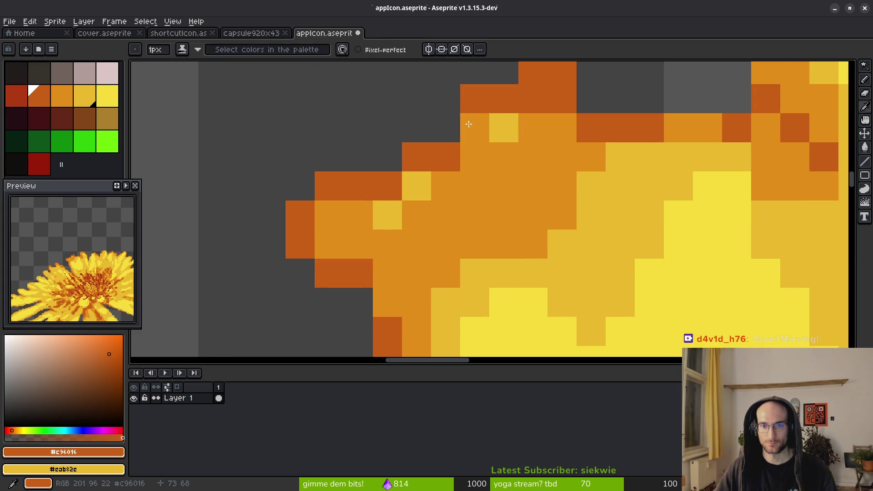
{"action": "left_click", "coordinate": [448, 128]}
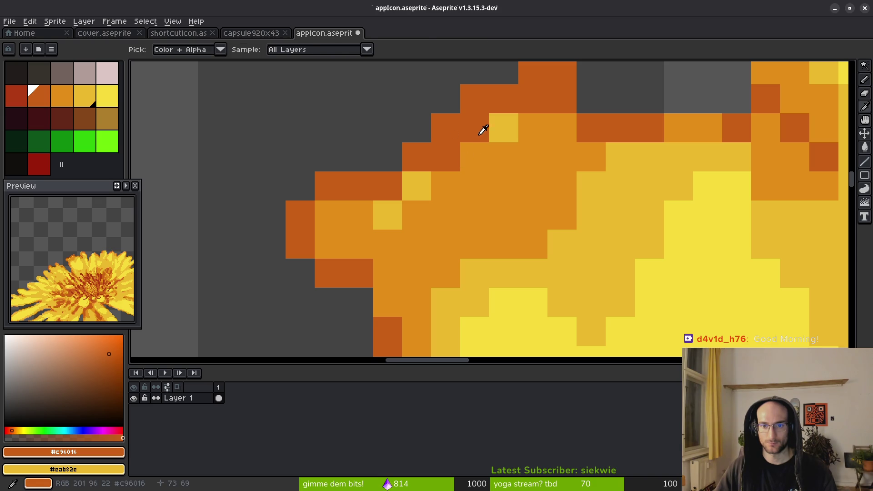
{"action": "right_click", "coordinate": [477, 136]}
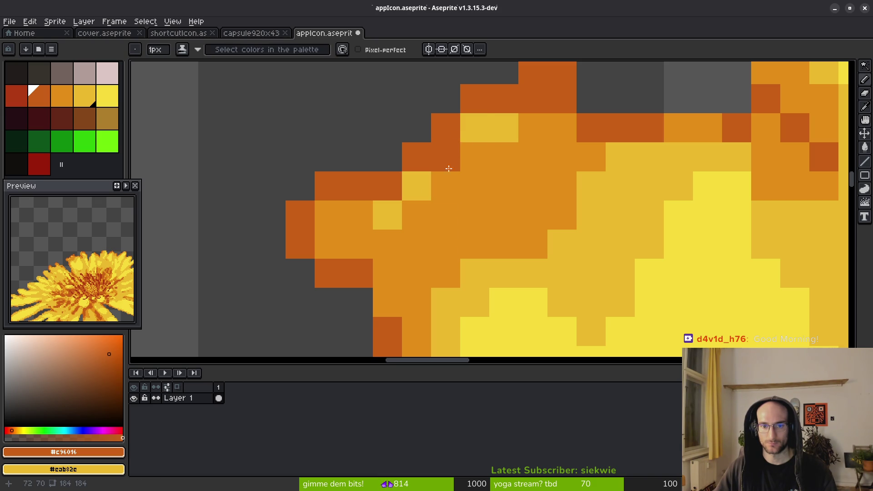
Recolour a dark-orange edge pixel mid orange and a nearby orange pixel yellow.
{"action": "left_click", "coordinate": [462, 150], "text": "alt"}
{"action": "left_click", "coordinate": [486, 129], "text": "alt"}
{"action": "left_click", "coordinate": [464, 158], "text": "alt"}
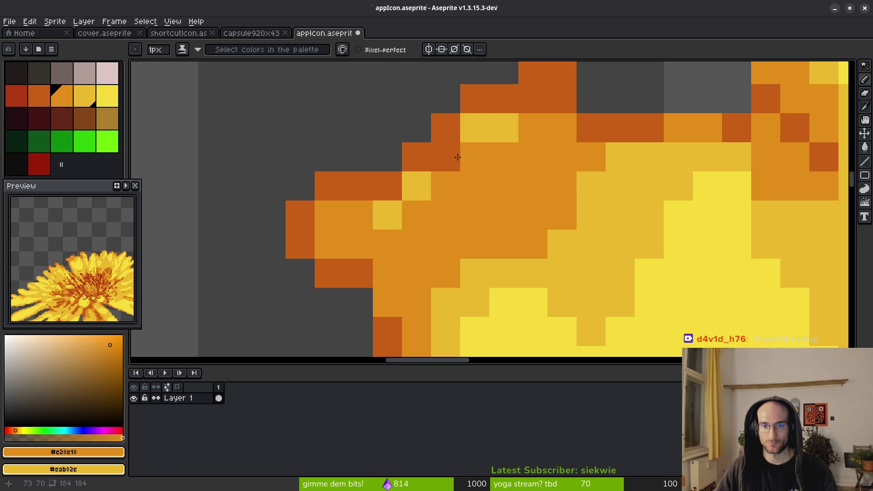
{"action": "left_click", "coordinate": [448, 162]}
{"action": "right_click", "coordinate": [360, 214]}
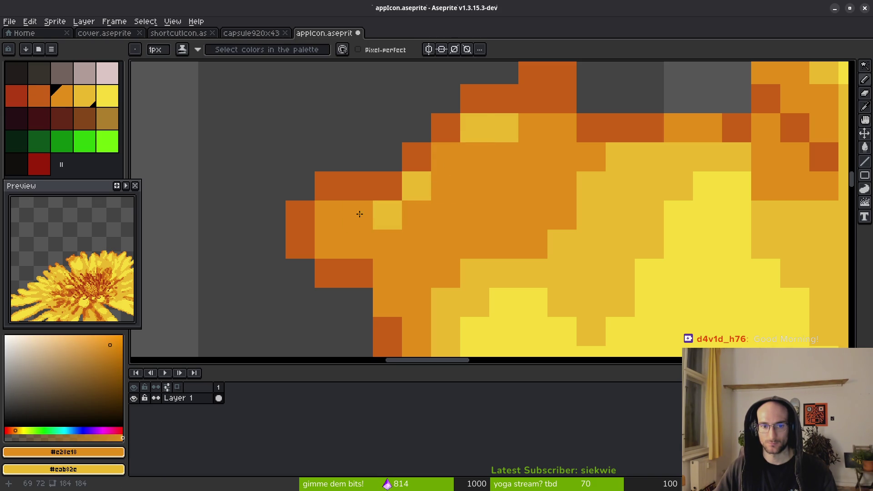
{"action": "key", "text": "ctrl+z"}
{"action": "key", "text": "ctrl+y"}
Repaint several petal pixels yellow and orange to even out the tip's shading.
{"action": "right_click", "coordinate": [361, 240]}
{"action": "right_click", "coordinate": [394, 306]}
{"action": "left_click", "coordinate": [384, 218]}
{"action": "left_click", "coordinate": [368, 218]}
{"action": "right_click", "coordinate": [392, 273]}
{"action": "left_click_drag", "start_coordinate": [473, 273], "coordinate": [505, 273]}
{"action": "scroll", "coordinate": [505, 259], "scroll_direction": "down", "scroll_amount": 3}
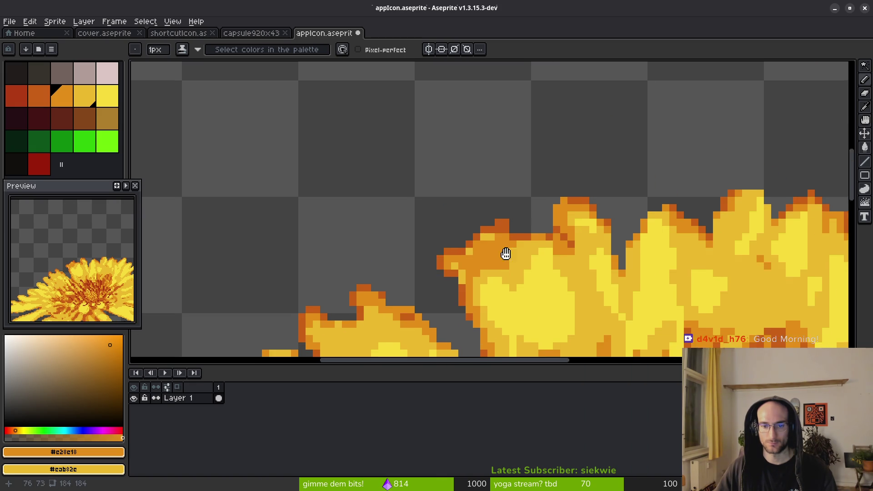
Pan and zoom along the right-hand petal tips to inspect their shading.
{"action": "scroll", "coordinate": [462, 224], "scroll_direction": "up", "scroll_amount": 3}
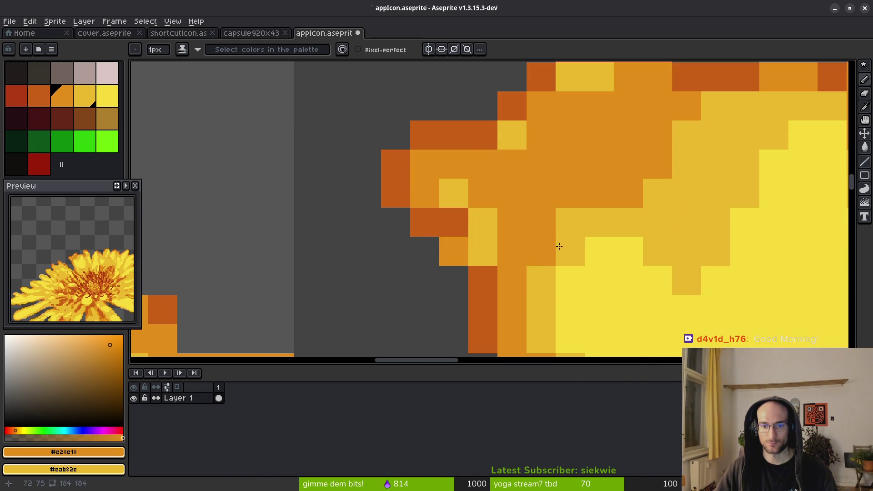
{"action": "mouse_move", "coordinate": [555, 281]}
{"action": "left_mouse_down"}
{"action": "mouse_move", "coordinate": [525, 203]}
{"action": "mouse_move", "coordinate": [544, 168]}
{"action": "mouse_move", "coordinate": [463, 198]}
{"action": "left_mouse_up"}
{"action": "scroll", "coordinate": [577, 269], "scroll_direction": "down", "scroll_amount": 3}
{"action": "scroll", "coordinate": [594, 184], "scroll_direction": "up", "scroll_amount": 2}
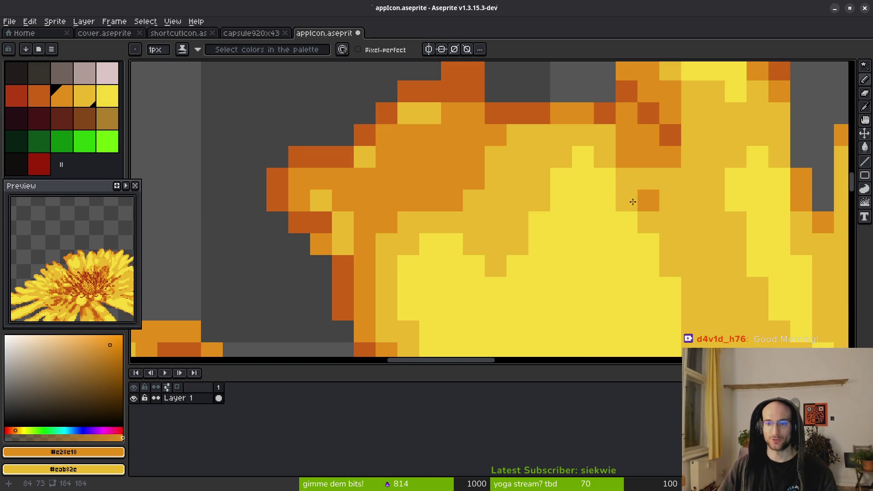
{"action": "mouse_move", "coordinate": [581, 190]}
{"action": "left_mouse_down"}
{"action": "mouse_move", "coordinate": [474, 218]}
{"action": "mouse_move", "coordinate": [371, 218]}
{"action": "left_mouse_up"}
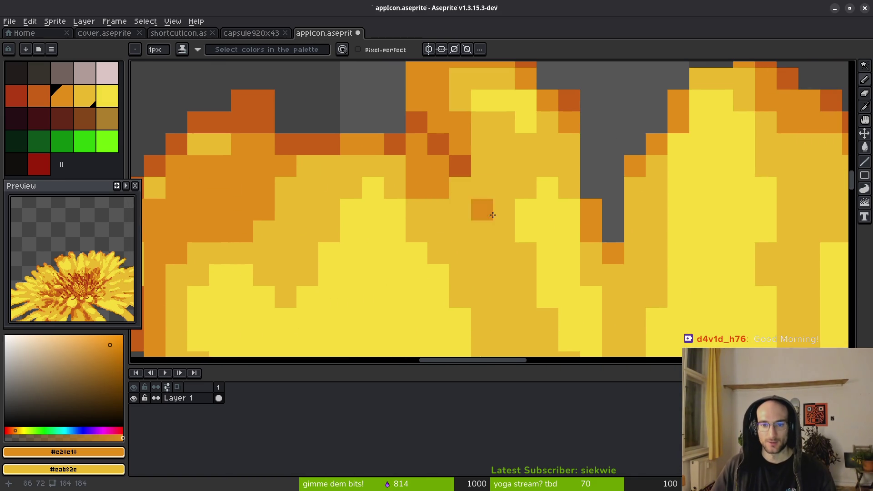
{"action": "scroll", "coordinate": [471, 202], "scroll_direction": "down", "scroll_amount": 2}
{"action": "scroll", "coordinate": [539, 173], "scroll_direction": "up", "scroll_amount": 2}
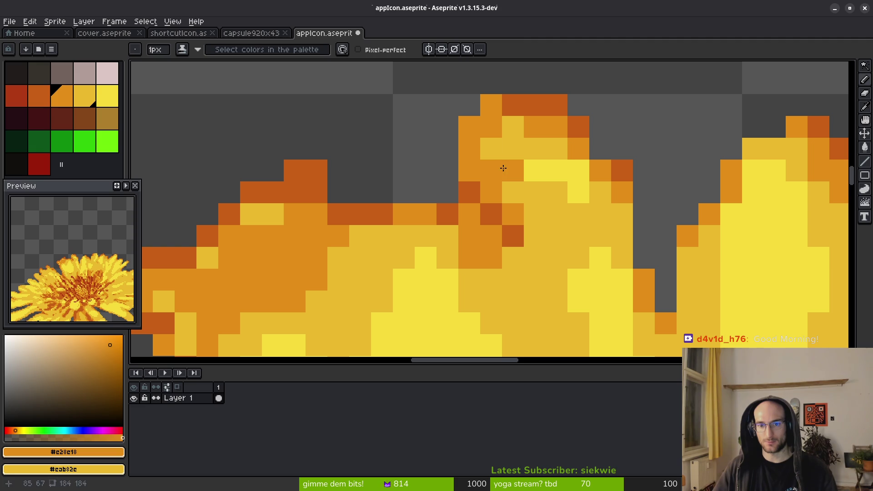
{"action": "left_click_drag", "start_coordinate": [591, 236], "coordinate": [517, 195]}
{"action": "scroll", "coordinate": [517, 196], "scroll_direction": "down", "scroll_amount": 4}
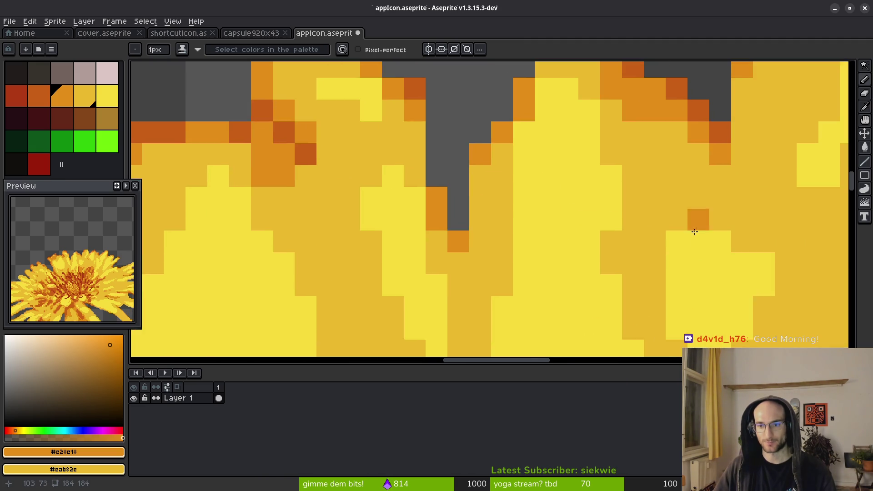
{"action": "scroll", "coordinate": [516, 168], "scroll_direction": "up", "scroll_amount": 6}
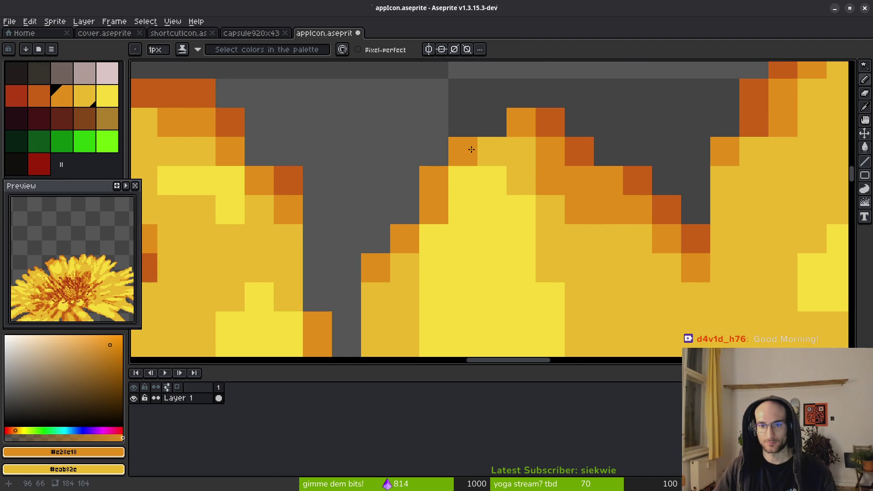
{"action": "scroll", "coordinate": [581, 248], "scroll_direction": "down", "scroll_amount": 3}
{"action": "scroll", "coordinate": [555, 236], "scroll_direction": "up", "scroll_amount": 1}
{"action": "scroll", "coordinate": [553, 236], "scroll_direction": "up", "scroll_amount": 1}
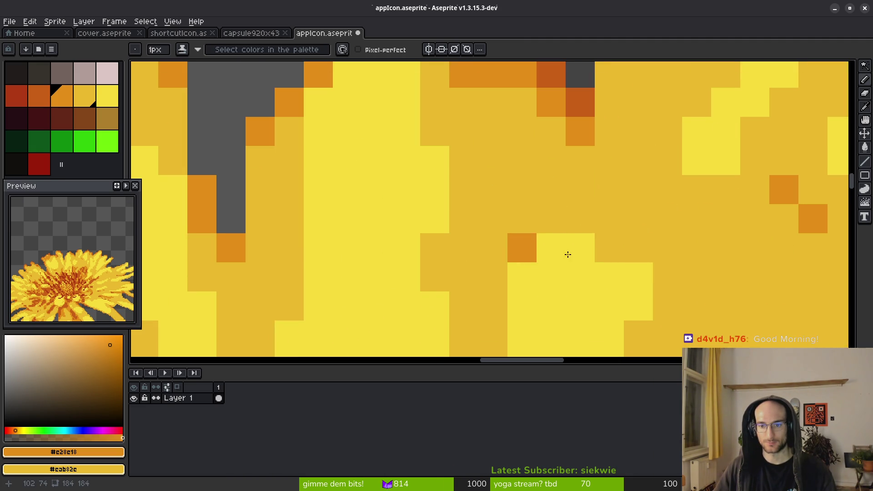
{"action": "scroll", "coordinate": [675, 275], "scroll_direction": "down", "scroll_amount": 3}
{"action": "scroll", "coordinate": [653, 244], "scroll_direction": "up", "scroll_amount": 4}
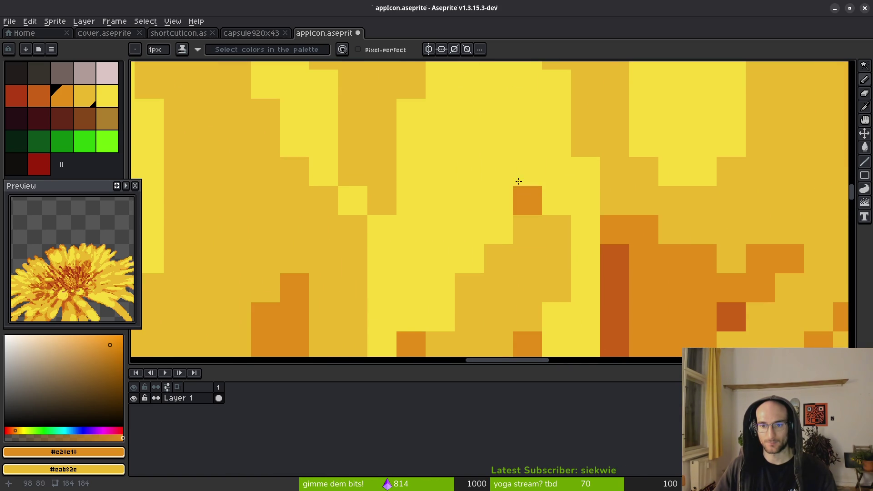
{"action": "scroll", "coordinate": [574, 311], "scroll_direction": "down", "scroll_amount": 3}
{"action": "scroll", "coordinate": [573, 311], "scroll_direction": "down", "scroll_amount": 2}
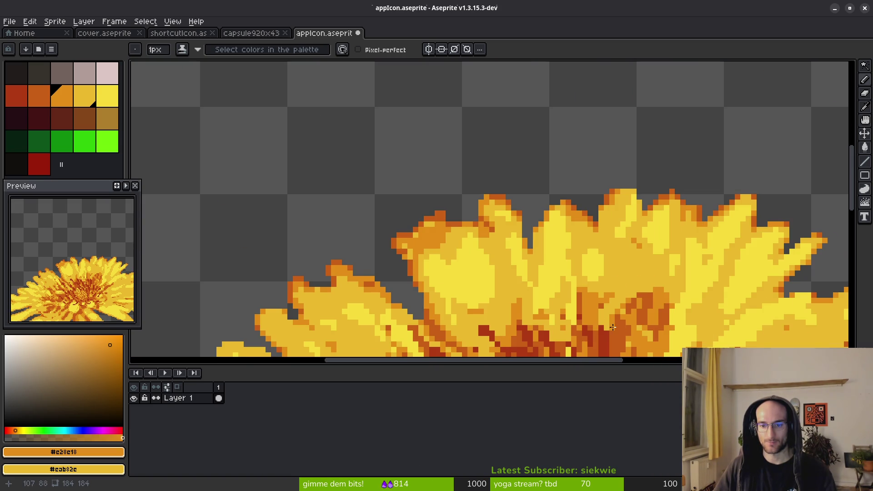
{"action": "scroll", "coordinate": [624, 291], "scroll_direction": "down", "scroll_amount": 1}
{"action": "scroll", "coordinate": [557, 275], "scroll_direction": "up", "scroll_amount": 6}
{"action": "scroll", "coordinate": [557, 245], "scroll_direction": "down", "scroll_amount": 1}
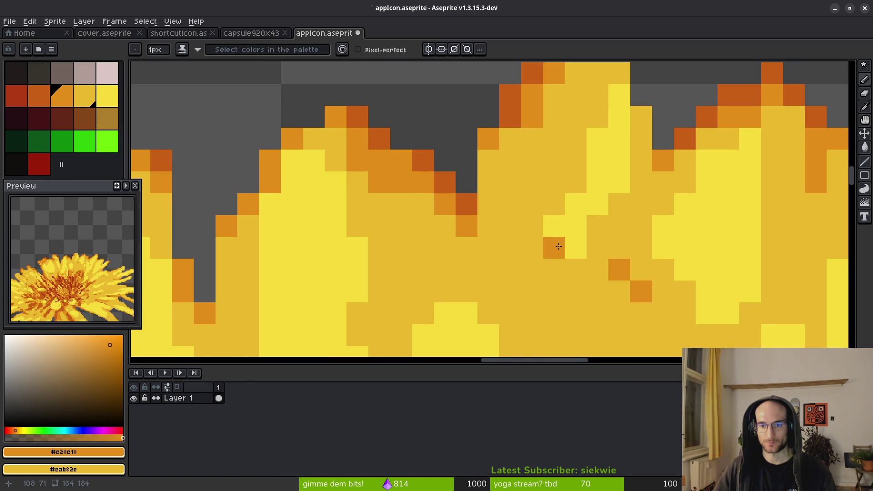
{"action": "left_click_drag", "start_coordinate": [695, 306], "coordinate": [576, 216]}
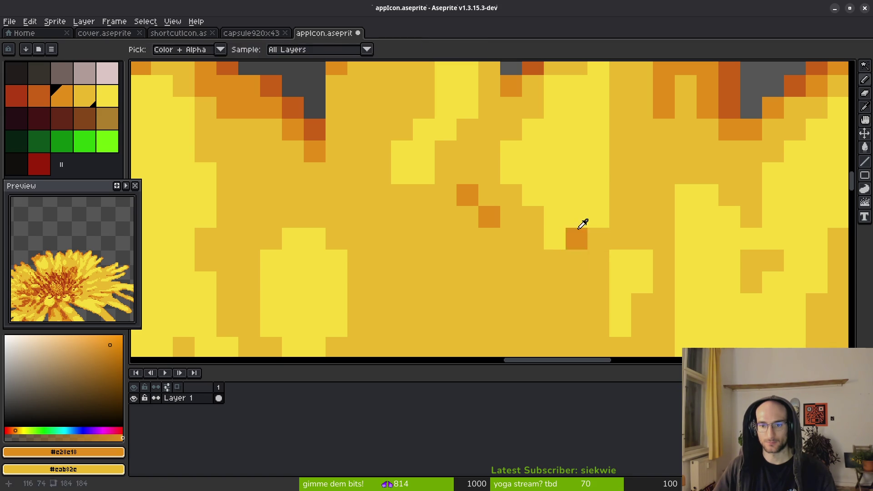
Try a light-yellow pixel on a petal, then undo it.
{"action": "left_click", "coordinate": [576, 239], "text": "alt"}
{"action": "left_click", "coordinate": [576, 260]}
{"action": "scroll", "coordinate": [550, 201], "scroll_direction": "down", "scroll_amount": 1}
{"action": "scroll", "coordinate": [536, 173], "scroll_direction": "up", "scroll_amount": 2}
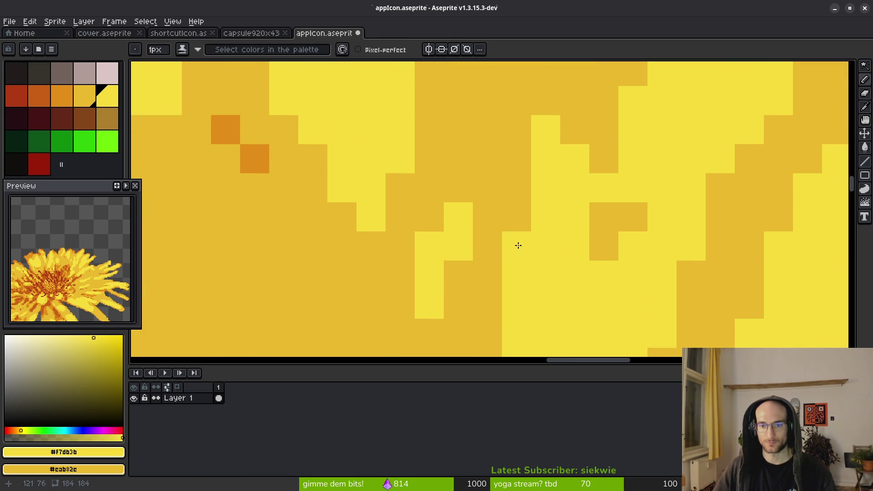
{"action": "scroll", "coordinate": [518, 246], "scroll_direction": "down", "scroll_amount": 5}
{"action": "scroll", "coordinate": [536, 219], "scroll_direction": "up", "scroll_amount": 5}
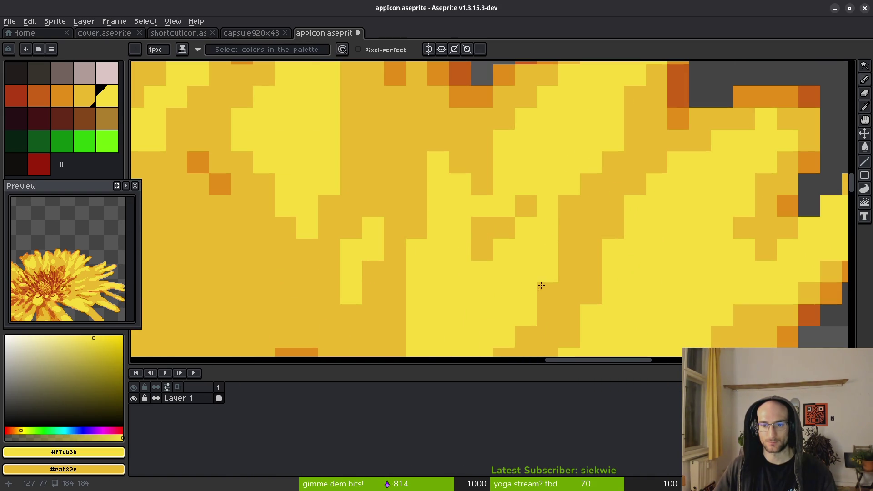
{"action": "scroll", "coordinate": [518, 273], "scroll_direction": "down", "scroll_amount": 2}
{"action": "scroll", "coordinate": [463, 213], "scroll_direction": "up", "scroll_amount": 4}
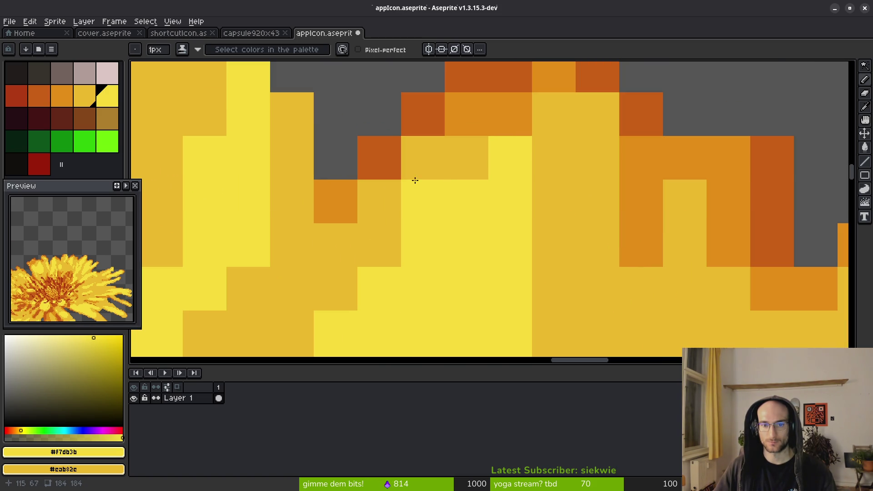
{"action": "scroll", "coordinate": [523, 224], "scroll_direction": "down", "scroll_amount": 1}
{"action": "scroll", "coordinate": [522, 224], "scroll_direction": "right", "scroll_amount": 2}
{"action": "key", "text": "ctrl+z"}
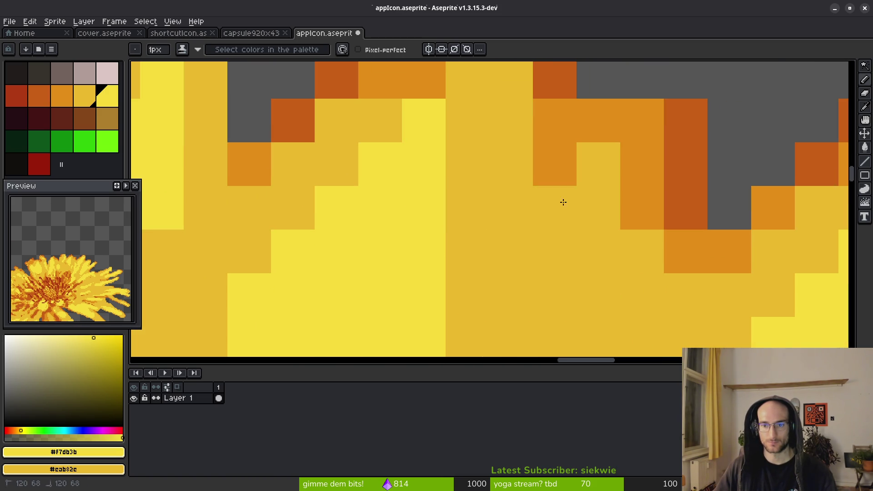
Turn an orange petal pixel dark yellow and add a darker yellow pixel.
{"action": "left_click", "coordinate": [576, 196], "text": "alt"}
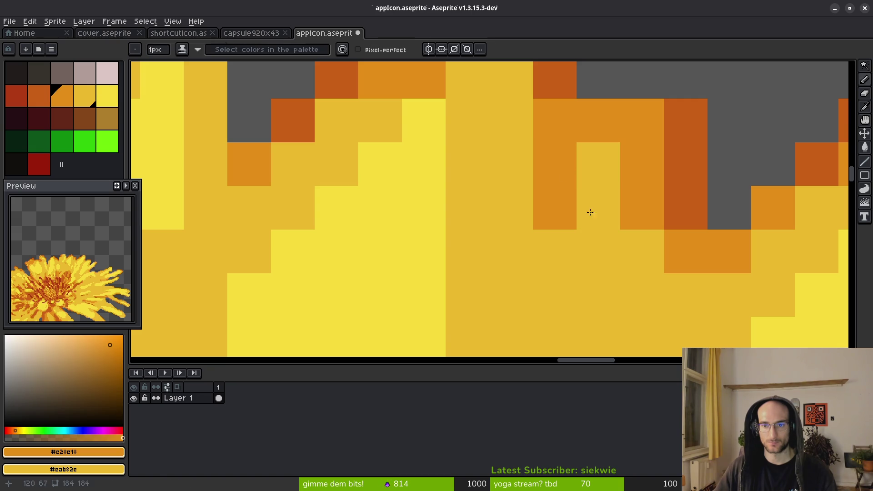
{"action": "right_click", "coordinate": [557, 160]}
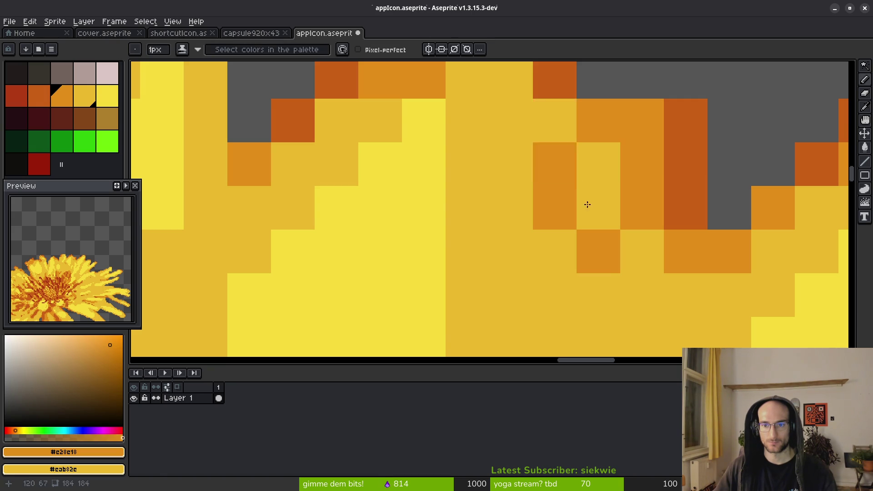
{"action": "scroll", "coordinate": [577, 180], "scroll_direction": "down", "scroll_amount": 4}
{"action": "scroll", "coordinate": [540, 213], "scroll_direction": "up", "scroll_amount": 2}
{"action": "scroll", "coordinate": [643, 210], "scroll_direction": "up", "scroll_amount": 2}
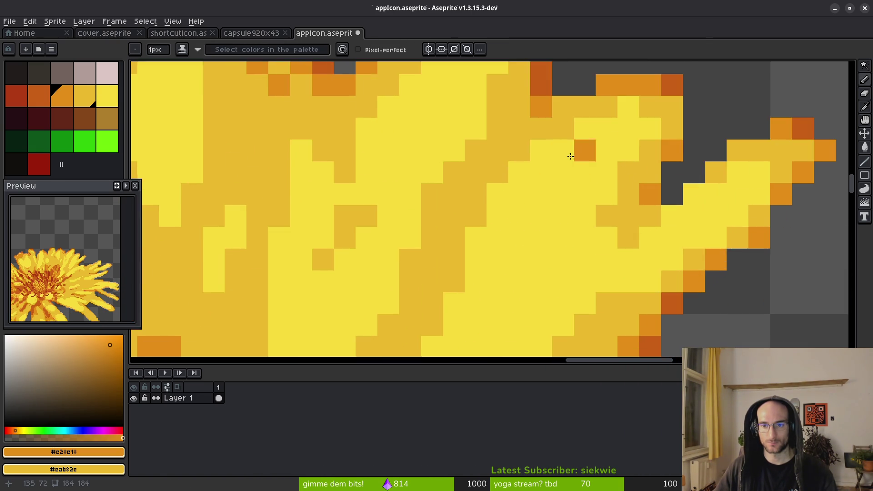
{"action": "left_click", "coordinate": [535, 151], "text": "alt"}
{"action": "left_click", "coordinate": [532, 152]}
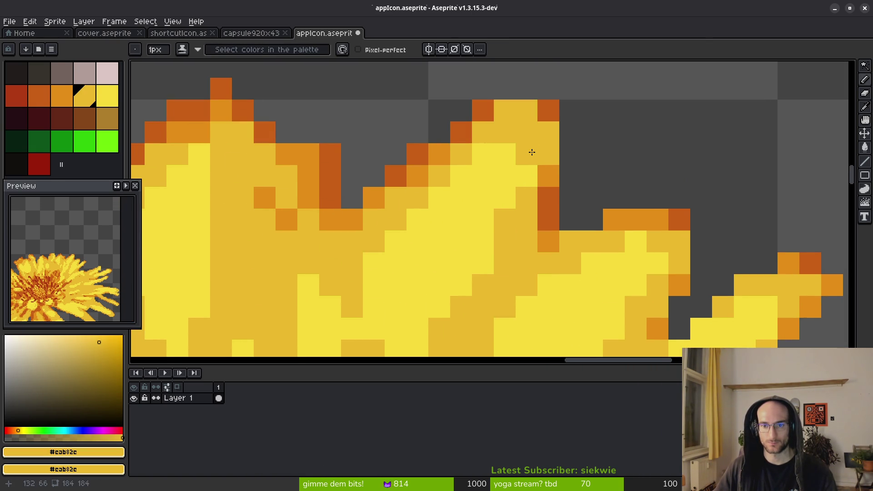
Paint an orange streak along the petal's lower edge.
{"action": "scroll", "coordinate": [532, 152], "scroll_direction": "down", "scroll_amount": 6}
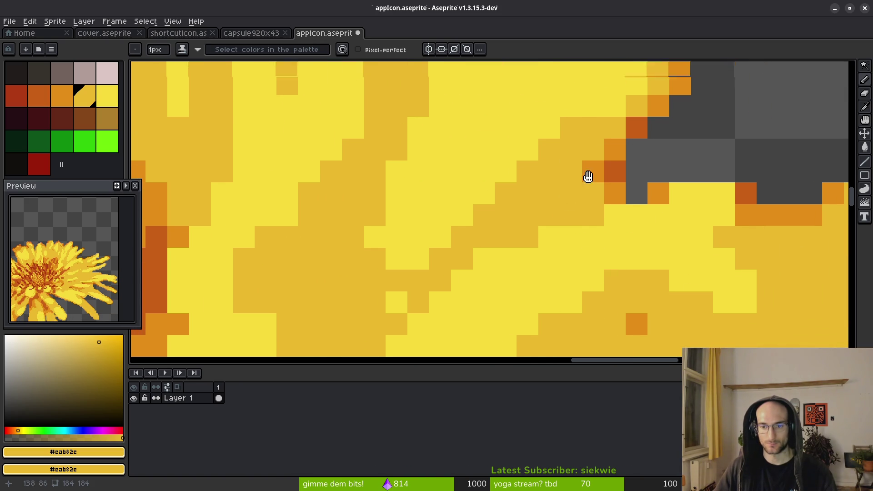
{"action": "scroll", "coordinate": [602, 255], "scroll_direction": "down", "scroll_amount": 2}
{"action": "left_click", "coordinate": [627, 205], "text": "alt"}
{"action": "scroll", "coordinate": [628, 266], "scroll_direction": "down", "scroll_amount": 3}
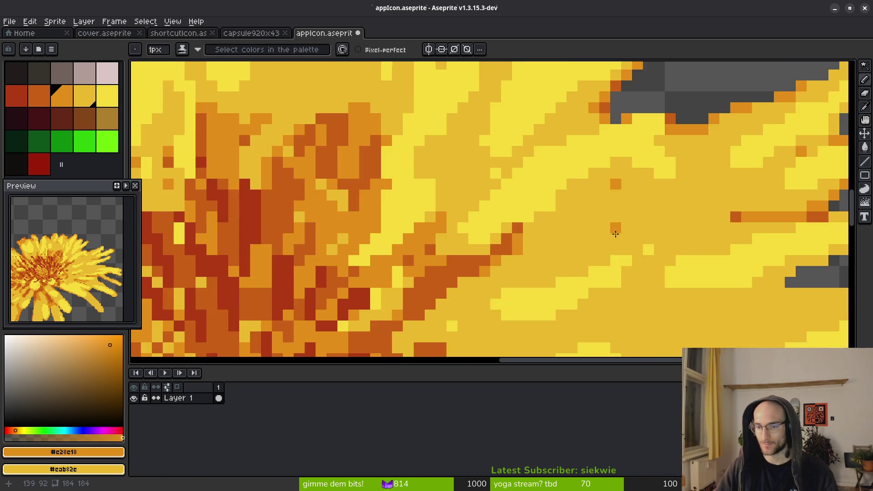
{"action": "scroll", "coordinate": [641, 271], "scroll_direction": "up", "scroll_amount": 4}
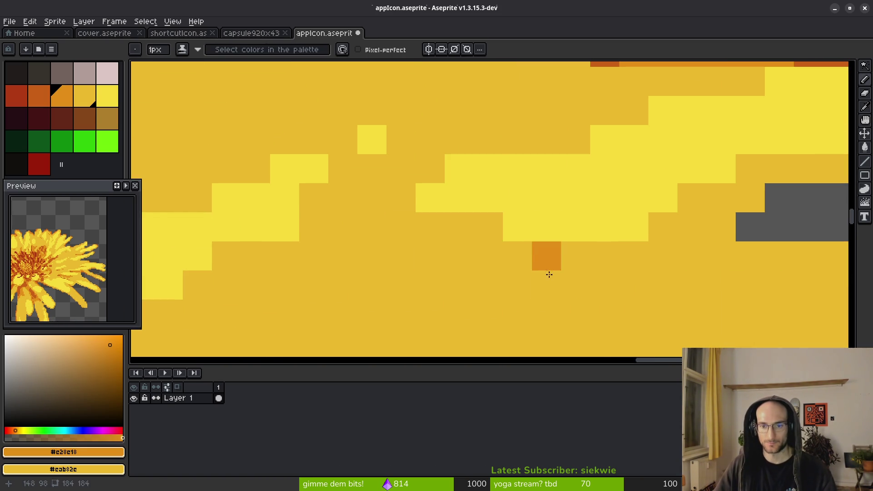
{"action": "scroll", "coordinate": [638, 297], "scroll_direction": "down", "scroll_amount": 3}
{"action": "scroll", "coordinate": [661, 299], "scroll_direction": "up", "scroll_amount": 3}
{"action": "left_click_drag", "start_coordinate": [552, 220], "coordinate": [423, 226]}
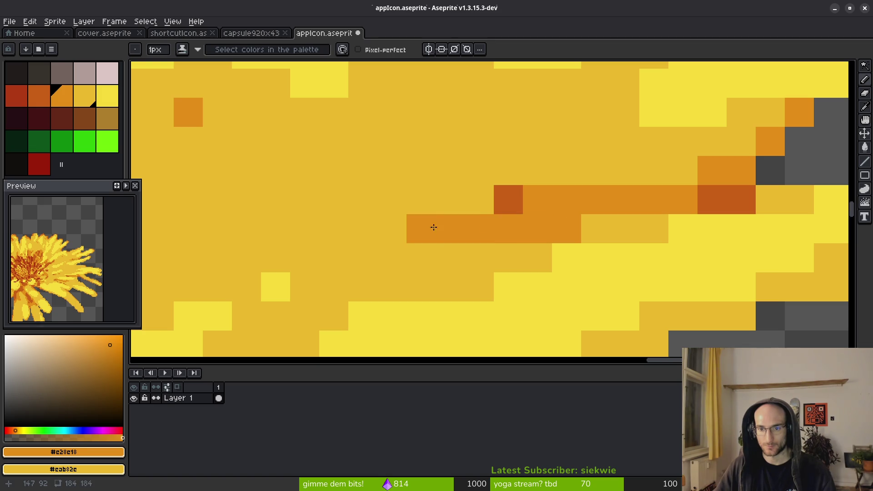
Add dark orange pixels below the streak and repaint two stray pixels yellow.
{"action": "left_click", "coordinate": [513, 197], "text": "alt"}
{"action": "left_click", "coordinate": [422, 258]}
{"action": "left_click", "coordinate": [363, 258]}
{"action": "left_click", "coordinate": [392, 258]}
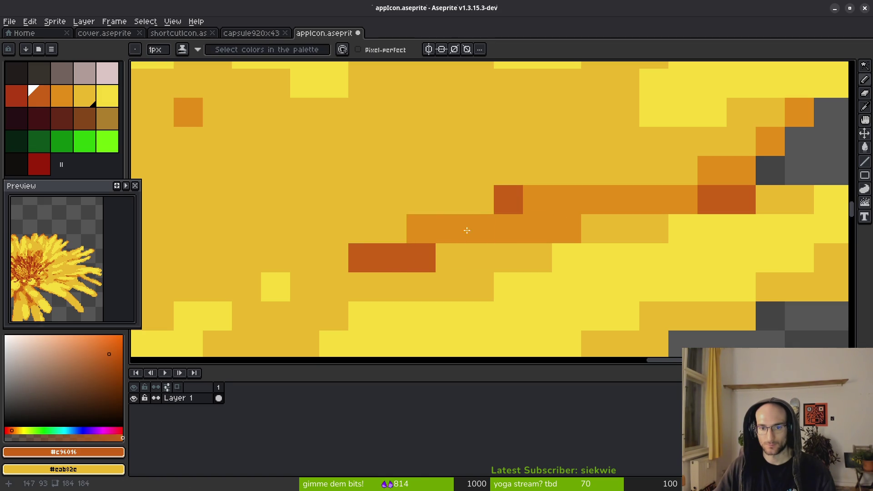
{"action": "right_click", "coordinate": [508, 200]}
{"action": "right_click", "coordinate": [538, 199]}
Add a lighter orange pixel at the petal tip's edge.
{"action": "scroll", "coordinate": [519, 303], "scroll_direction": "down", "scroll_amount": 3}
{"action": "scroll", "coordinate": [461, 185], "scroll_direction": "up", "scroll_amount": 2}
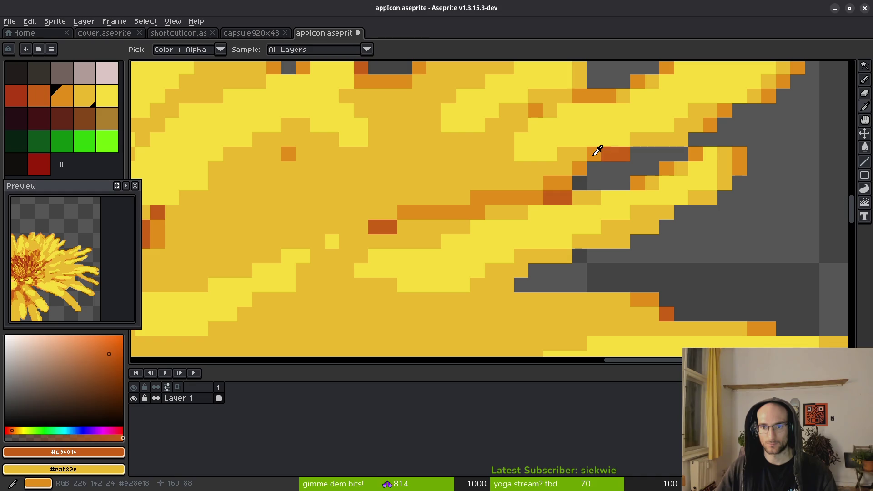
{"action": "left_click", "coordinate": [598, 150], "text": "alt"}
{"action": "left_click", "coordinate": [624, 144]}
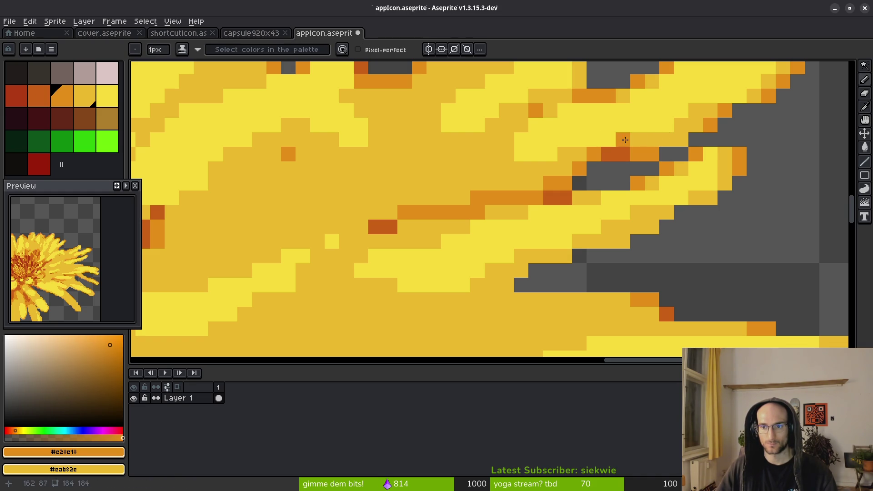
{"action": "scroll", "coordinate": [676, 160], "scroll_direction": "down", "scroll_amount": 3}
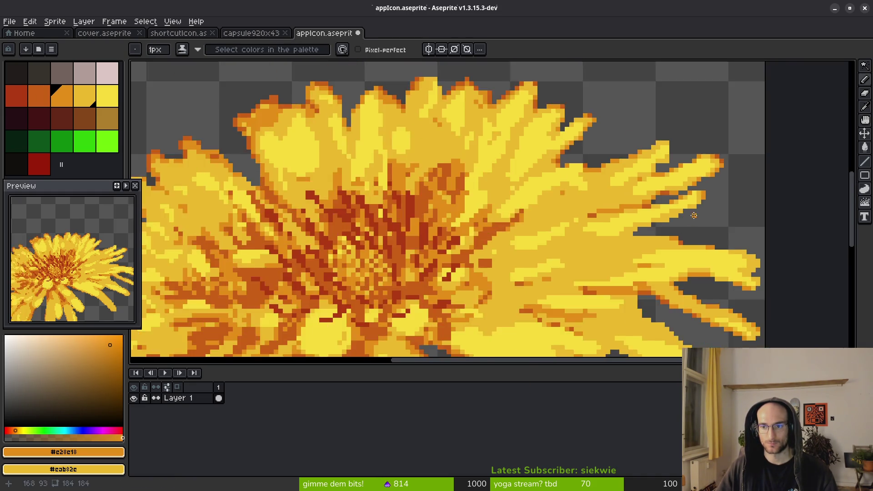
{"action": "scroll", "coordinate": [696, 131], "scroll_direction": "up", "scroll_amount": 3}
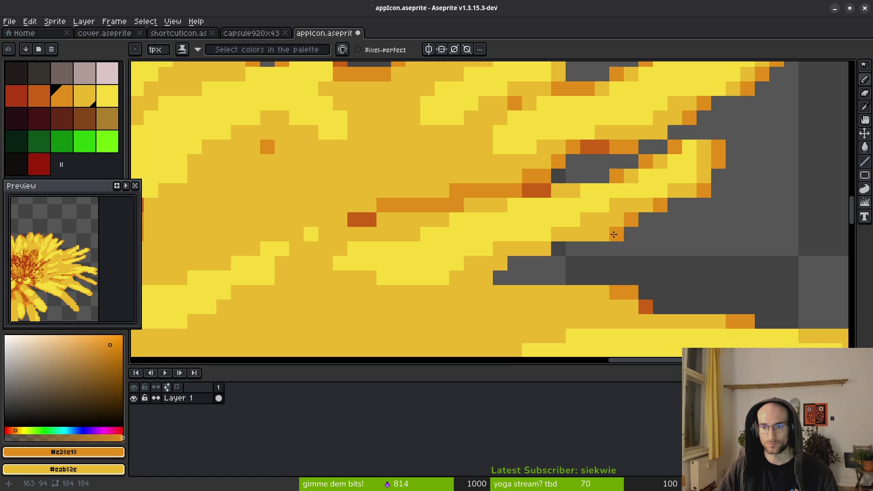
{"action": "scroll", "coordinate": [636, 257], "scroll_direction": "down", "scroll_amount": 3}
{"action": "scroll", "coordinate": [616, 211], "scroll_direction": "up", "scroll_amount": 2}
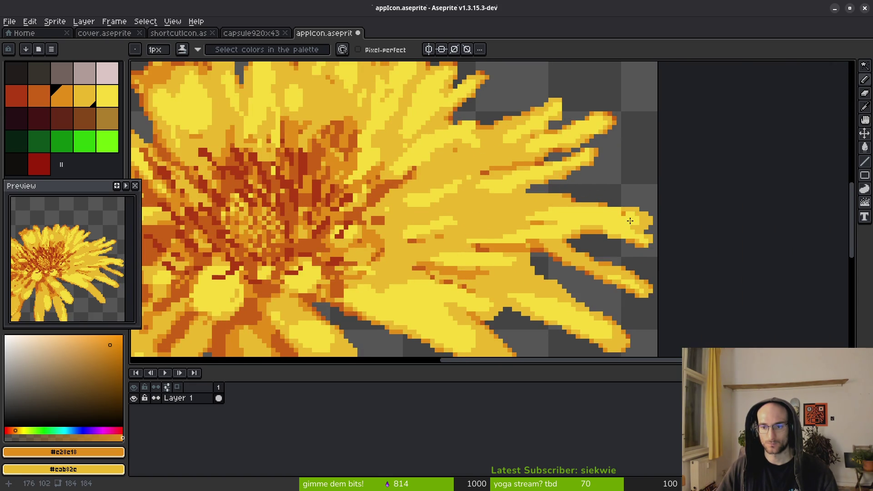
{"action": "scroll", "coordinate": [586, 281], "scroll_direction": "down", "scroll_amount": 7}
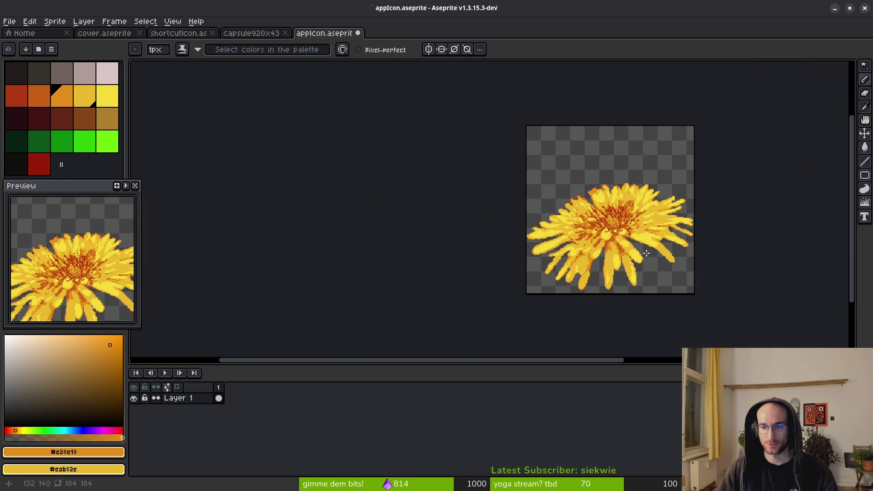
{"action": "left_click_drag", "start_coordinate": [646, 252], "coordinate": [543, 232]}
{"action": "scroll", "coordinate": [506, 210], "scroll_direction": "up", "scroll_amount": 6}
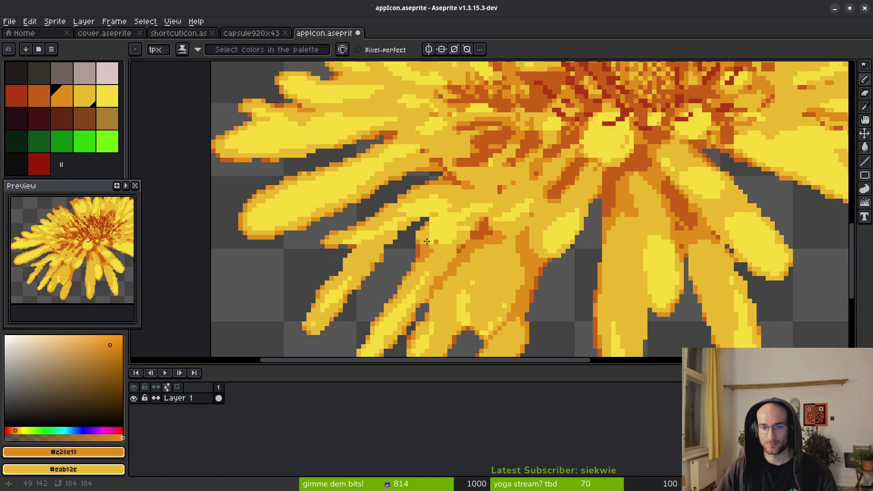
{"action": "scroll", "coordinate": [365, 230], "scroll_direction": "down", "scroll_amount": 1}
{"action": "left_click", "coordinate": [252, 34]}
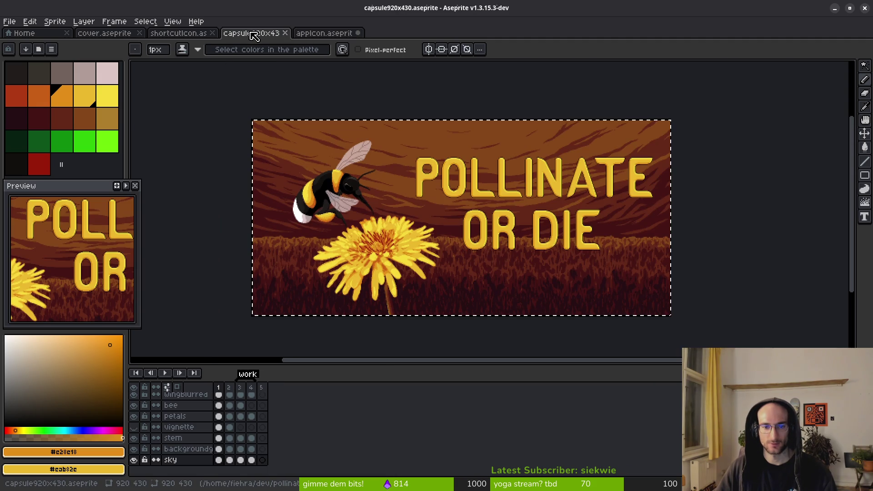
{"action": "left_click", "coordinate": [338, 34]}
{"action": "left_click", "coordinate": [178, 33]}
{"action": "scroll", "coordinate": [312, 238], "scroll_direction": "up", "scroll_amount": 4}
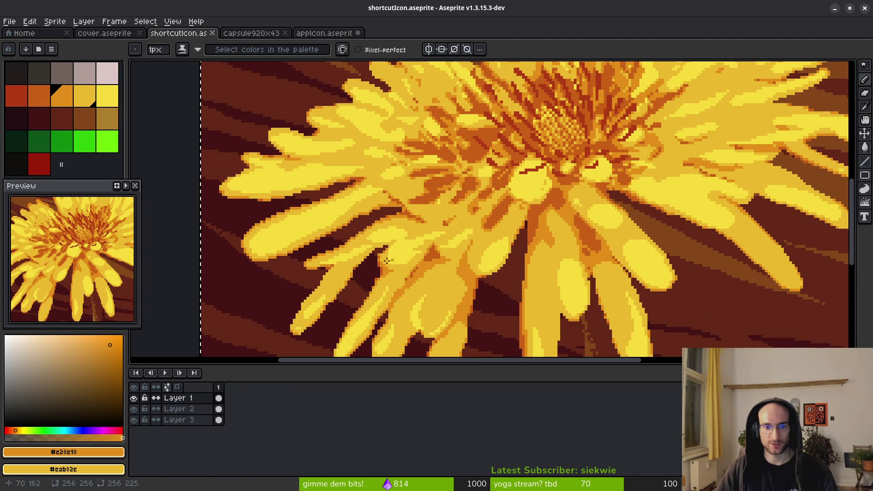
{"action": "left_click", "coordinate": [325, 33]}
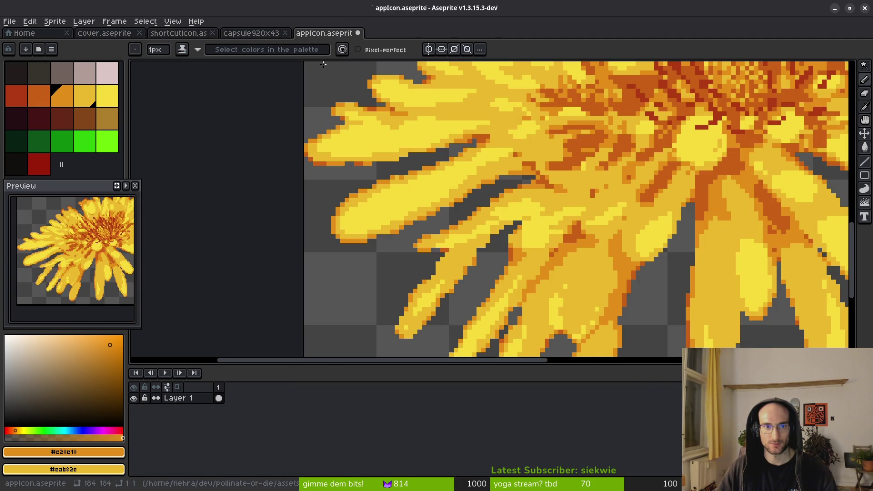
Zoom around the petals and pick the bright yellow #f7db3b palette swatch as the pencil colour.
{"action": "scroll", "coordinate": [394, 193], "scroll_direction": "up", "scroll_amount": 2}
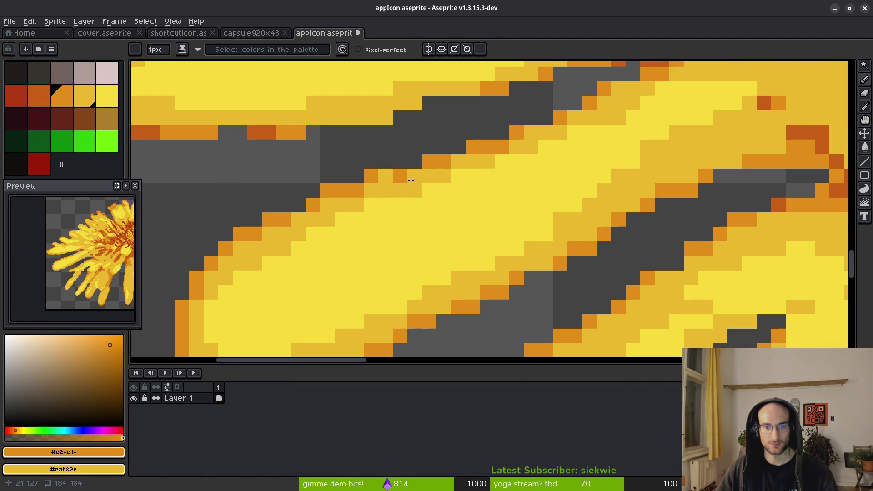
{"action": "scroll", "coordinate": [513, 228], "scroll_direction": "down", "scroll_amount": 4}
{"action": "scroll", "coordinate": [504, 199], "scroll_direction": "up", "scroll_amount": 2}
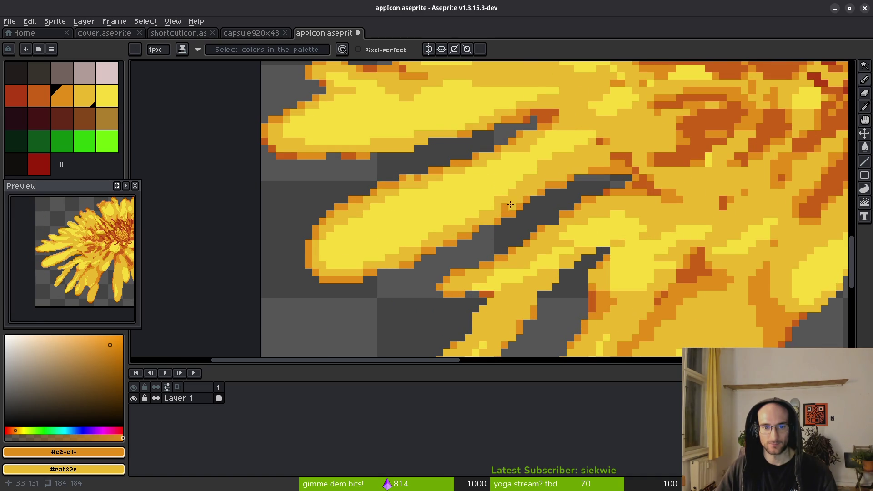
{"action": "scroll", "coordinate": [519, 227], "scroll_direction": "up", "scroll_amount": 2}
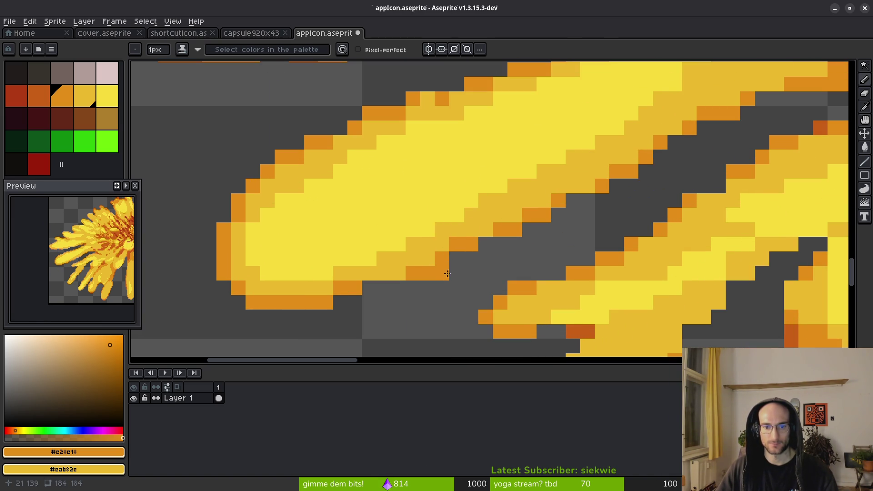
{"action": "scroll", "coordinate": [445, 275], "scroll_direction": "down", "scroll_amount": 2}
{"action": "scroll", "coordinate": [578, 193], "scroll_direction": "up", "scroll_amount": 2}
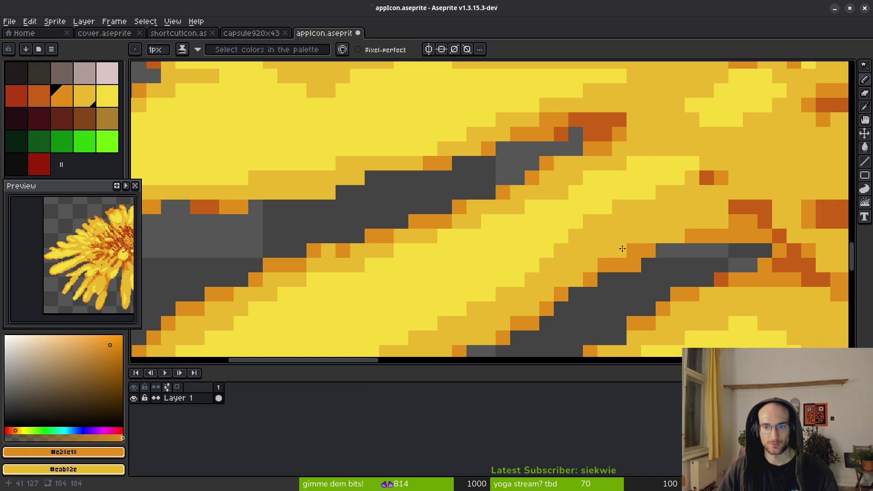
{"action": "scroll", "coordinate": [540, 193], "scroll_direction": "down", "scroll_amount": 2}
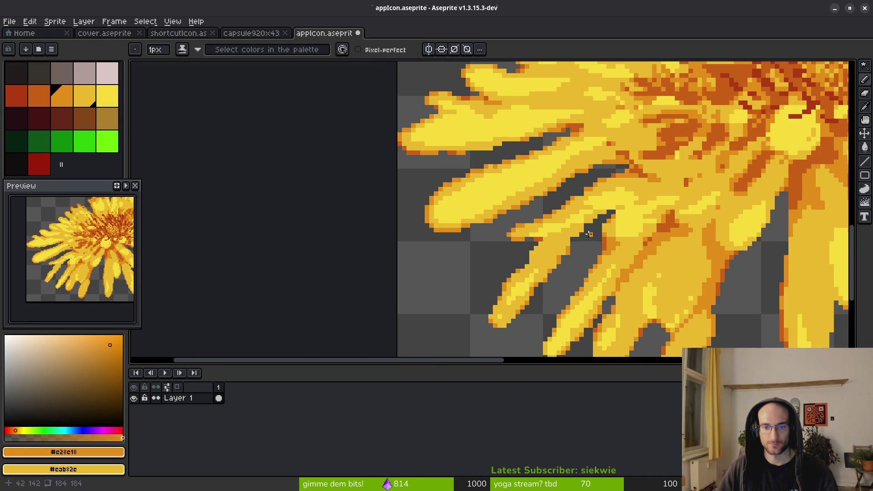
{"action": "scroll", "coordinate": [604, 220], "scroll_direction": "up", "scroll_amount": 3}
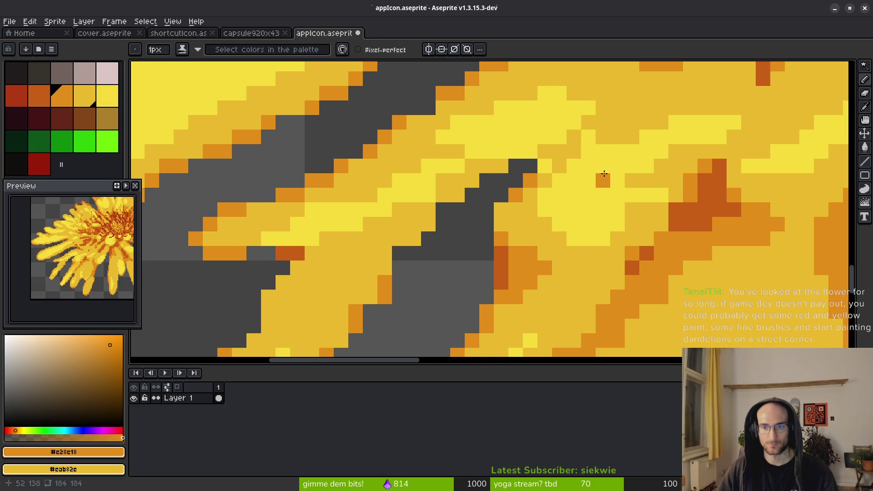
{"action": "left_click", "coordinate": [601, 150], "text": "alt"}
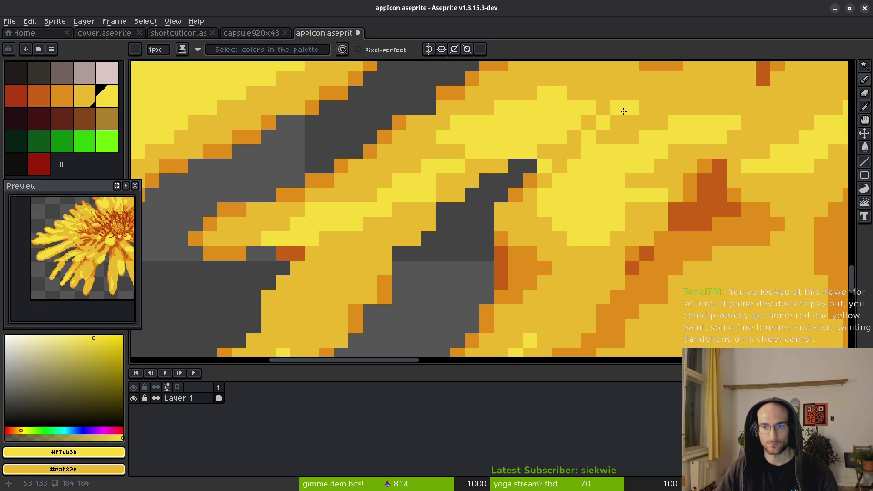
{"action": "left_click_drag", "start_coordinate": [600, 230], "coordinate": [553, 191]}
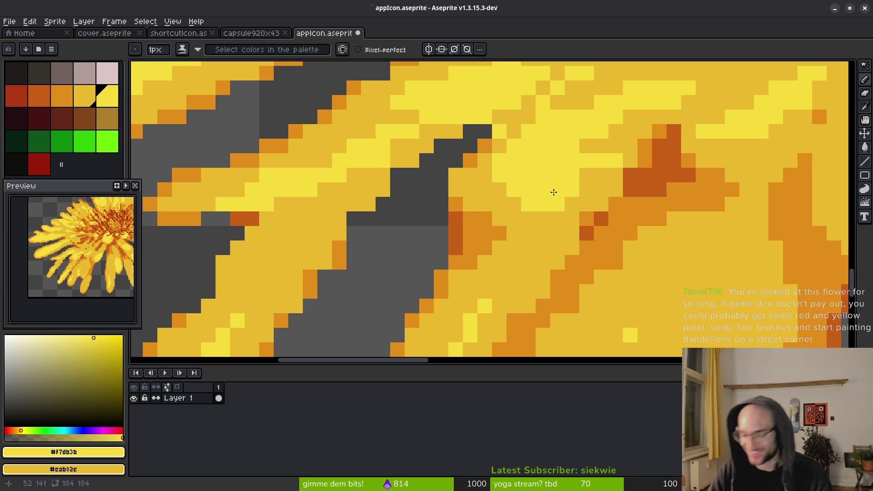
{"action": "scroll", "coordinate": [616, 219], "scroll_direction": "down", "scroll_amount": 3}
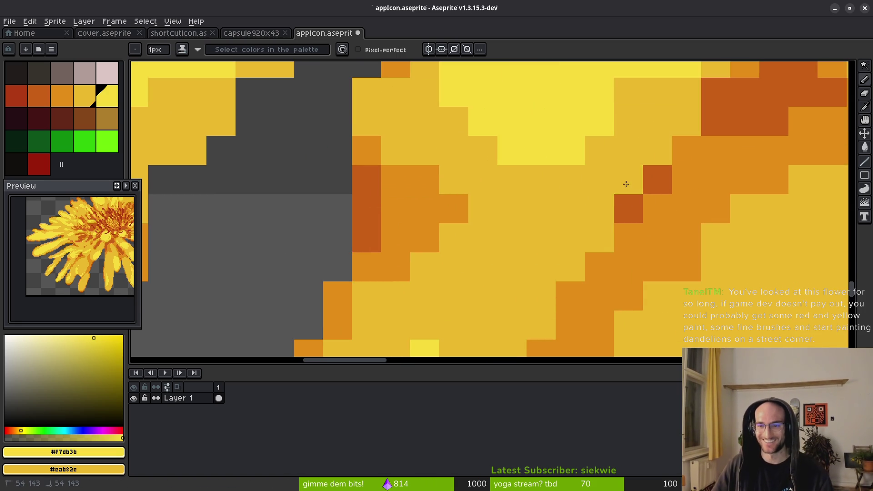
{"action": "scroll", "coordinate": [699, 229], "scroll_direction": "up", "scroll_amount": 3}
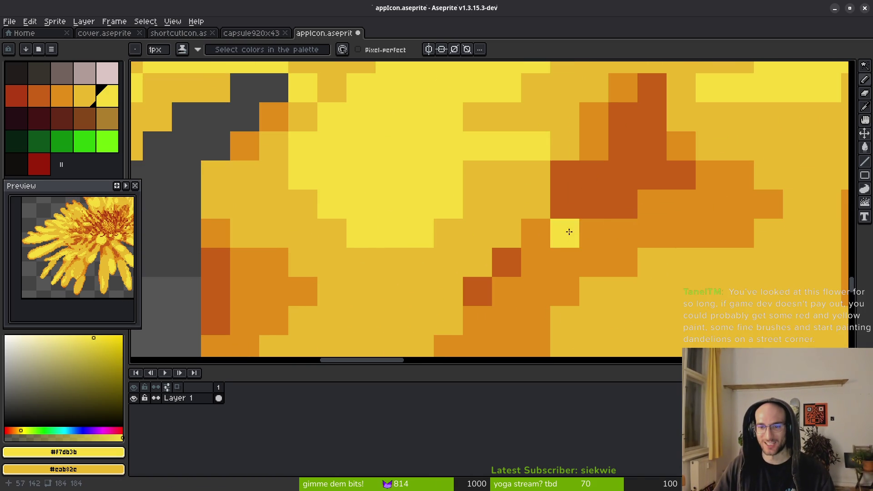
{"action": "left_click", "coordinate": [569, 204], "text": "alt"}
{"action": "scroll", "coordinate": [650, 181], "scroll_direction": "down", "scroll_amount": 4}
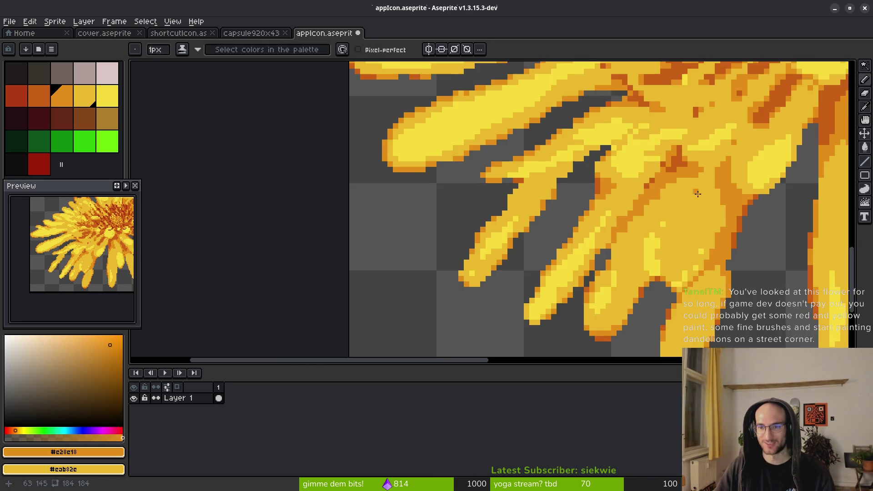
{"action": "scroll", "coordinate": [637, 214], "scroll_direction": "up", "scroll_amount": 3}
{"action": "scroll", "coordinate": [649, 210], "scroll_direction": "down", "scroll_amount": 3}
{"action": "scroll", "coordinate": [646, 204], "scroll_direction": "up", "scroll_amount": 1}
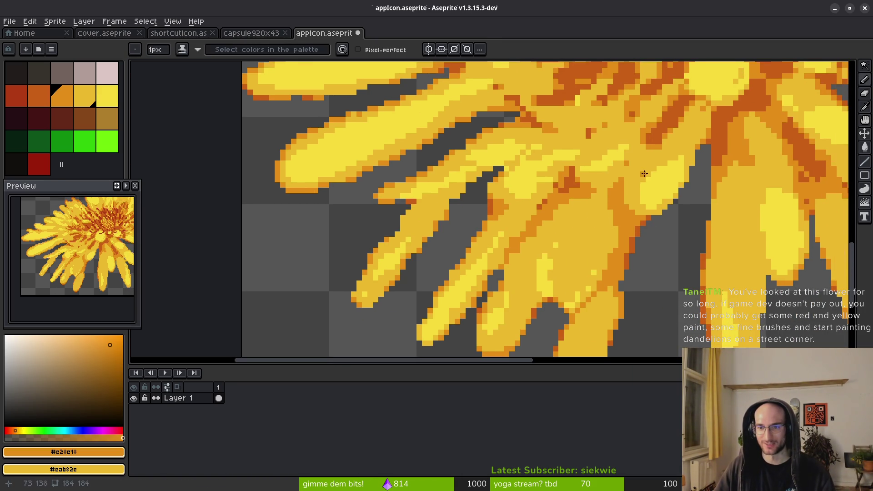
{"action": "scroll", "coordinate": [673, 152], "scroll_direction": "up", "scroll_amount": 3}
{"action": "scroll", "coordinate": [637, 191], "scroll_direction": "down", "scroll_amount": 2}
{"action": "scroll", "coordinate": [587, 189], "scroll_direction": "up", "scroll_amount": 2}
{"action": "scroll", "coordinate": [646, 228], "scroll_direction": "down", "scroll_amount": 3}
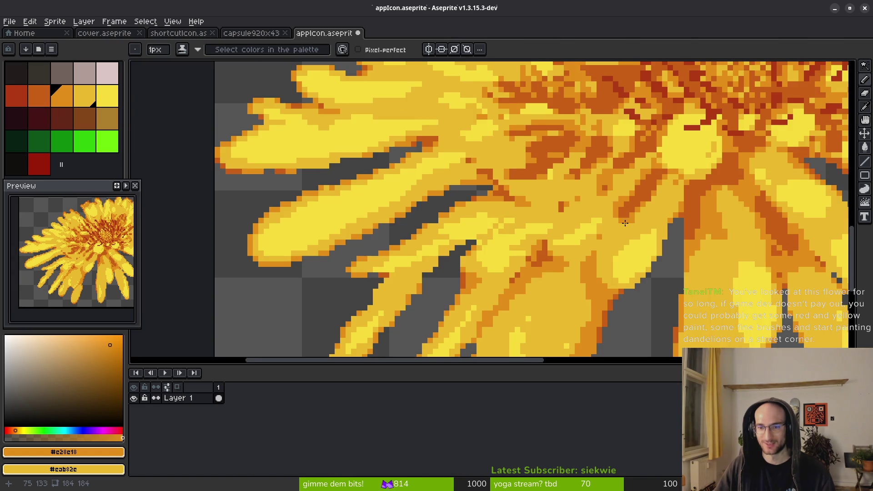
{"action": "scroll", "coordinate": [673, 243], "scroll_direction": "up", "scroll_amount": 1}
{"action": "scroll", "coordinate": [668, 242], "scroll_direction": "up", "scroll_amount": 2}
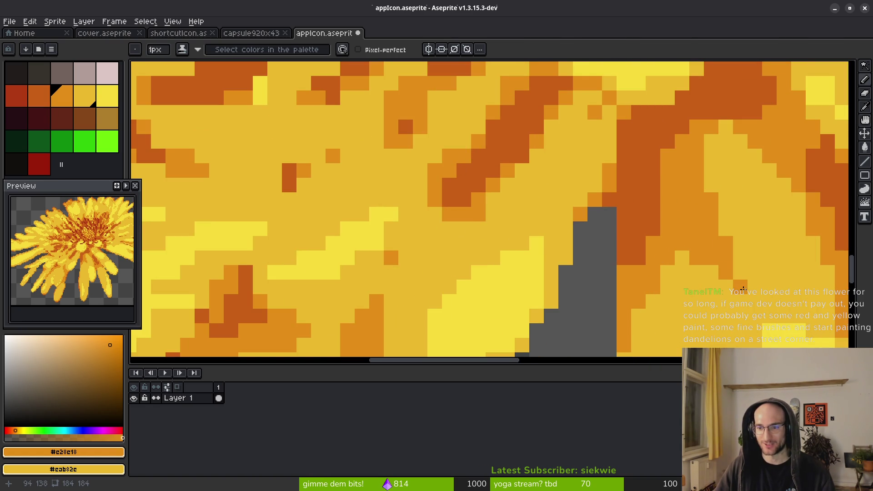
{"action": "scroll", "coordinate": [682, 204], "scroll_direction": "down", "scroll_amount": 1}
{"action": "scroll", "coordinate": [692, 214], "scroll_direction": "up", "scroll_amount": 3}
{"action": "scroll", "coordinate": [673, 197], "scroll_direction": "down", "scroll_amount": 1}
{"action": "scroll", "coordinate": [659, 202], "scroll_direction": "up", "scroll_amount": 1}
{"action": "scroll", "coordinate": [711, 276], "scroll_direction": "down", "scroll_amount": 2}
{"action": "scroll", "coordinate": [689, 197], "scroll_direction": "down", "scroll_amount": 1}
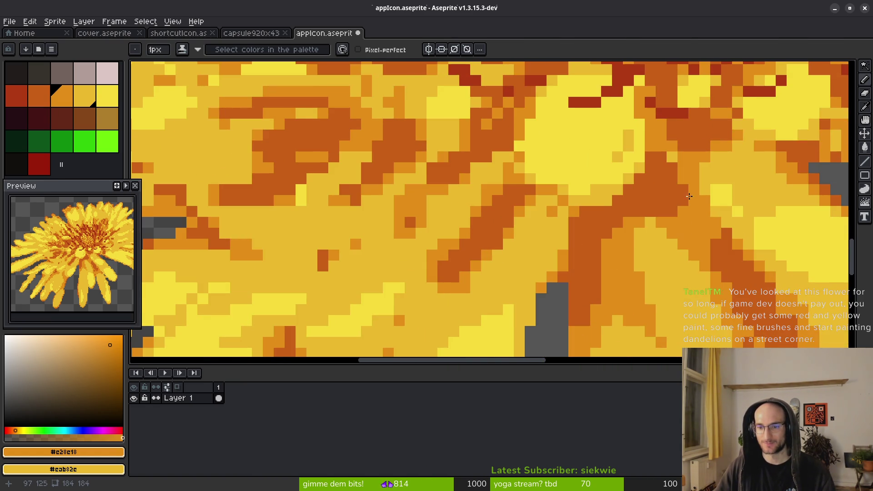
{"action": "scroll", "coordinate": [587, 209], "scroll_direction": "up", "scroll_amount": 2}
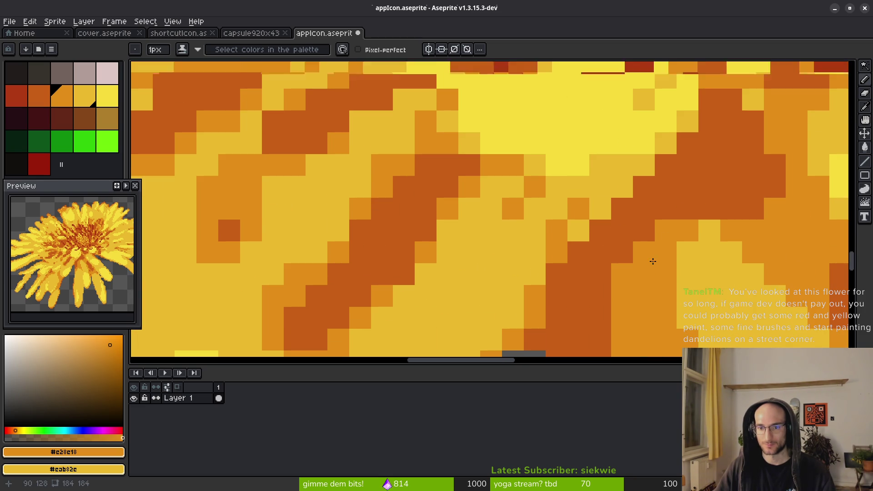
{"action": "scroll", "coordinate": [637, 241], "scroll_direction": "down", "scroll_amount": 2}
{"action": "scroll", "coordinate": [604, 209], "scroll_direction": "down", "scroll_amount": 1}
{"action": "scroll", "coordinate": [577, 182], "scroll_direction": "down", "scroll_amount": 1}
{"action": "scroll", "coordinate": [557, 157], "scroll_direction": "up", "scroll_amount": 1}
{"action": "scroll", "coordinate": [557, 157], "scroll_direction": "up", "scroll_amount": 2}
{"action": "scroll", "coordinate": [715, 295], "scroll_direction": "down", "scroll_amount": 2}
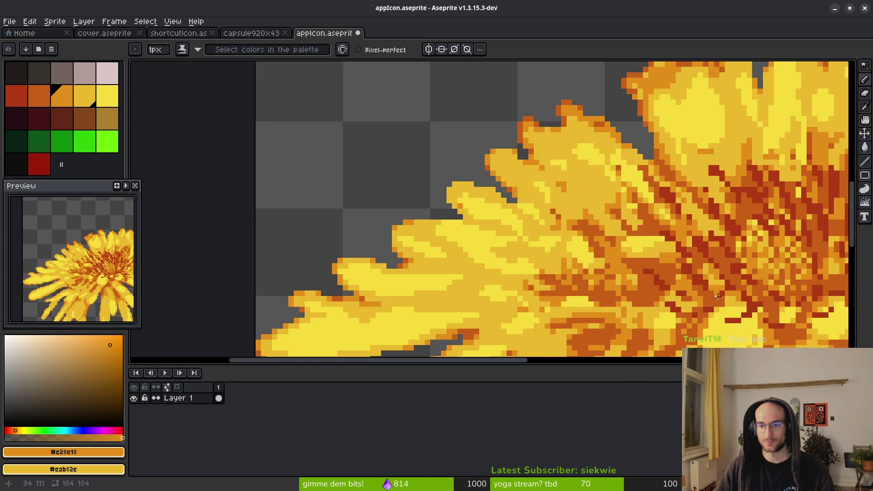
{"action": "scroll", "coordinate": [626, 239], "scroll_direction": "up", "scroll_amount": 2}
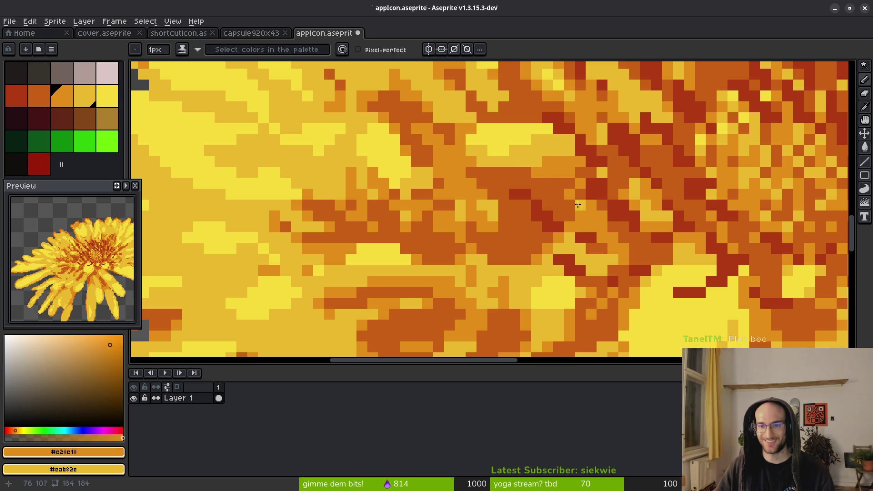
{"action": "scroll", "coordinate": [555, 189], "scroll_direction": "down", "scroll_amount": 1}
{"action": "scroll", "coordinate": [600, 237], "scroll_direction": "down", "scroll_amount": 1}
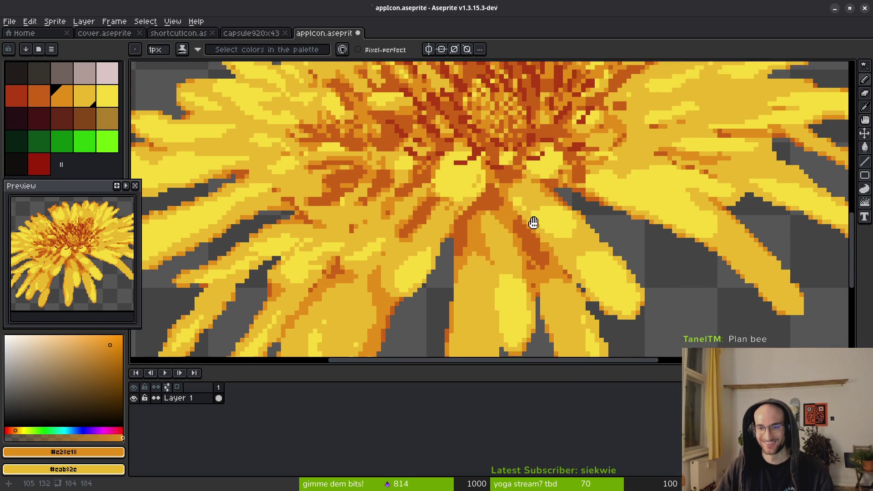
{"action": "scroll", "coordinate": [518, 269], "scroll_direction": "down", "scroll_amount": 1}
{"action": "left_click_drag", "start_coordinate": [536, 259], "coordinate": [510, 180]}
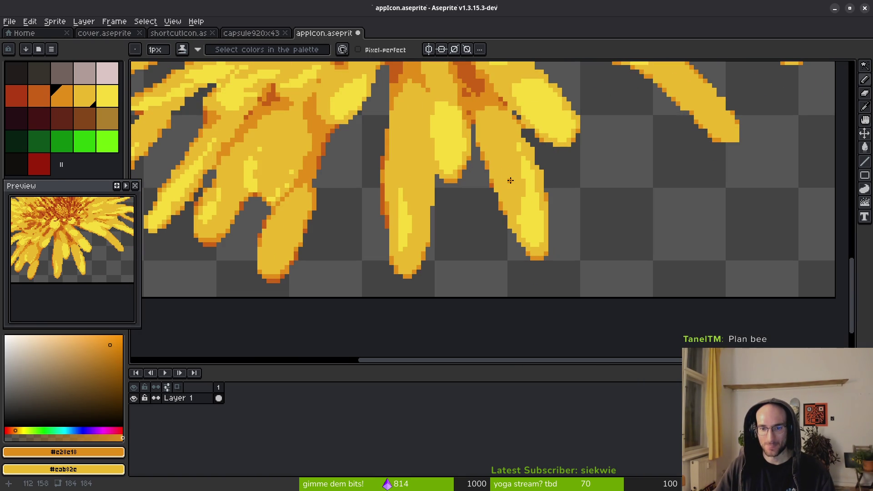
Tidy the petal tip and repaint its edge outline in dark orange #c96016.
{"action": "scroll", "coordinate": [282, 212], "scroll_direction": "up", "scroll_amount": 1}
{"action": "scroll", "coordinate": [575, 248], "scroll_direction": "up", "scroll_amount": 3}
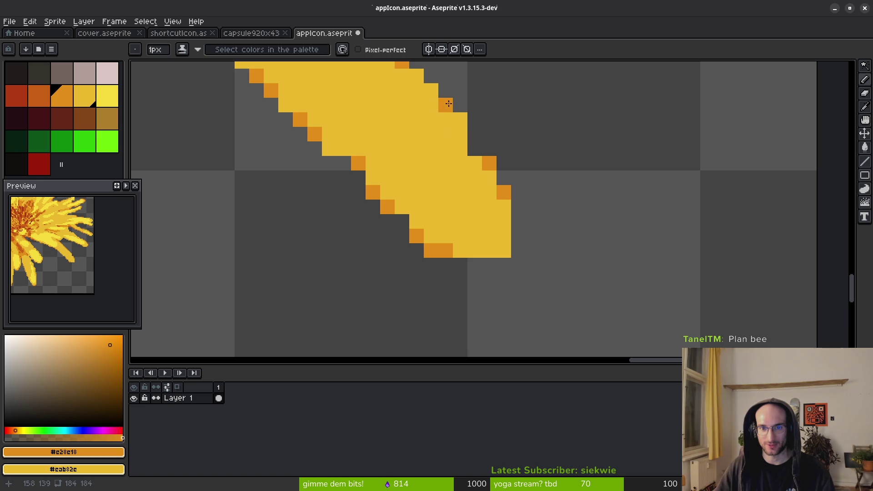
{"action": "mouse_move", "coordinate": [502, 238]}
{"action": "left_mouse_down"}
{"action": "mouse_move", "coordinate": [503, 250]}
{"action": "mouse_move", "coordinate": [476, 250]}
{"action": "mouse_move", "coordinate": [486, 251]}
{"action": "left_mouse_up"}
{"action": "scroll", "coordinate": [510, 235], "scroll_direction": "down", "scroll_amount": 3}
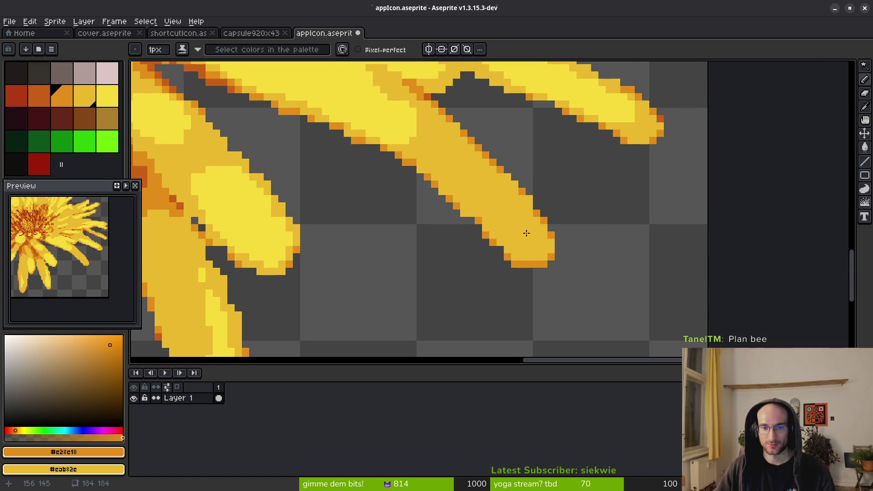
{"action": "left_click", "coordinate": [662, 117], "text": "alt"}
{"action": "scroll", "coordinate": [521, 235], "scroll_direction": "up", "scroll_amount": 3}
{"action": "left_click", "coordinate": [477, 276]}
{"action": "left_click_drag", "start_coordinate": [521, 320], "coordinate": [542, 319]}
Remove a stray dark pixel and darken the petal's staircase outline steps.
{"action": "key", "text": "ctrl+z"}
{"action": "left_click", "coordinate": [367, 166]}
{"action": "left_click", "coordinate": [323, 123]}
{"action": "left_click", "coordinate": [302, 101]}
{"action": "scroll", "coordinate": [299, 103], "scroll_direction": "down", "scroll_amount": 3}
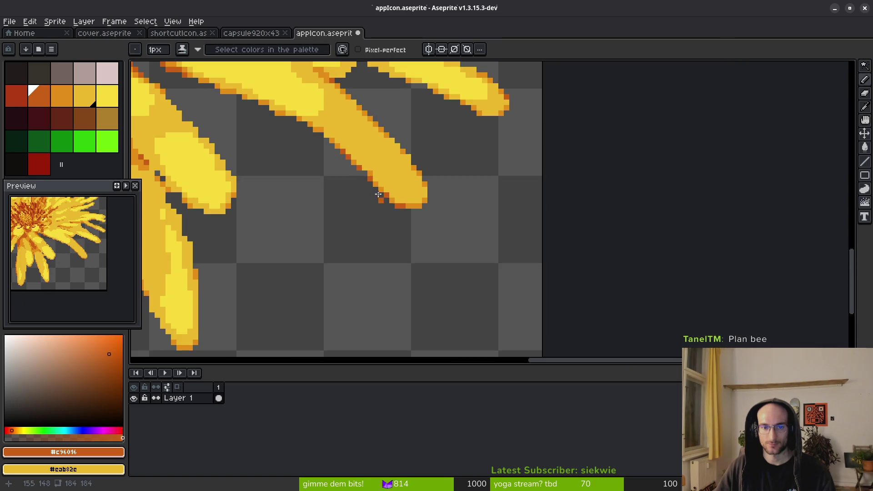
{"action": "scroll", "coordinate": [304, 162], "scroll_direction": "up", "scroll_amount": 3}
{"action": "scroll", "coordinate": [300, 164], "scroll_direction": "down", "scroll_amount": 4}
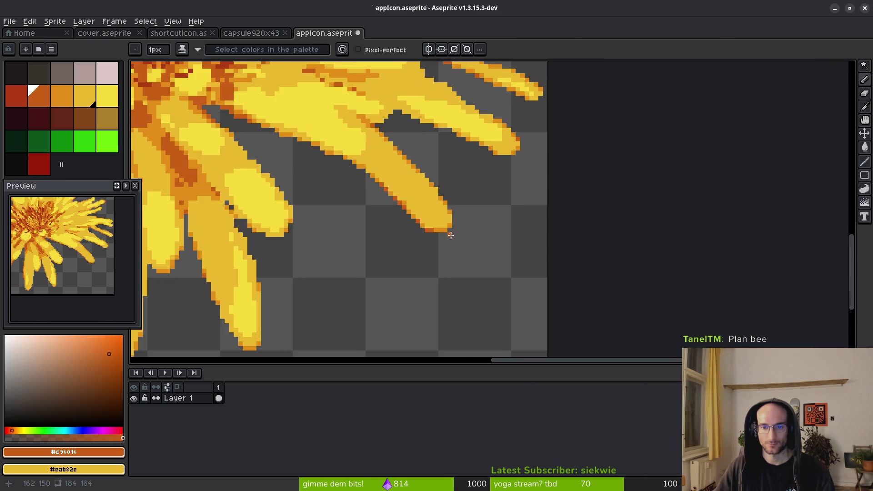
{"action": "scroll", "coordinate": [380, 150], "scroll_direction": "up", "scroll_amount": 3}
Draw a #f7db3b light-yellow highlight streak down the petal's centre.
{"action": "left_click", "coordinate": [380, 150], "text": "alt"}
{"action": "scroll", "coordinate": [516, 252], "scroll_direction": "up", "scroll_amount": 1}
{"action": "left_click_drag", "start_coordinate": [510, 232], "coordinate": [531, 276]}
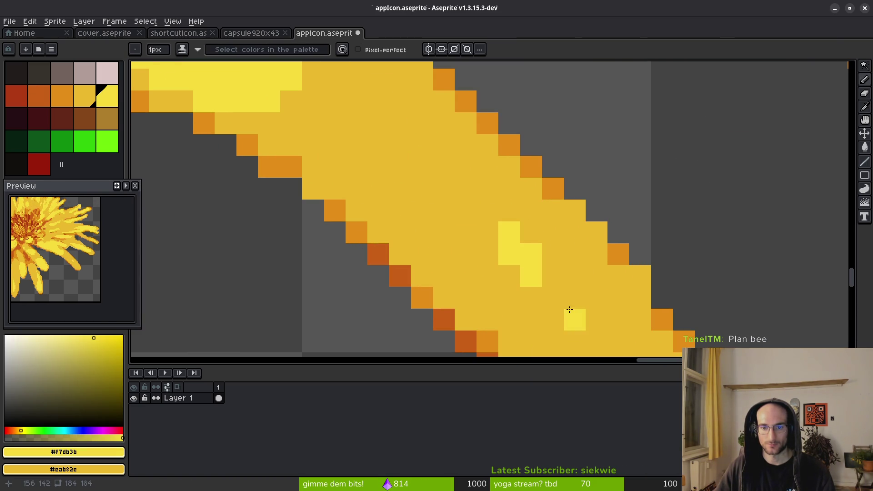
{"action": "scroll", "coordinate": [432, 195], "scroll_direction": "down", "scroll_amount": 2}
{"action": "scroll", "coordinate": [501, 295], "scroll_direction": "up", "scroll_amount": 2}
{"action": "left_click_drag", "start_coordinate": [485, 173], "coordinate": [545, 273]}
Extend the light-yellow highlight with extra pixels further down the petal.
{"action": "scroll", "coordinate": [544, 273], "scroll_direction": "down", "scroll_amount": 2}
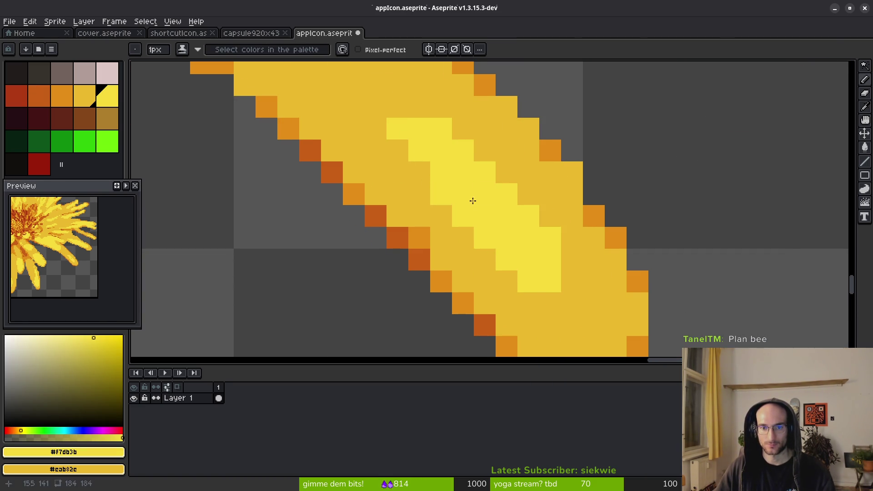
{"action": "scroll", "coordinate": [451, 209], "scroll_direction": "up", "scroll_amount": 2}
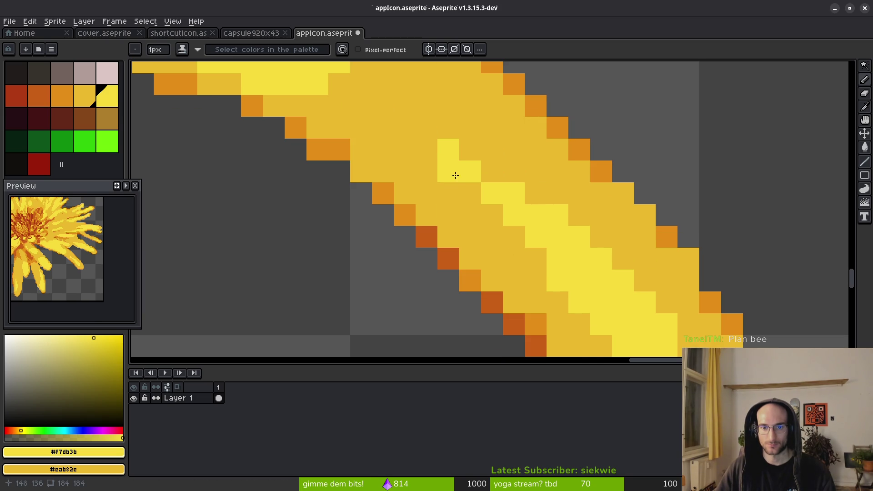
{"action": "scroll", "coordinate": [456, 156], "scroll_direction": "down", "scroll_amount": 2}
{"action": "scroll", "coordinate": [432, 95], "scroll_direction": "up", "scroll_amount": 2}
{"action": "left_click_drag", "start_coordinate": [536, 205], "coordinate": [528, 247]}
{"action": "scroll", "coordinate": [513, 241], "scroll_direction": "down", "scroll_amount": 2}
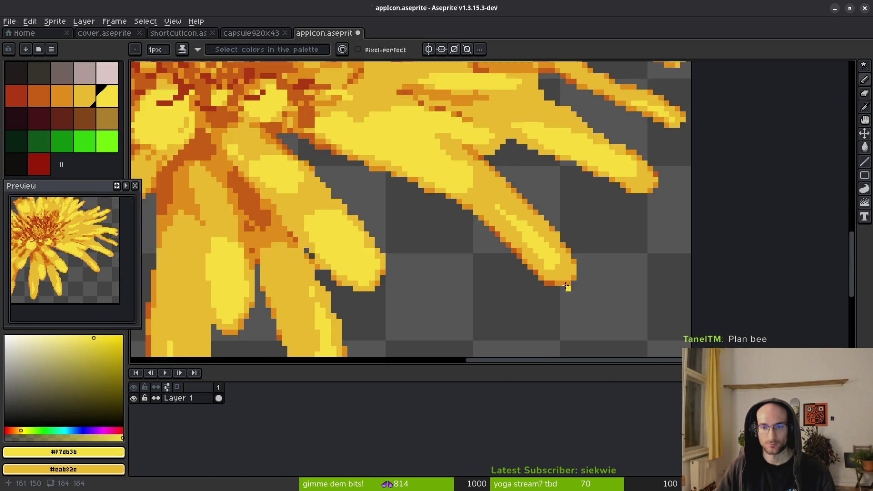
{"action": "scroll", "coordinate": [512, 230], "scroll_direction": "up", "scroll_amount": 2}
{"action": "scroll", "coordinate": [575, 257], "scroll_direction": "down", "scroll_amount": 2}
{"action": "scroll", "coordinate": [575, 274], "scroll_direction": "down", "scroll_amount": 2}
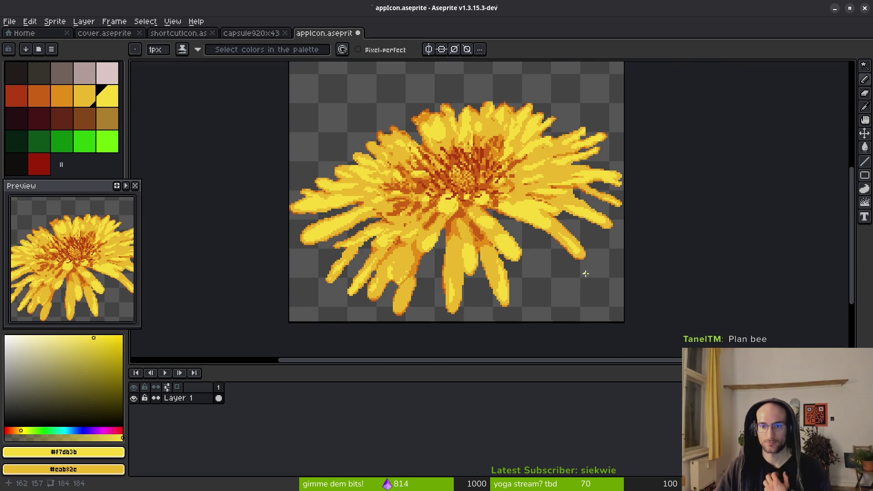
{"action": "scroll", "coordinate": [625, 280], "scroll_direction": "up", "scroll_amount": 5}
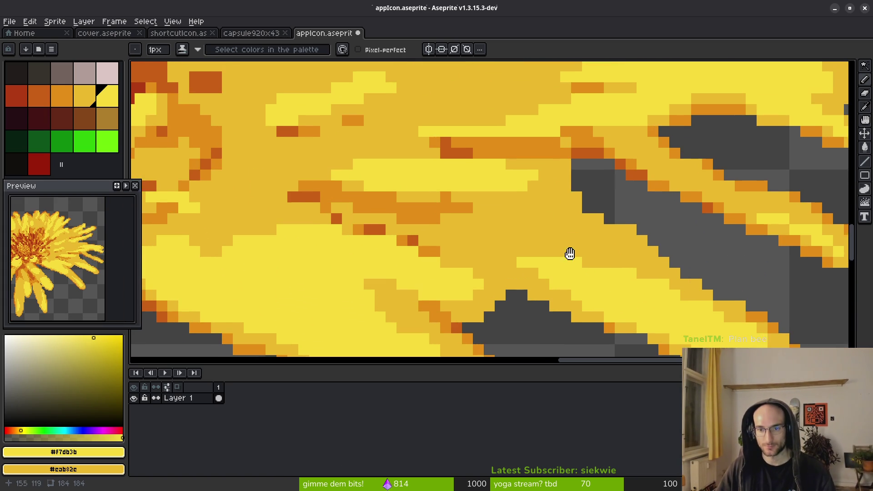
Paint two dark-orange shading streaks across the right-side petals, sampling #eab82e and #c96016.
{"action": "key", "text": "alt"}
{"action": "left_click", "coordinate": [445, 203], "text": "alt"}
{"action": "left_click", "coordinate": [457, 215], "text": "alt"}
{"action": "mouse_move", "coordinate": [487, 225]}
{"action": "left_mouse_down"}
{"action": "mouse_move", "coordinate": [651, 252]}
{"action": "mouse_move", "coordinate": [632, 236]}
{"action": "left_mouse_up"}
{"action": "key", "text": "alt"}
{"action": "left_click", "coordinate": [621, 236]}
{"action": "key", "text": "alt"}
{"action": "mouse_move", "coordinate": [567, 203]}
{"action": "left_mouse_down"}
{"action": "mouse_move", "coordinate": [511, 197]}
{"action": "mouse_move", "coordinate": [467, 214]}
{"action": "mouse_move", "coordinate": [513, 226]}
{"action": "left_mouse_up"}
{"action": "left_click", "coordinate": [457, 155], "text": "alt"}
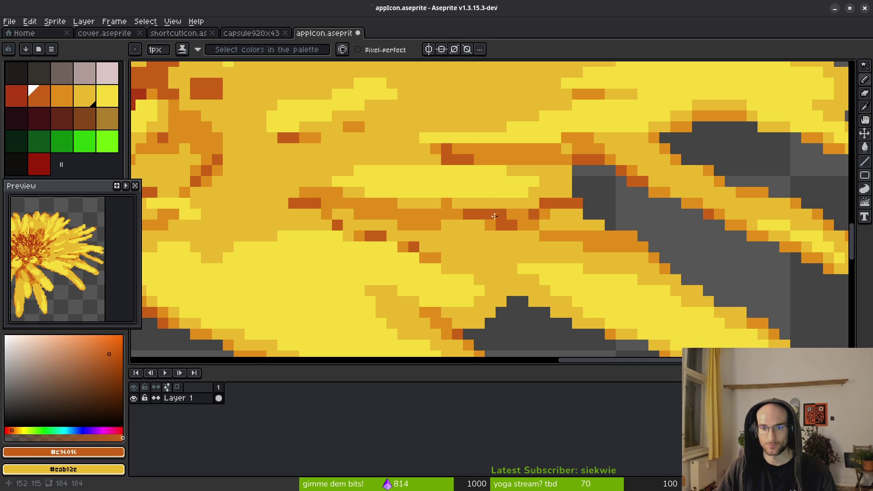
{"action": "left_click", "coordinate": [597, 230], "text": "alt"}
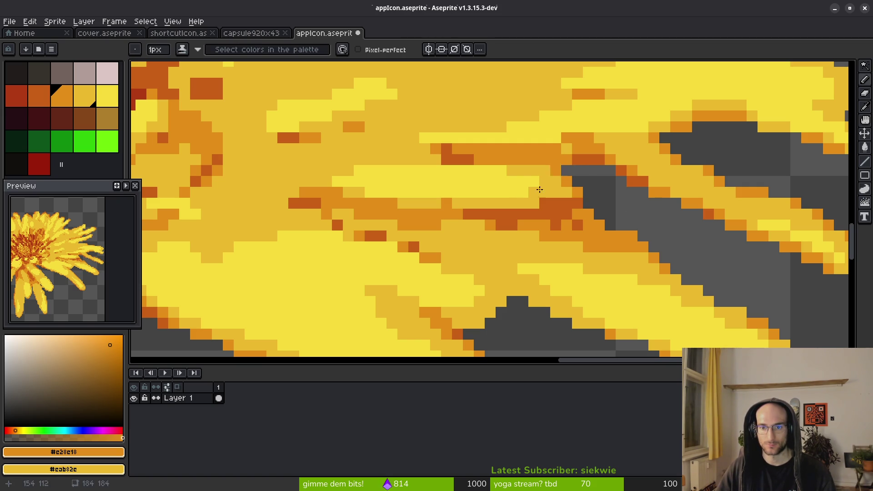
Replace a stray dark pixel in the petals with light yellow.
{"action": "scroll", "coordinate": [402, 174], "scroll_direction": "up", "scroll_amount": 2}
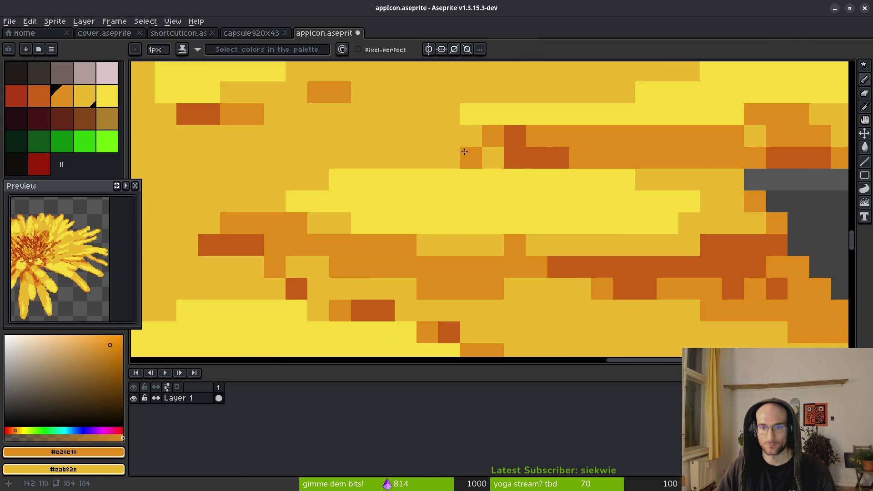
{"action": "right_click", "coordinate": [515, 158]}
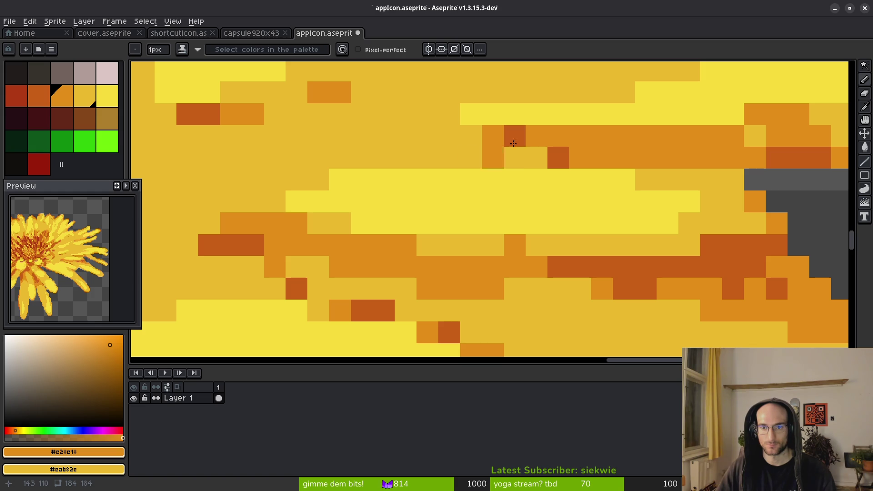
{"action": "scroll", "coordinate": [394, 147], "scroll_direction": "down", "scroll_amount": 5}
{"action": "scroll", "coordinate": [409, 150], "scroll_direction": "up", "scroll_amount": 7}
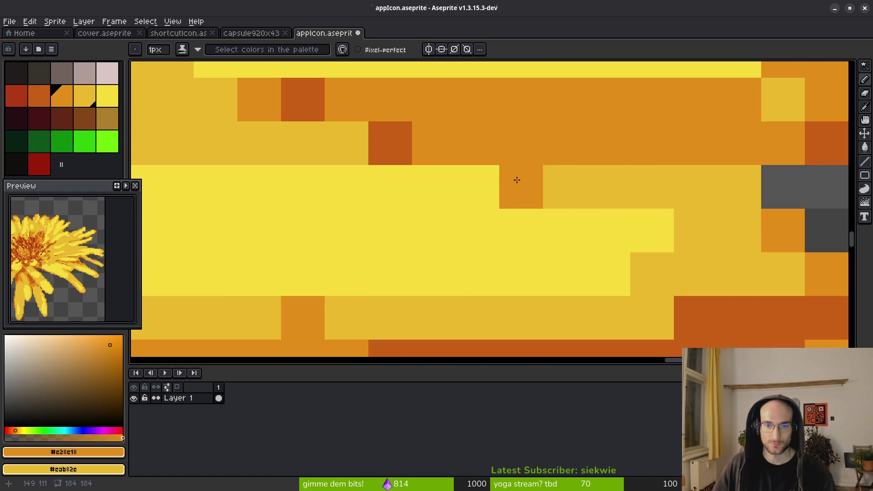
{"action": "scroll", "coordinate": [512, 159], "scroll_direction": "down", "scroll_amount": 4}
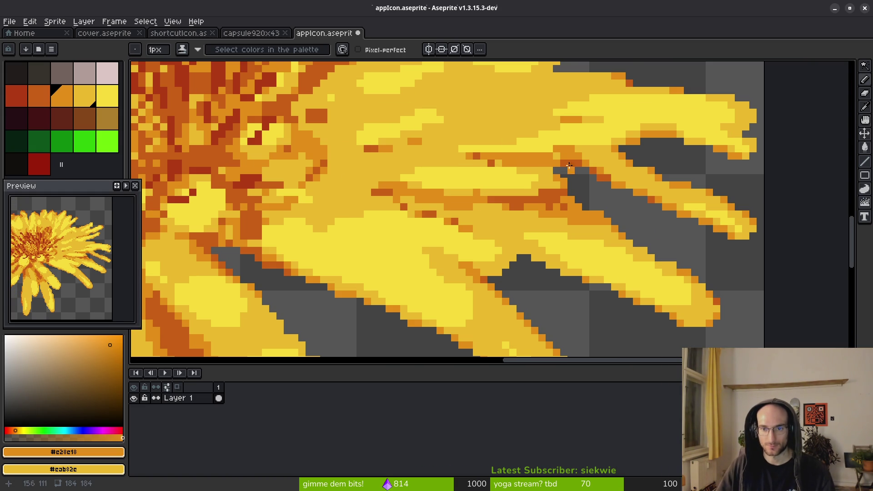
{"action": "scroll", "coordinate": [568, 170], "scroll_direction": "up", "scroll_amount": 2}
{"action": "scroll", "coordinate": [544, 159], "scroll_direction": "down", "scroll_amount": 1}
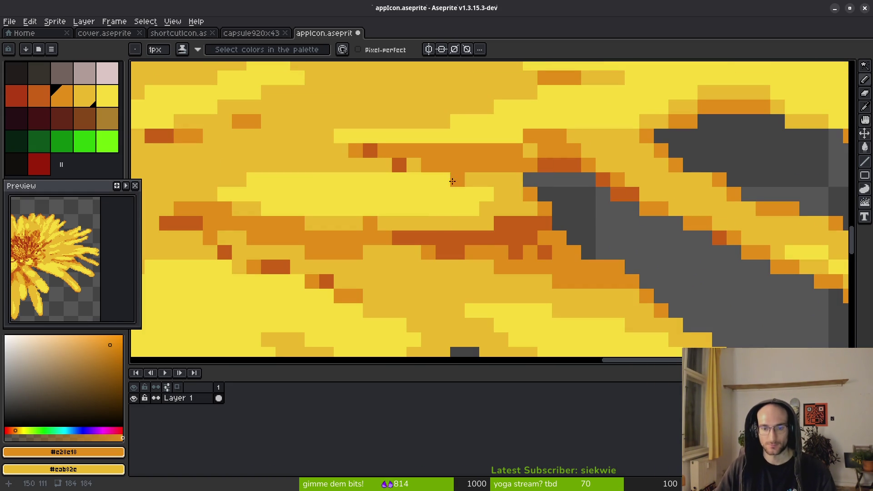
{"action": "scroll", "coordinate": [473, 202], "scroll_direction": "up", "scroll_amount": 2}
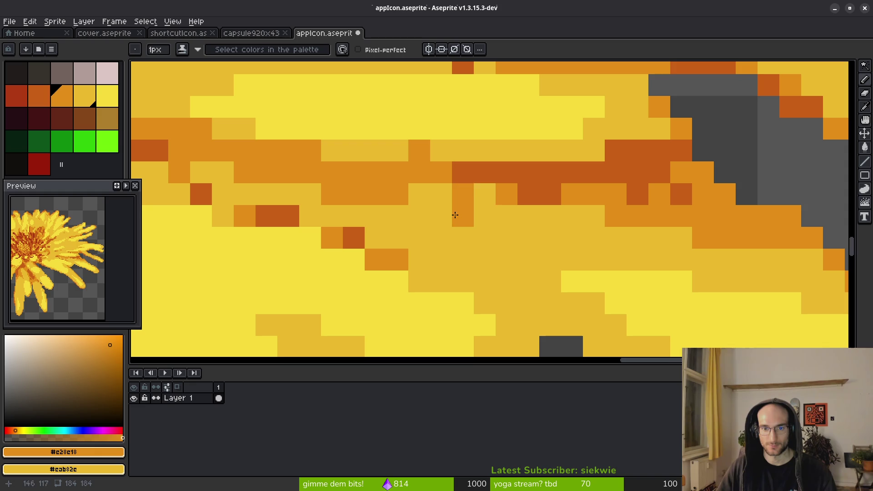
{"action": "scroll", "coordinate": [564, 256], "scroll_direction": "down", "scroll_amount": 5}
{"action": "scroll", "coordinate": [565, 256], "scroll_direction": "down", "scroll_amount": 4}
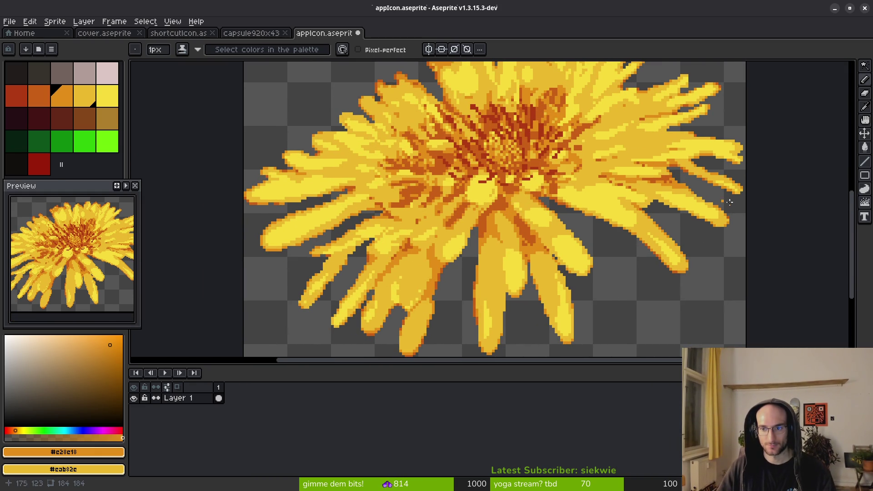
{"action": "scroll", "coordinate": [714, 200], "scroll_direction": "up", "scroll_amount": 3}
Fill the petal tip with sampled yellow, add orange outline pixels, and save appicon.aseprite.
{"action": "left_click", "coordinate": [662, 201], "text": "alt"}
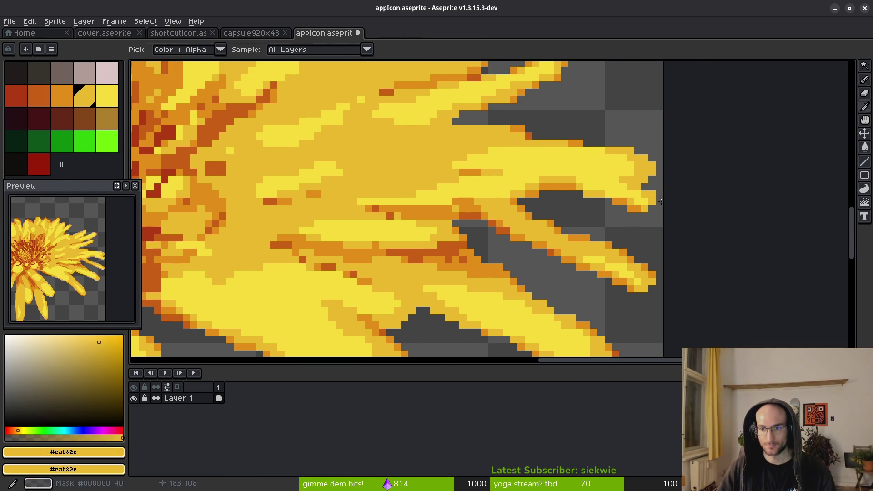
{"action": "scroll", "coordinate": [662, 201], "scroll_direction": "up", "scroll_amount": 2}
{"action": "left_click", "coordinate": [642, 218]}
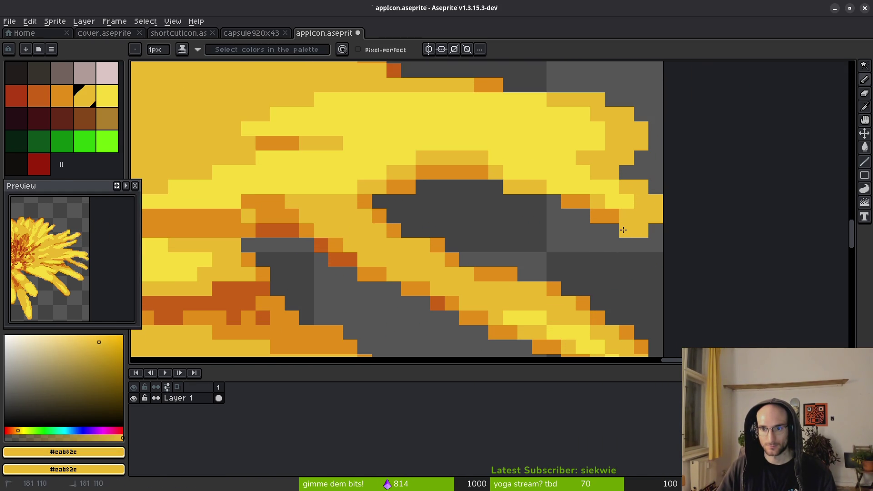
{"action": "left_click", "coordinate": [605, 216], "text": "alt"}
{"action": "left_click", "coordinate": [627, 230]}
{"action": "left_click", "coordinate": [649, 232]}
{"action": "scroll", "coordinate": [662, 215], "scroll_direction": "down", "scroll_amount": 5}
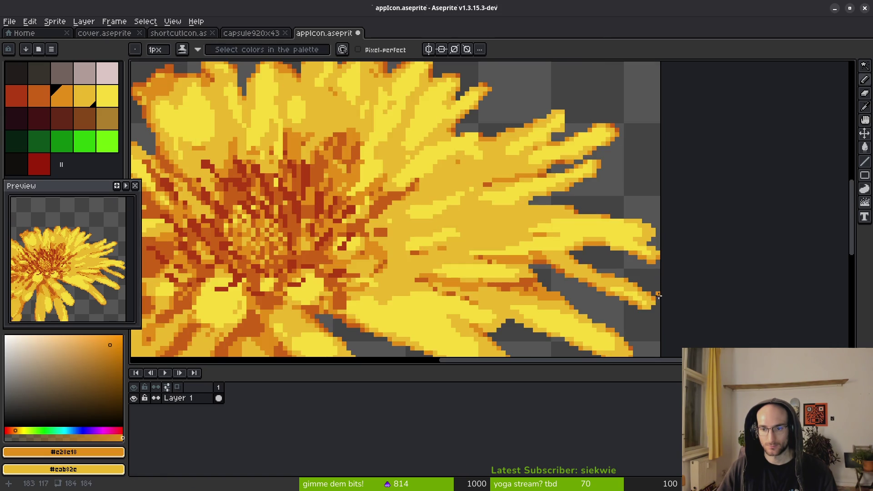
{"action": "key", "text": "ctrl+s"}
{"action": "scroll", "coordinate": [525, 217], "scroll_direction": "down", "scroll_amount": 2}
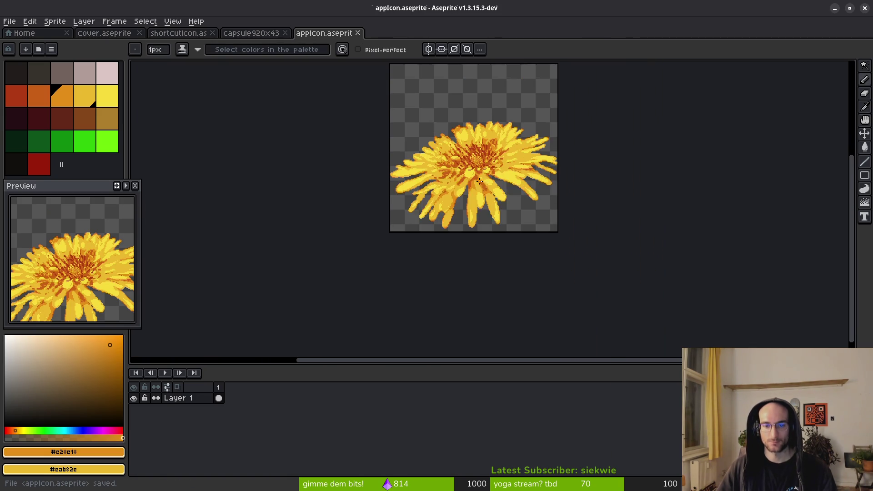
Select the lower sprite area holding the flower and nudge it up.
{"action": "key", "text": "m"}
{"action": "left_click_drag", "start_coordinate": [380, 128], "coordinate": [633, 292]}
{"action": "key", "text": "Up"}
{"action": "key", "text": "Up"}
{"action": "key", "text": "Up"}
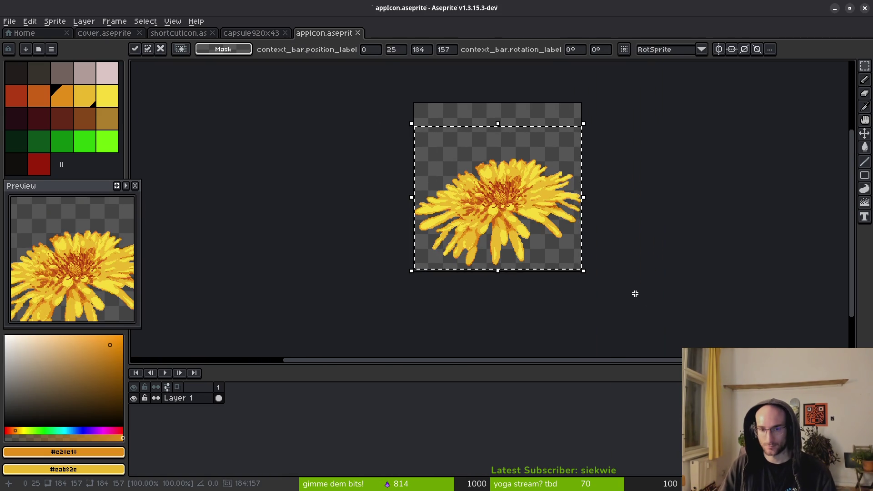
{"action": "key", "text": "b"}
{"action": "scroll", "coordinate": [542, 227], "scroll_direction": "up", "scroll_amount": 5}
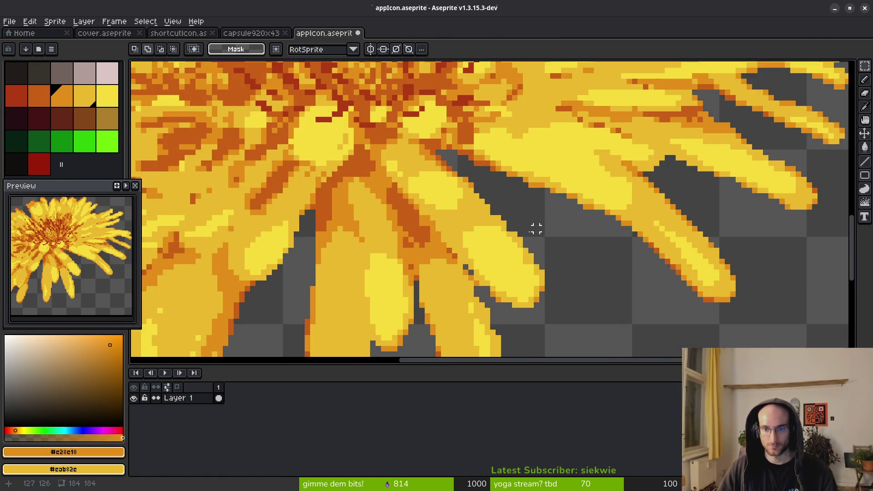
{"action": "scroll", "coordinate": [473, 169], "scroll_direction": "up", "scroll_amount": 3}
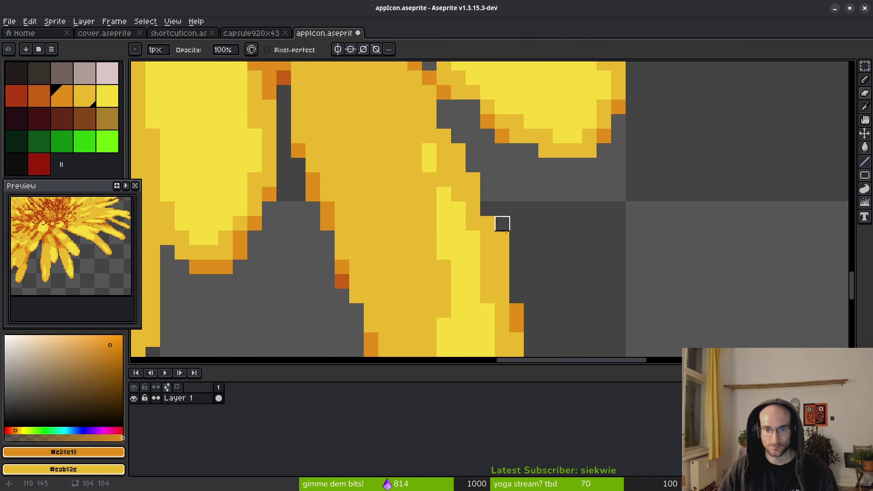
{"action": "scroll", "coordinate": [517, 223], "scroll_direction": "down", "scroll_amount": 3}
{"action": "scroll", "coordinate": [554, 271], "scroll_direction": "up", "scroll_amount": 2}
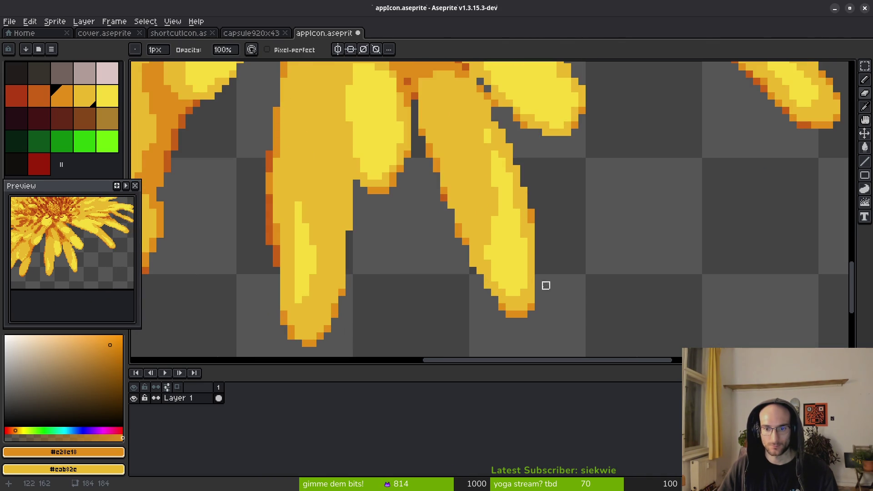
Clear the stray orange pixels beside the petal tip and pick up the petal yellow.
{"action": "key", "text": "b"}
{"action": "left_click_drag", "start_coordinate": [540, 275], "coordinate": [536, 294]}
{"action": "left_click", "coordinate": [538, 245], "text": "alt"}
{"action": "scroll", "coordinate": [537, 247], "scroll_direction": "down", "scroll_amount": 2}
{"action": "scroll", "coordinate": [536, 247], "scroll_direction": "up", "scroll_amount": 4}
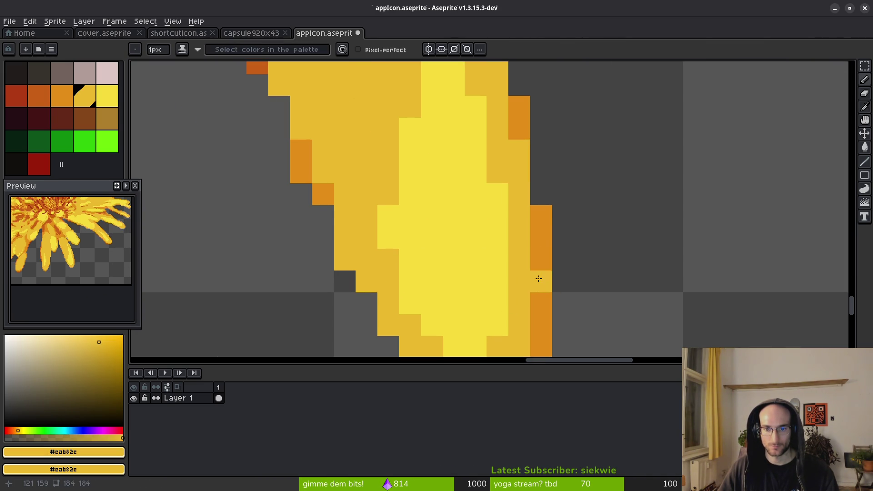
{"action": "scroll", "coordinate": [534, 234], "scroll_direction": "down", "scroll_amount": 3}
{"action": "scroll", "coordinate": [551, 273], "scroll_direction": "up", "scroll_amount": 5}
{"action": "scroll", "coordinate": [582, 254], "scroll_direction": "down", "scroll_amount": 5}
{"action": "scroll", "coordinate": [555, 250], "scroll_direction": "up", "scroll_amount": 5}
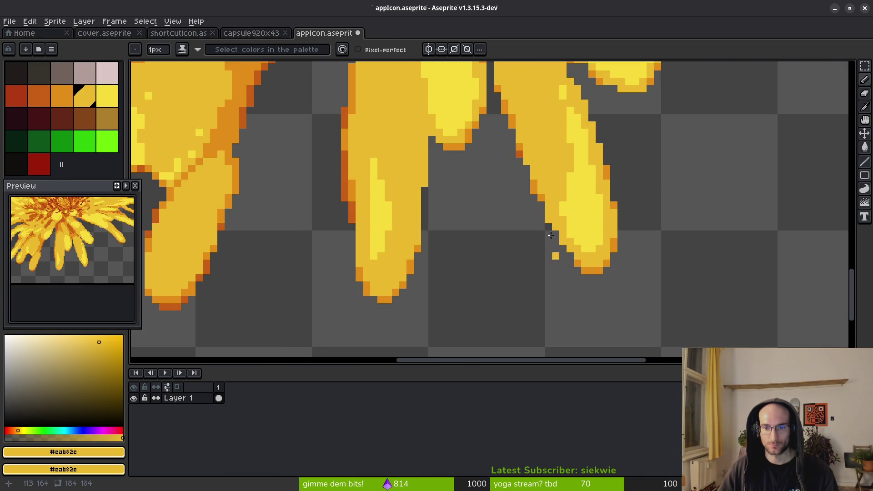
{"action": "scroll", "coordinate": [547, 282], "scroll_direction": "down", "scroll_amount": 2}
{"action": "scroll", "coordinate": [600, 266], "scroll_direction": "up", "scroll_amount": 2}
Add a deep orange #c96016 pixel at the petal tip and save the icon file.
{"action": "left_click", "coordinate": [577, 241], "text": "alt"}
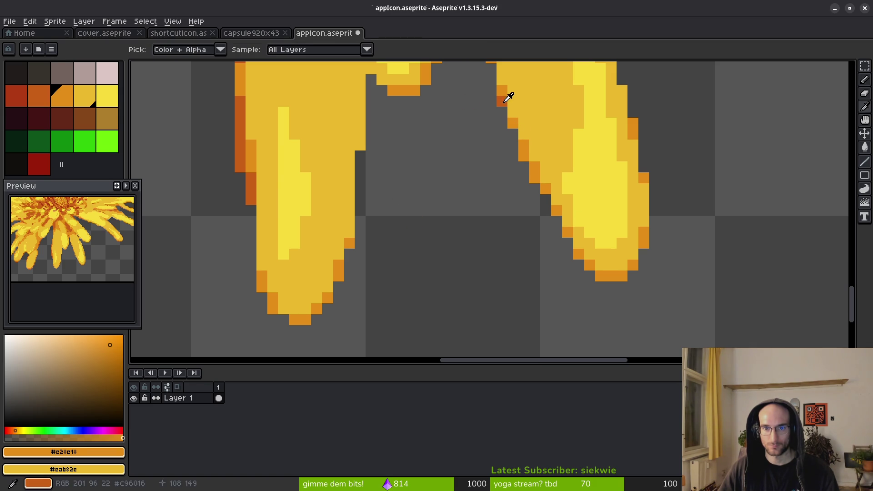
{"action": "left_click", "coordinate": [581, 249], "text": "alt"}
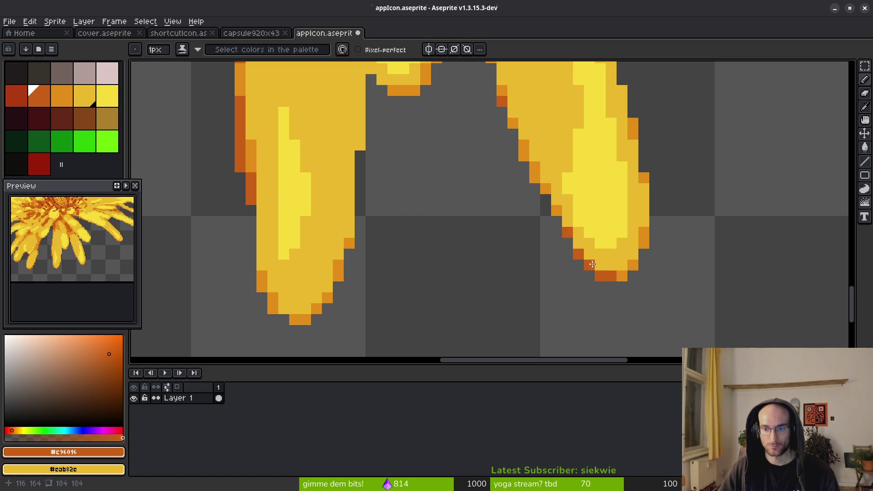
{"action": "scroll", "coordinate": [655, 300], "scroll_direction": "down", "scroll_amount": 3}
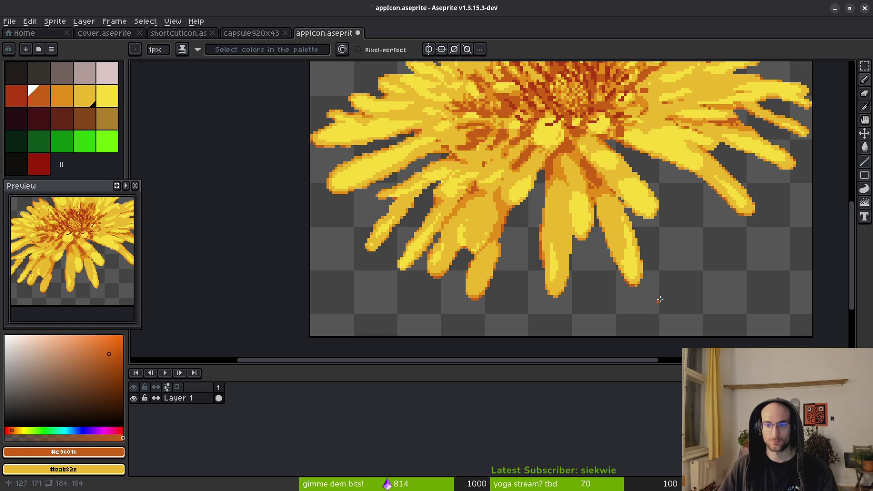
{"action": "scroll", "coordinate": [659, 282], "scroll_direction": "up", "scroll_amount": 3}
{"action": "left_click", "coordinate": [643, 279]}
{"action": "scroll", "coordinate": [642, 281], "scroll_direction": "down", "scroll_amount": 2}
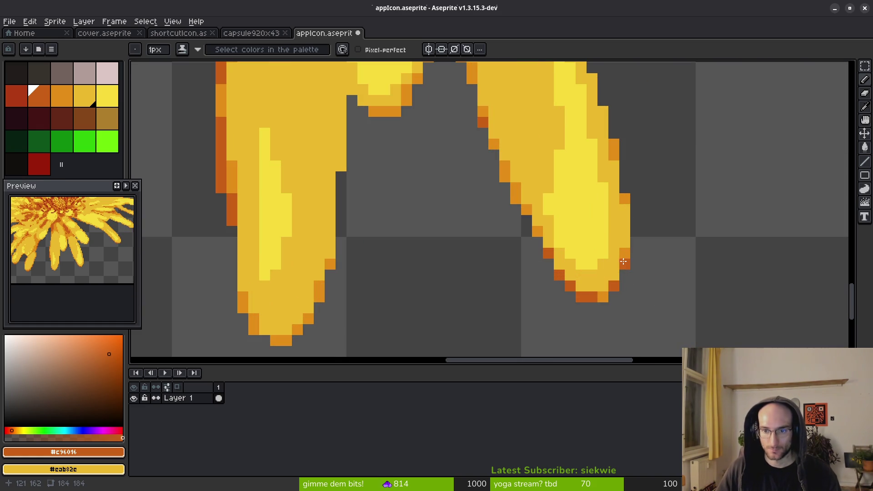
{"action": "scroll", "coordinate": [677, 257], "scroll_direction": "down", "scroll_amount": 4}
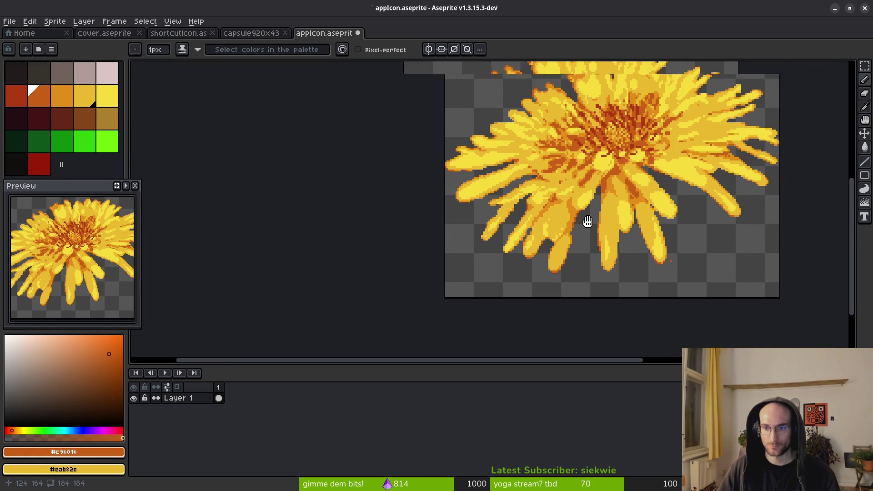
{"action": "key", "text": "ctrl+s"}
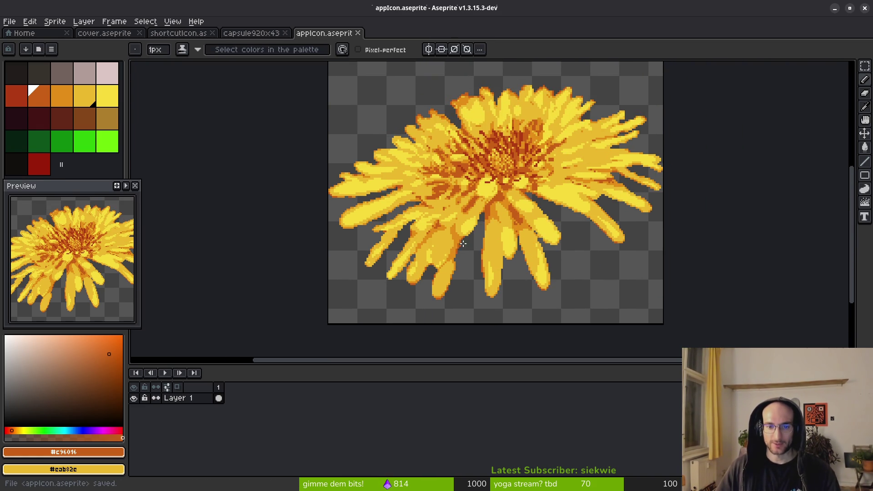
Extend a lighter orange stripe diagonally along the petal and trim its edges back to yellow.
{"action": "scroll", "coordinate": [458, 246], "scroll_direction": "up", "scroll_amount": 4}
{"action": "scroll", "coordinate": [531, 214], "scroll_direction": "down", "scroll_amount": 3}
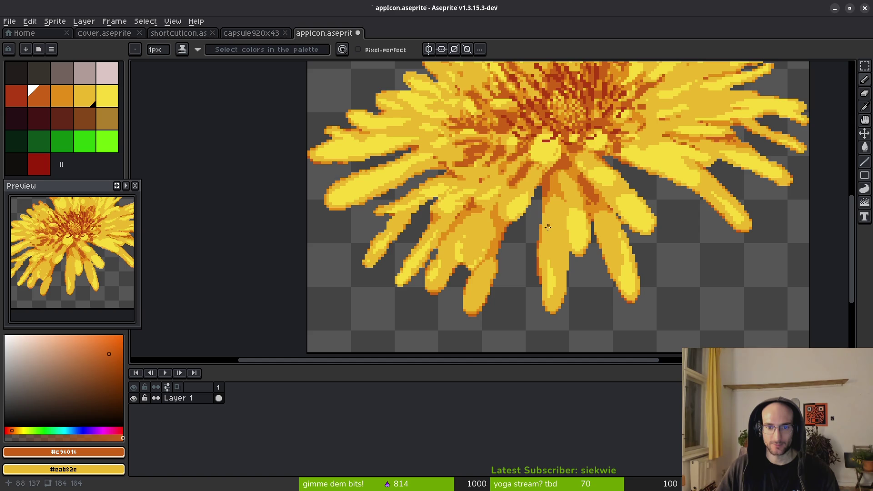
{"action": "scroll", "coordinate": [504, 245], "scroll_direction": "up", "scroll_amount": 4}
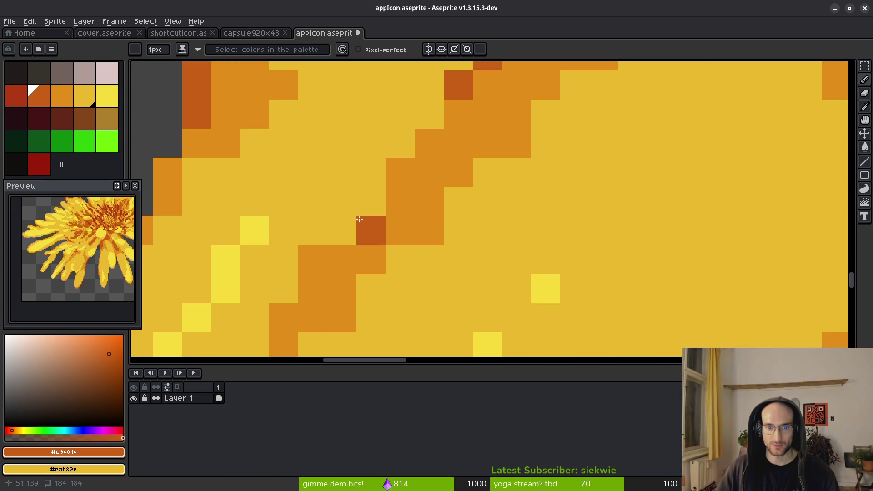
{"action": "left_click", "coordinate": [354, 235], "text": "alt"}
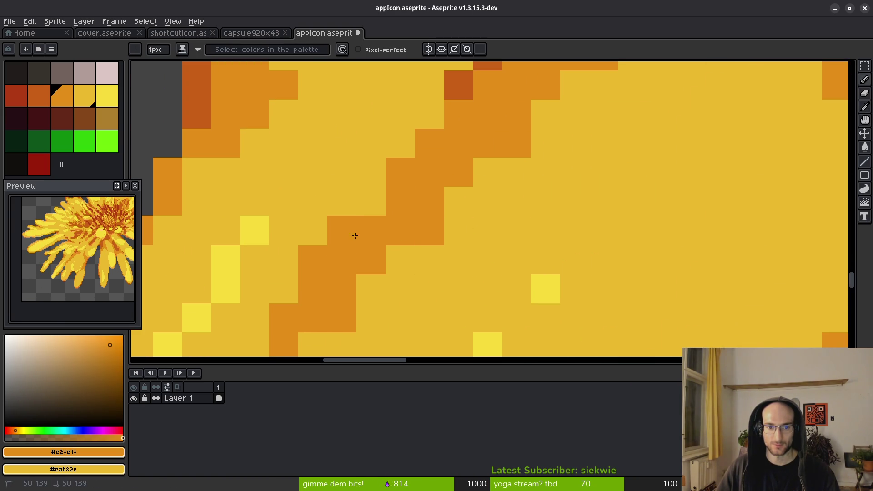
{"action": "right_click", "coordinate": [517, 143]}
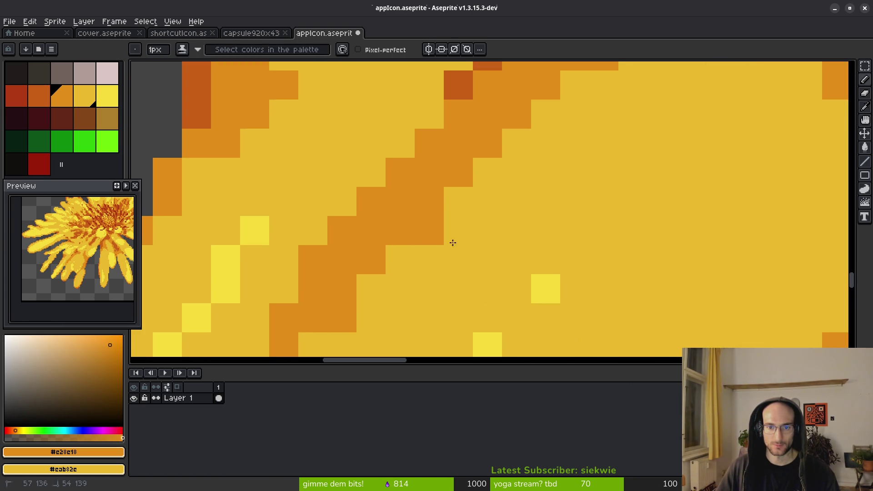
{"action": "right_click", "coordinate": [444, 229]}
{"action": "left_click_drag", "start_coordinate": [458, 202], "coordinate": [511, 136]}
{"action": "scroll", "coordinate": [574, 202], "scroll_direction": "down", "scroll_amount": 5}
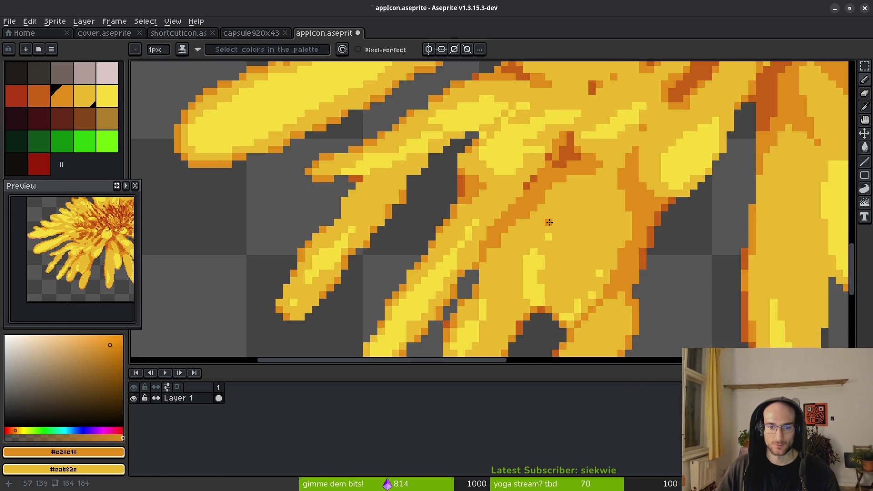
{"action": "scroll", "coordinate": [518, 238], "scroll_direction": "up", "scroll_amount": 3}
{"action": "right_click", "coordinate": [426, 277]}
{"action": "scroll", "coordinate": [523, 255], "scroll_direction": "down", "scroll_amount": 3}
{"action": "scroll", "coordinate": [533, 236], "scroll_direction": "up", "scroll_amount": 3}
{"action": "right_click", "coordinate": [473, 232]}
{"action": "right_click", "coordinate": [492, 217]}
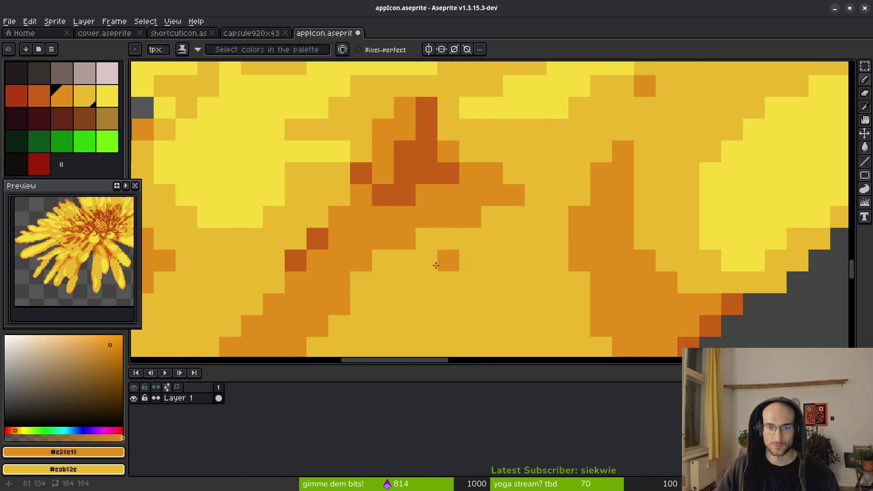
Tone two bright yellow petal pixels down to mid-yellow.
{"action": "scroll", "coordinate": [489, 193], "scroll_direction": "down", "scroll_amount": 5}
{"action": "scroll", "coordinate": [504, 232], "scroll_direction": "up", "scroll_amount": 2}
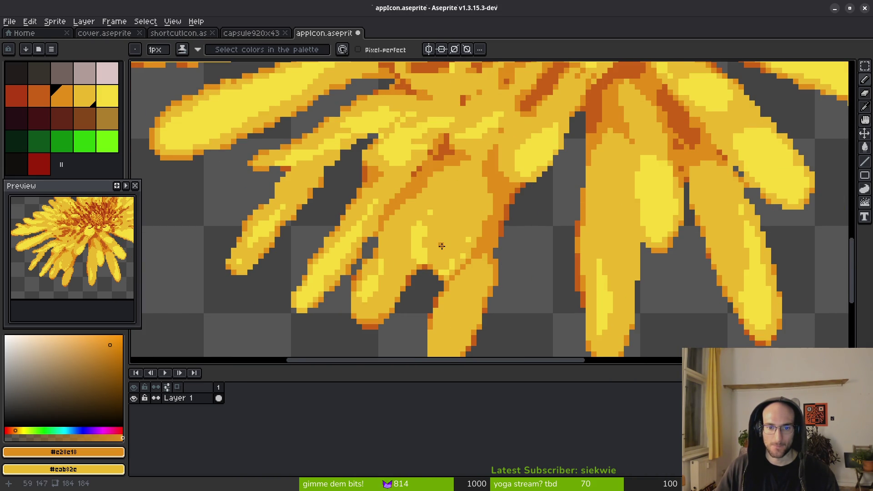
{"action": "scroll", "coordinate": [446, 238], "scroll_direction": "up", "scroll_amount": 5}
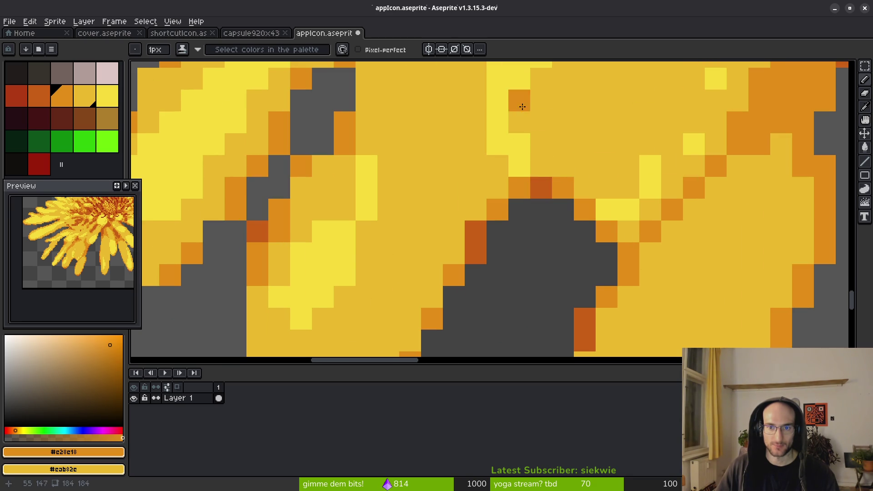
{"action": "scroll", "coordinate": [607, 145], "scroll_direction": "down", "scroll_amount": 4}
{"action": "scroll", "coordinate": [606, 145], "scroll_direction": "up", "scroll_amount": 3}
{"action": "scroll", "coordinate": [614, 137], "scroll_direction": "down", "scroll_amount": 1}
{"action": "scroll", "coordinate": [614, 136], "scroll_direction": "down", "scroll_amount": 2}
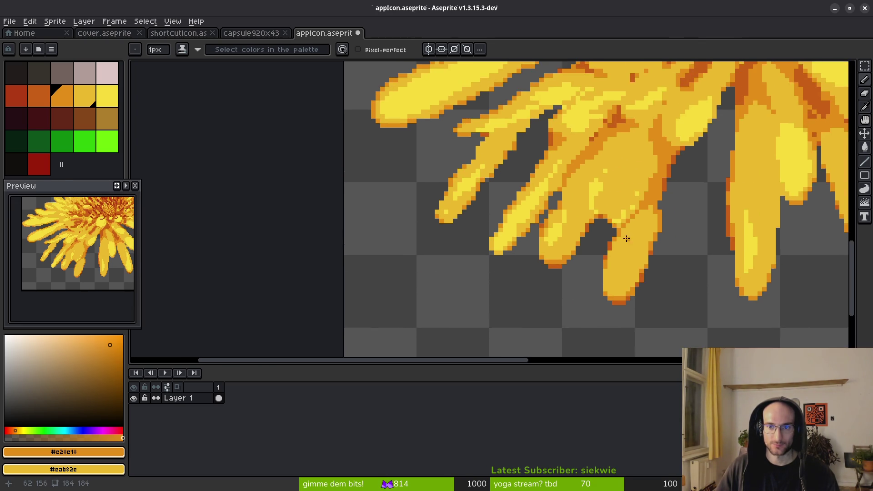
{"action": "scroll", "coordinate": [601, 195], "scroll_direction": "up", "scroll_amount": 1}
{"action": "scroll", "coordinate": [648, 164], "scroll_direction": "down", "scroll_amount": 3}
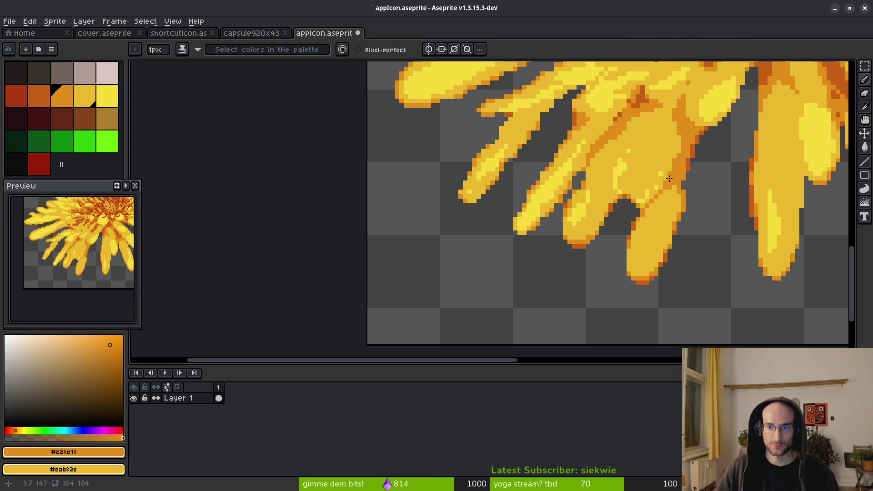
{"action": "scroll", "coordinate": [571, 250], "scroll_direction": "up", "scroll_amount": 1}
{"action": "scroll", "coordinate": [538, 251], "scroll_direction": "up", "scroll_amount": 2}
{"action": "scroll", "coordinate": [538, 251], "scroll_direction": "up", "scroll_amount": 3}
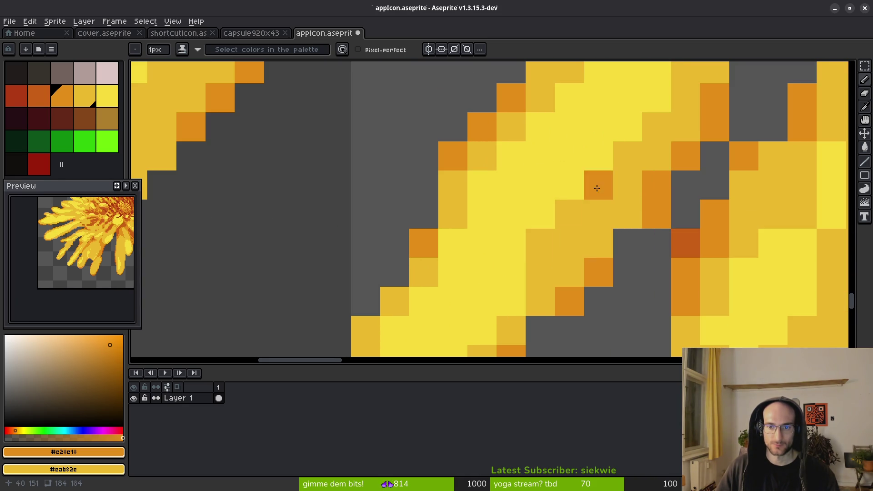
{"action": "scroll", "coordinate": [635, 246], "scroll_direction": "down", "scroll_amount": 1}
{"action": "scroll", "coordinate": [582, 218], "scroll_direction": "up", "scroll_amount": 1}
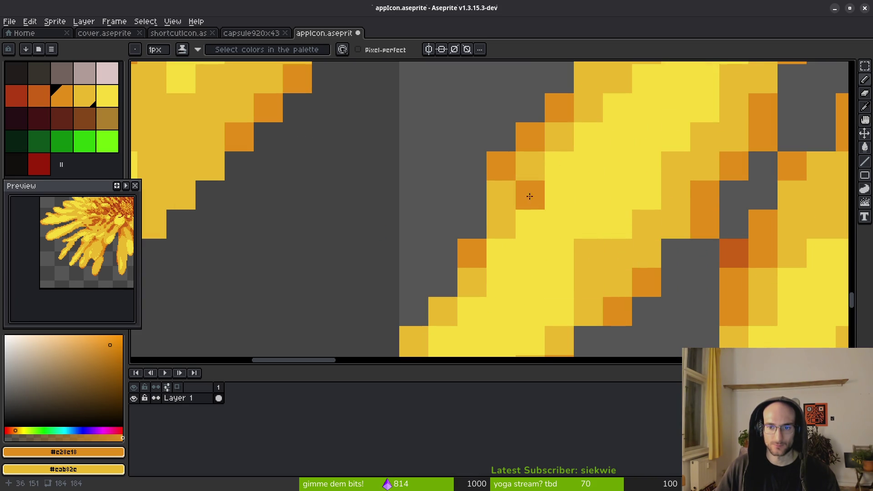
{"action": "right_click", "coordinate": [618, 226]}
{"action": "right_click", "coordinate": [650, 189]}
{"action": "scroll", "coordinate": [690, 187], "scroll_direction": "down", "scroll_amount": 6}
{"action": "scroll", "coordinate": [663, 211], "scroll_direction": "up", "scroll_amount": 4}
Sample the bright petal yellow and add a highlight pixel to the petal.
{"action": "left_click", "coordinate": [649, 189], "text": "alt"}
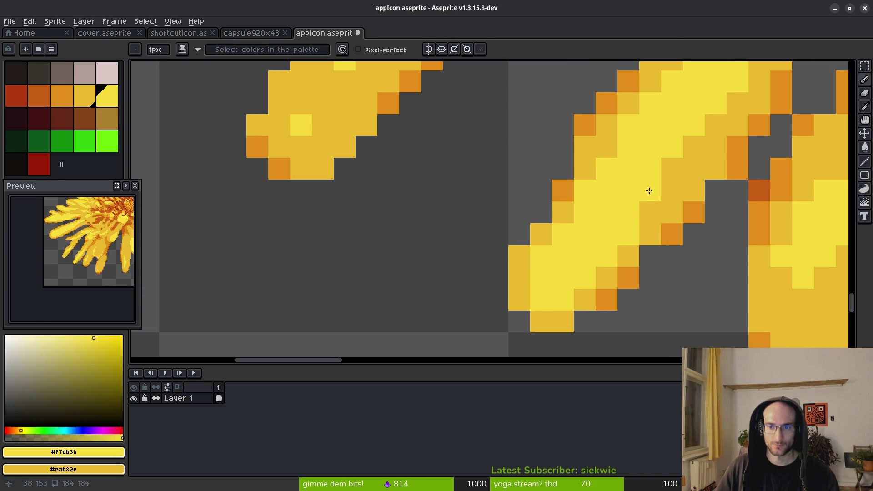
{"action": "scroll", "coordinate": [714, 183], "scroll_direction": "down", "scroll_amount": 2}
{"action": "scroll", "coordinate": [714, 183], "scroll_direction": "up", "scroll_amount": 4}
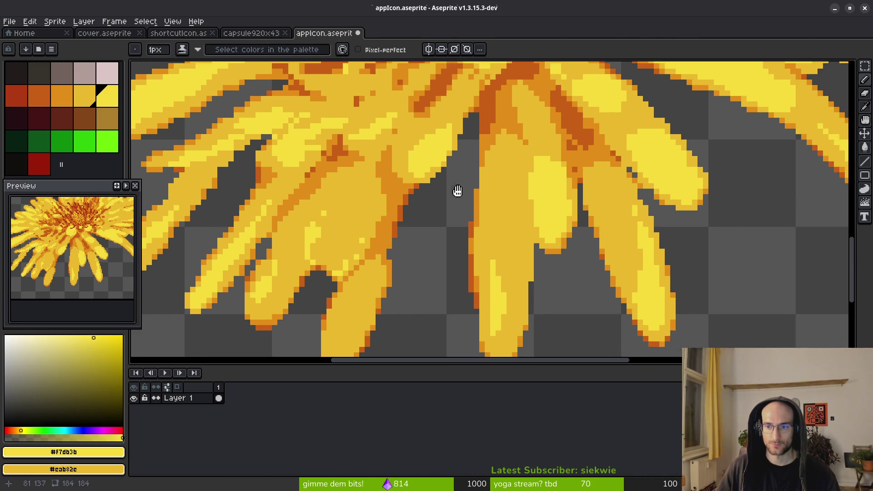
{"action": "scroll", "coordinate": [536, 166], "scroll_direction": "up", "scroll_amount": 2}
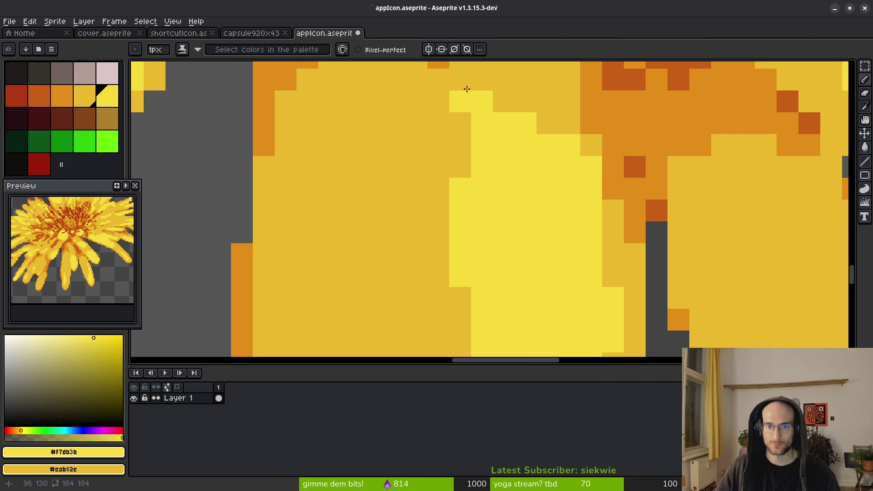
{"action": "scroll", "coordinate": [514, 209], "scroll_direction": "down", "scroll_amount": 4}
{"action": "scroll", "coordinate": [517, 212], "scroll_direction": "up", "scroll_amount": 1}
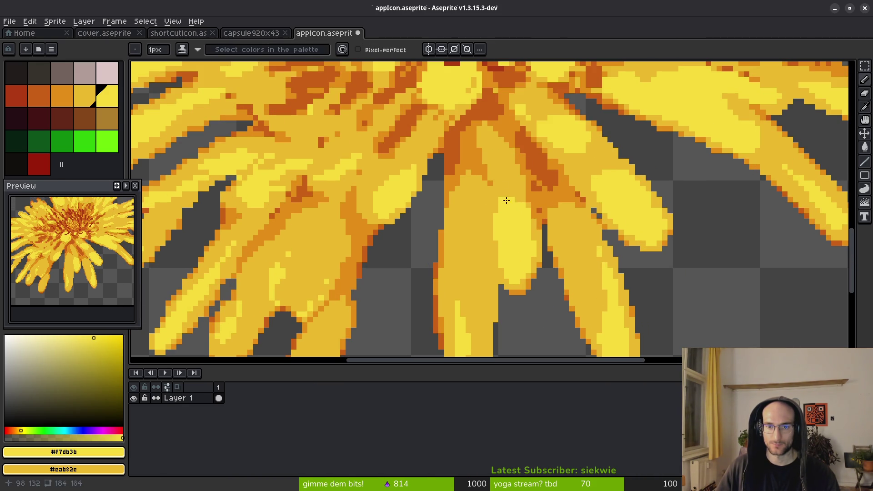
{"action": "scroll", "coordinate": [507, 203], "scroll_direction": "up", "scroll_amount": 2}
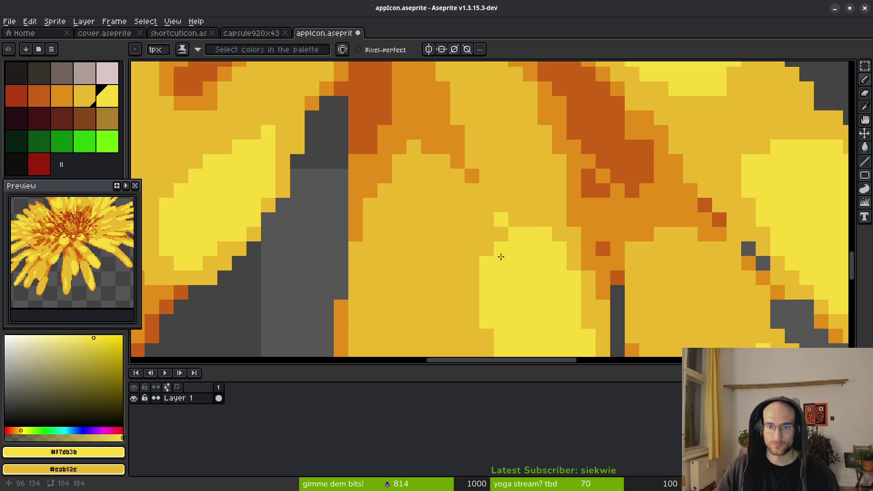
{"action": "scroll", "coordinate": [486, 264], "scroll_direction": "down", "scroll_amount": 3}
{"action": "scroll", "coordinate": [554, 196], "scroll_direction": "up", "scroll_amount": 2}
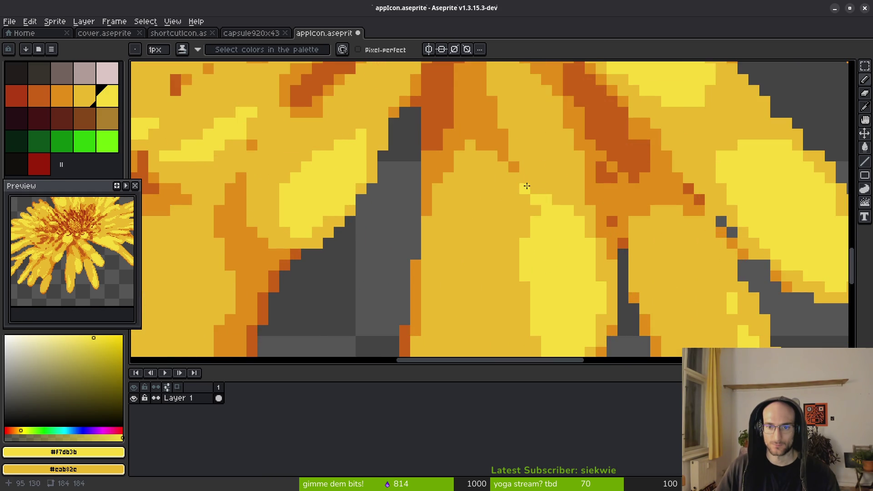
{"action": "scroll", "coordinate": [528, 186], "scroll_direction": "down", "scroll_amount": 5}
{"action": "scroll", "coordinate": [628, 218], "scroll_direction": "up", "scroll_amount": 2}
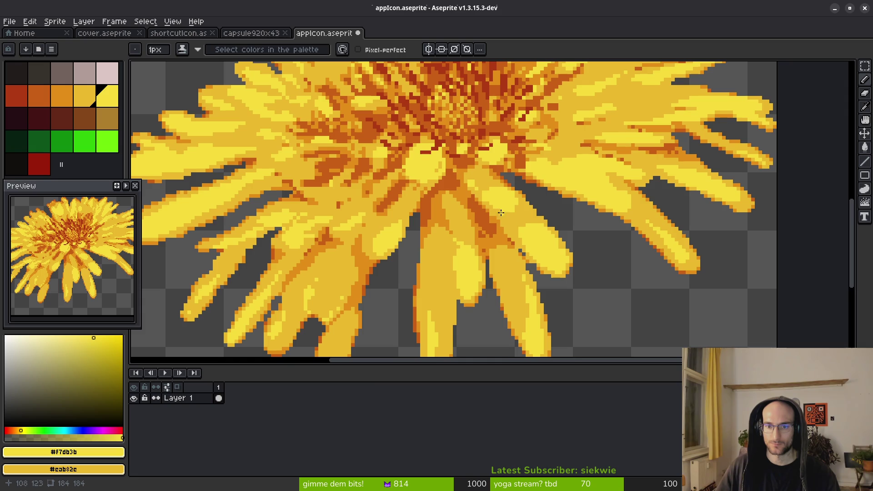
{"action": "scroll", "coordinate": [526, 230], "scroll_direction": "up", "scroll_amount": 2}
{"action": "scroll", "coordinate": [624, 263], "scroll_direction": "down", "scroll_amount": 5}
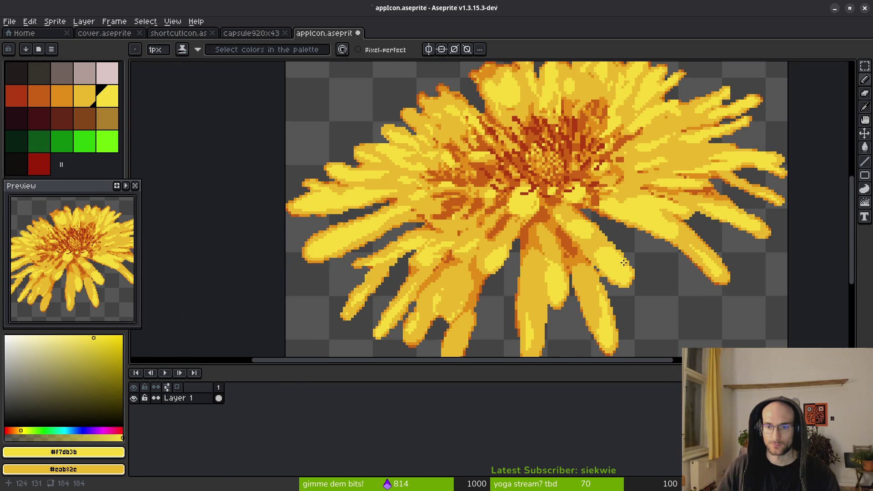
{"action": "scroll", "coordinate": [624, 264], "scroll_direction": "up", "scroll_amount": 4}
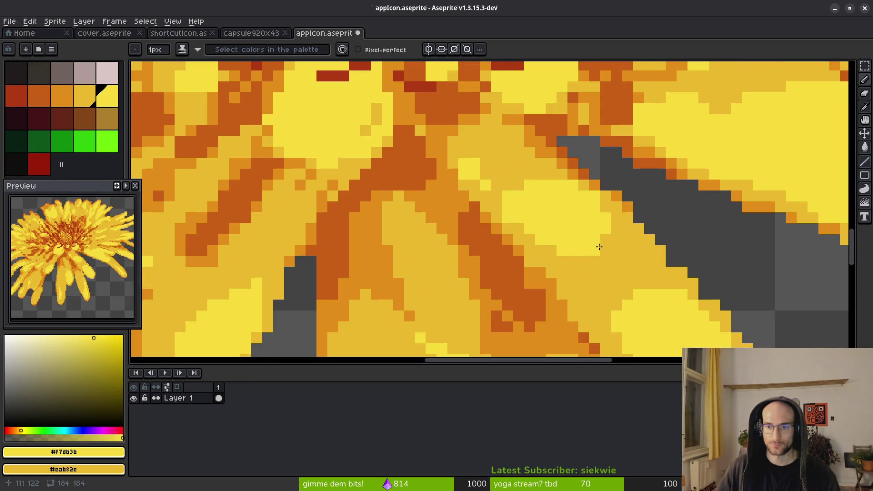
{"action": "scroll", "coordinate": [597, 261], "scroll_direction": "down", "scroll_amount": 5}
{"action": "scroll", "coordinate": [564, 257], "scroll_direction": "up", "scroll_amount": 5}
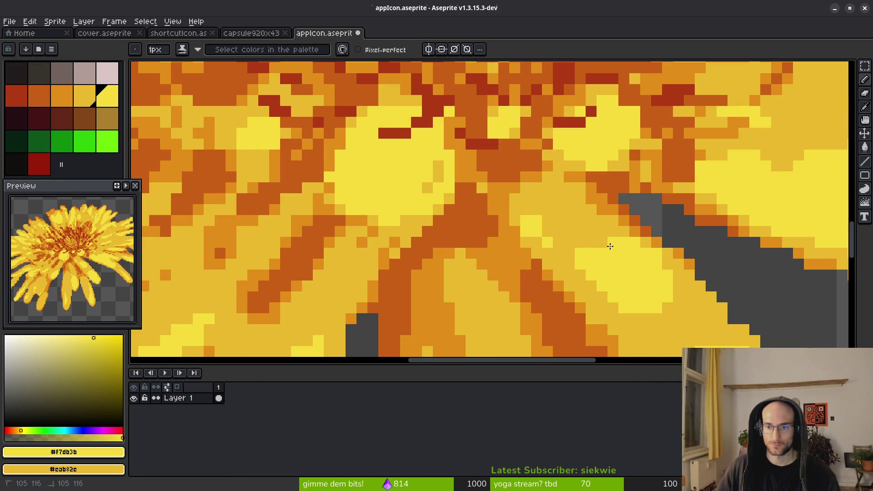
{"action": "left_click", "coordinate": [581, 242]}
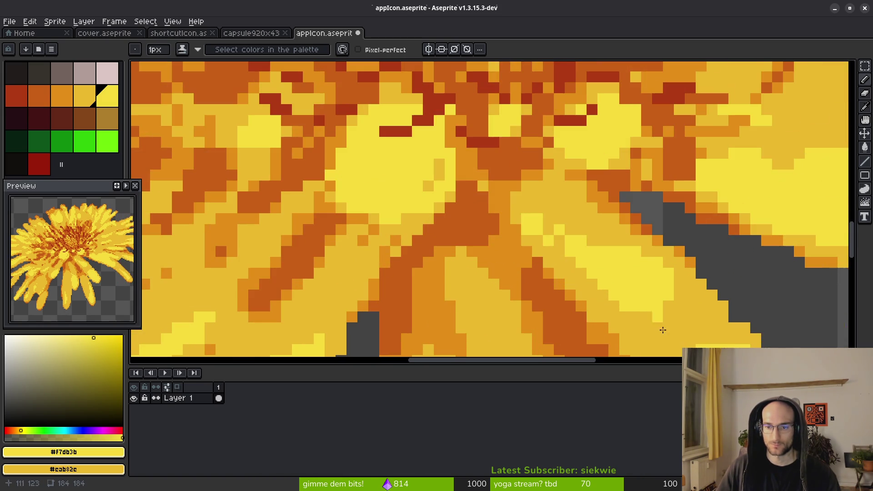
{"action": "scroll", "coordinate": [643, 316], "scroll_direction": "down", "scroll_amount": 3}
{"action": "scroll", "coordinate": [569, 276], "scroll_direction": "up", "scroll_amount": 1}
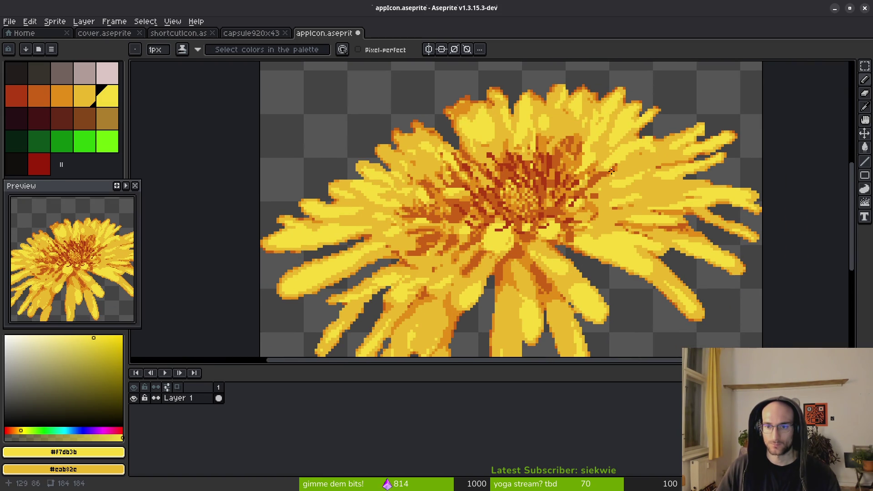
{"action": "scroll", "coordinate": [612, 176], "scroll_direction": "up", "scroll_amount": 3}
{"action": "scroll", "coordinate": [636, 207], "scroll_direction": "down", "scroll_amount": 2}
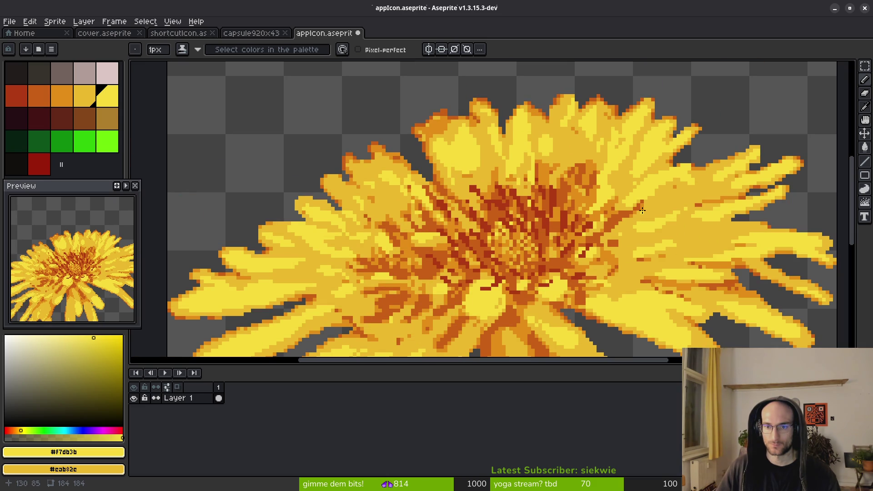
{"action": "scroll", "coordinate": [642, 210], "scroll_direction": "up", "scroll_amount": 3}
Touch up pixels on the right and upper petals with light yellow.
{"action": "left_click_drag", "start_coordinate": [716, 201], "coordinate": [594, 202]}
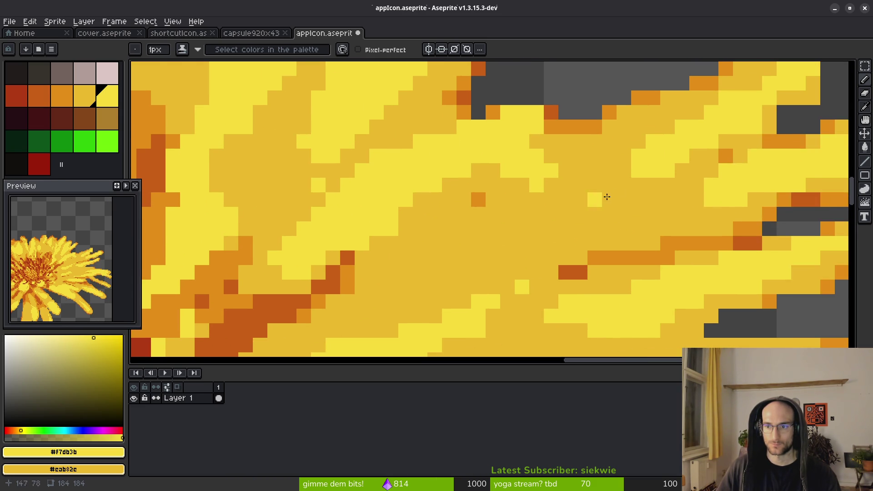
{"action": "left_click", "coordinate": [616, 186]}
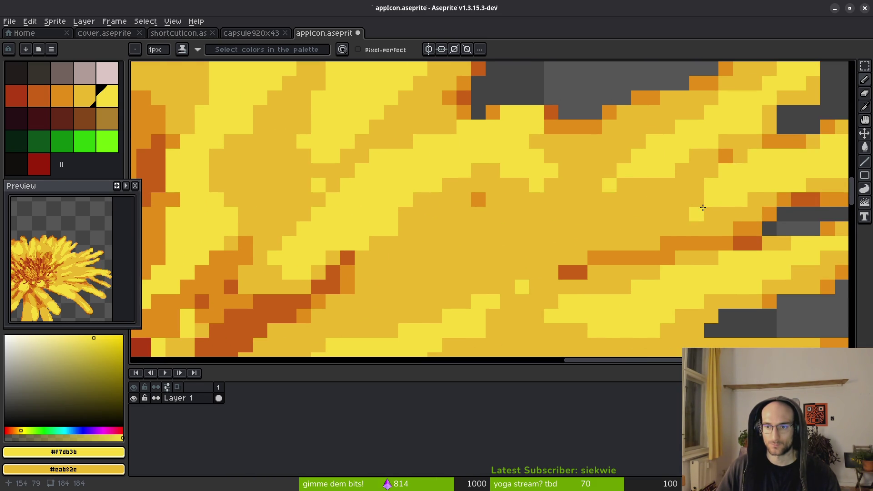
{"action": "scroll", "coordinate": [724, 208], "scroll_direction": "down", "scroll_amount": 3}
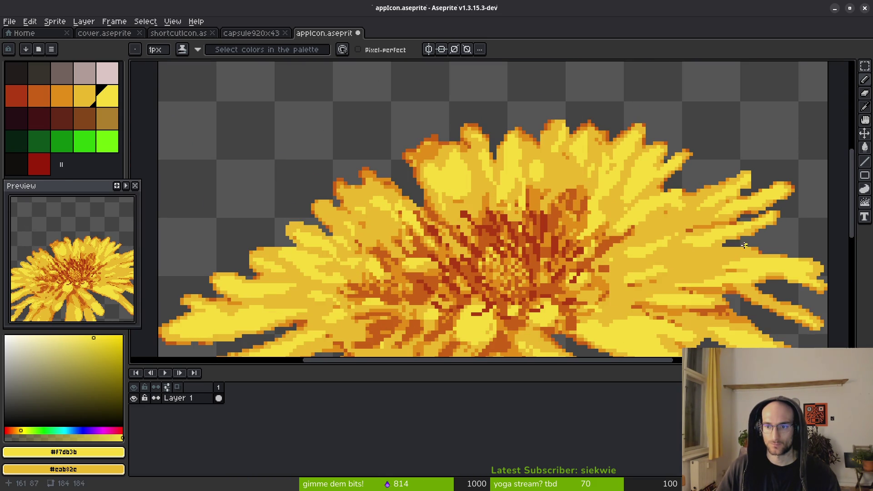
{"action": "scroll", "coordinate": [737, 246], "scroll_direction": "up", "scroll_amount": 3}
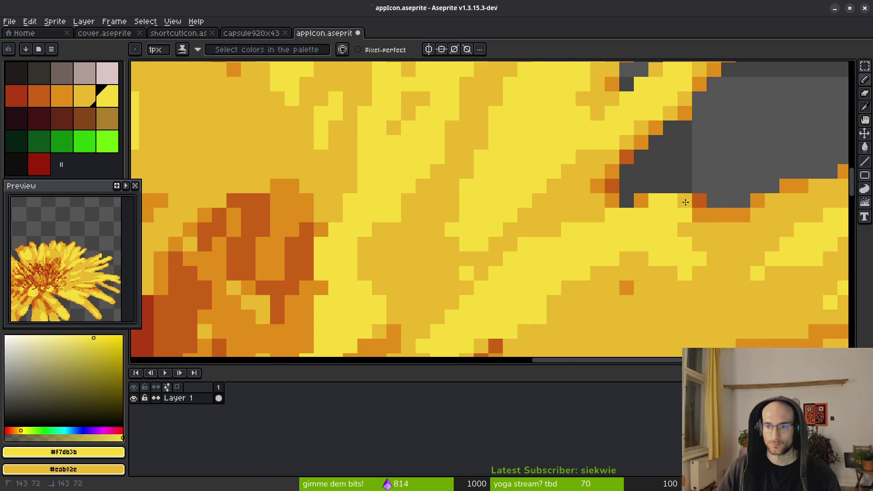
{"action": "scroll", "coordinate": [694, 274], "scroll_direction": "down", "scroll_amount": 3}
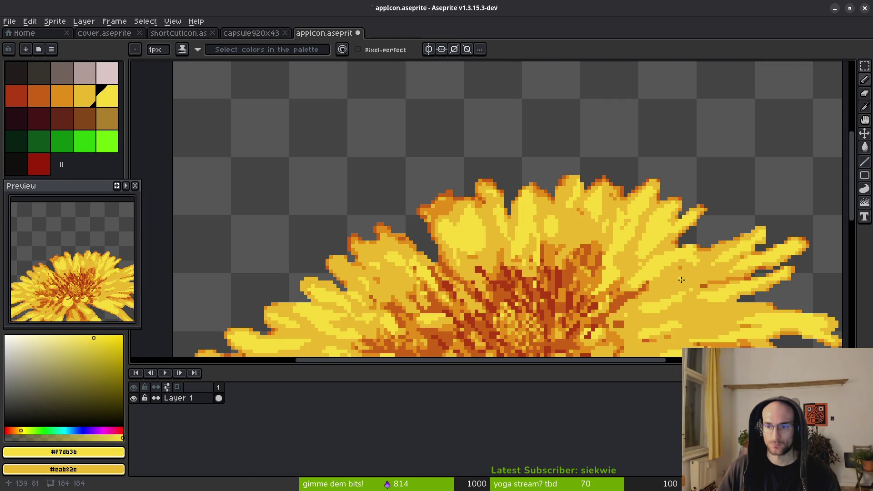
{"action": "scroll", "coordinate": [681, 279], "scroll_direction": "up", "scroll_amount": 3}
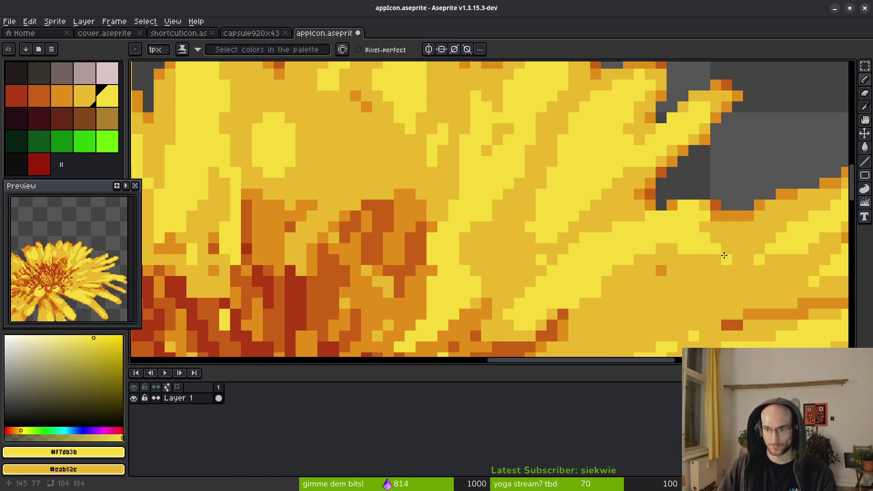
{"action": "scroll", "coordinate": [520, 178], "scroll_direction": "down", "scroll_amount": 4}
{"action": "scroll", "coordinate": [541, 169], "scroll_direction": "up", "scroll_amount": 4}
{"action": "left_click_drag", "start_coordinate": [403, 214], "coordinate": [572, 155]}
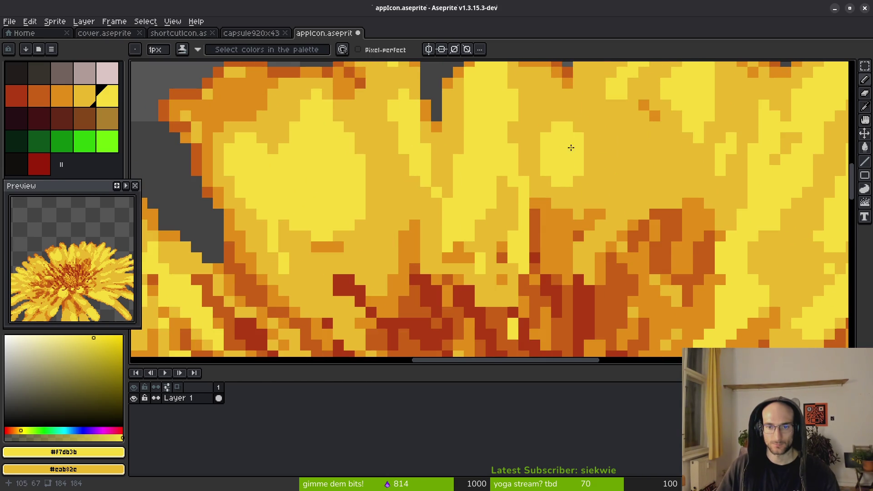
{"action": "left_click", "coordinate": [571, 189]}
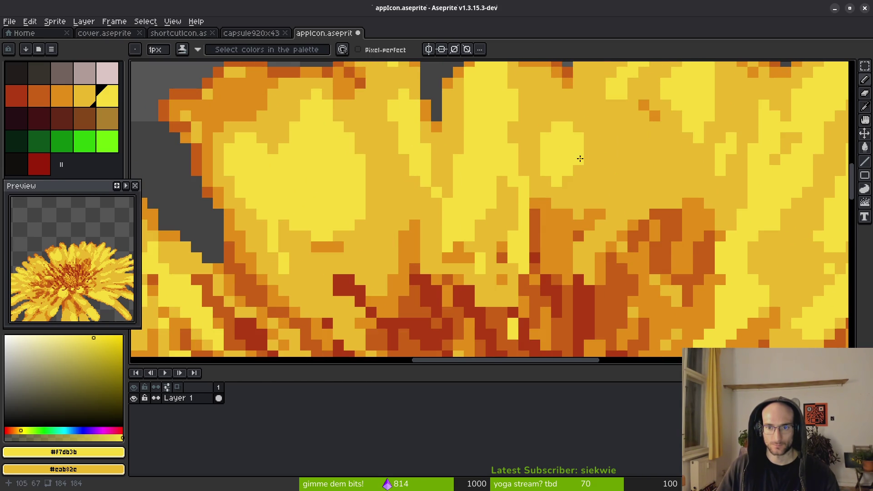
{"action": "scroll", "coordinate": [580, 159], "scroll_direction": "down", "scroll_amount": 4}
{"action": "scroll", "coordinate": [543, 256], "scroll_direction": "down", "scroll_amount": 2}
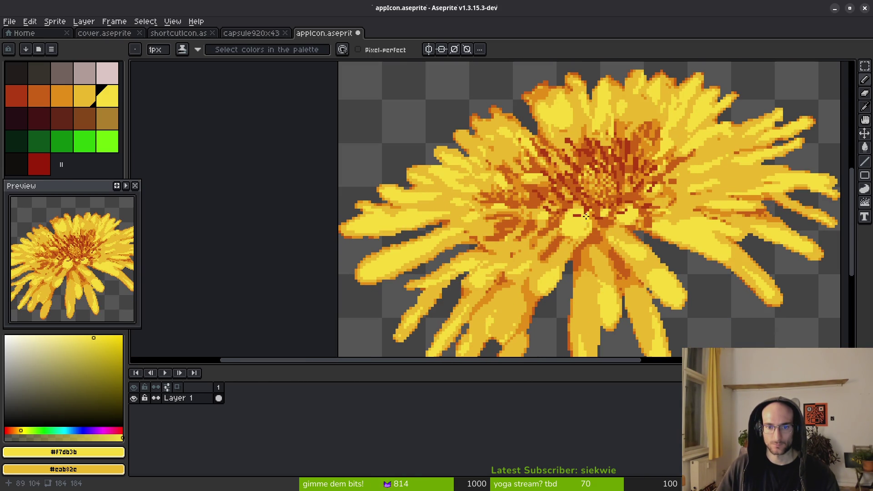
{"action": "scroll", "coordinate": [610, 238], "scroll_direction": "up", "scroll_amount": 3}
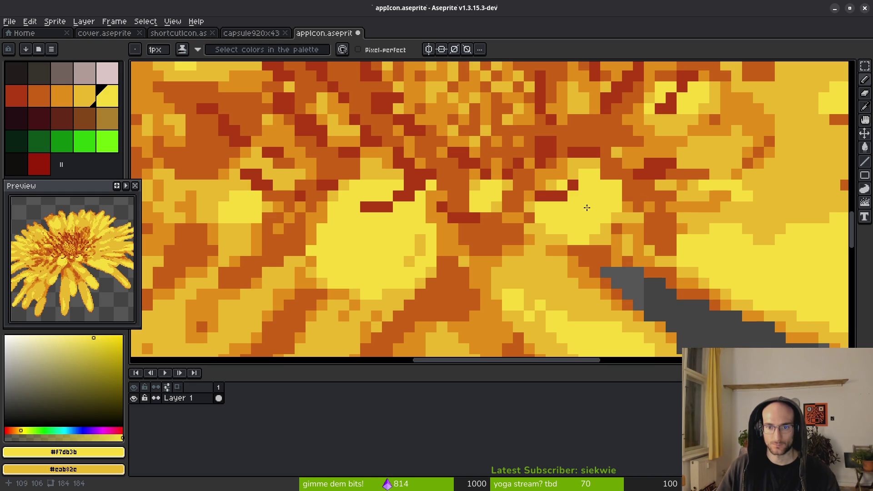
{"action": "scroll", "coordinate": [571, 215], "scroll_direction": "down", "scroll_amount": 2}
Sample orange tones, including dark orange #c96016, from the flower and repaint a centre pixel.
{"action": "left_click", "coordinate": [571, 214], "text": "alt"}
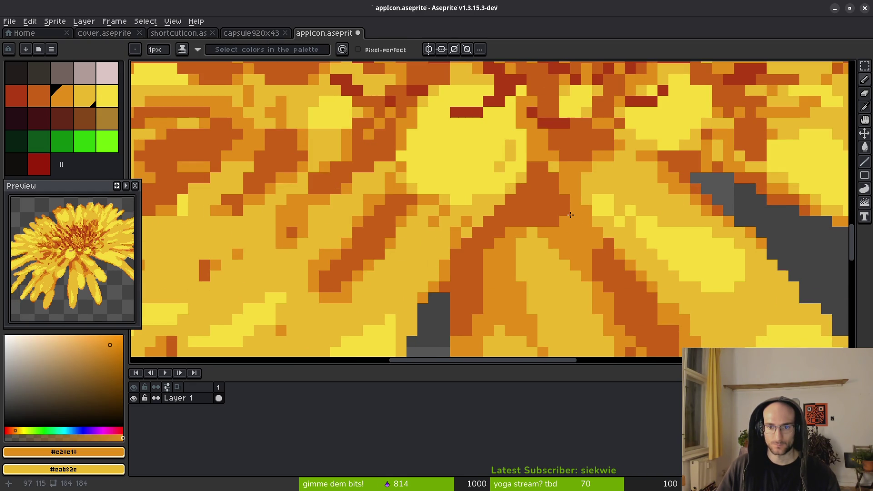
{"action": "left_click", "coordinate": [499, 228], "text": "alt"}
{"action": "left_click_drag", "start_coordinate": [581, 212], "coordinate": [575, 245]}
{"action": "left_click", "coordinate": [575, 246], "text": "alt"}
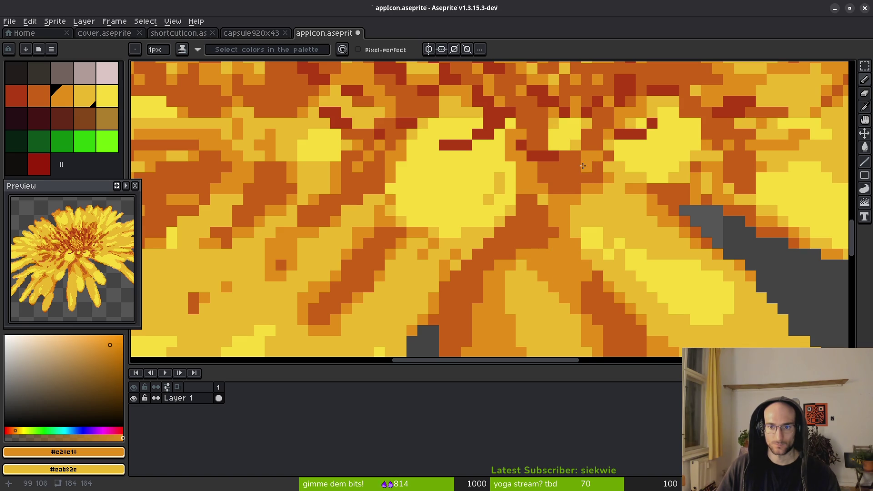
{"action": "left_click_drag", "start_coordinate": [574, 161], "coordinate": [578, 272]}
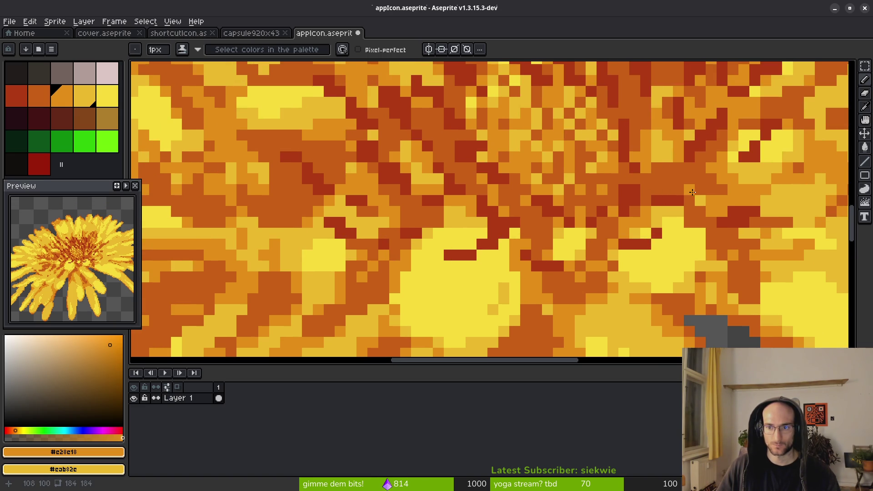
{"action": "left_click_drag", "start_coordinate": [775, 297], "coordinate": [698, 305]}
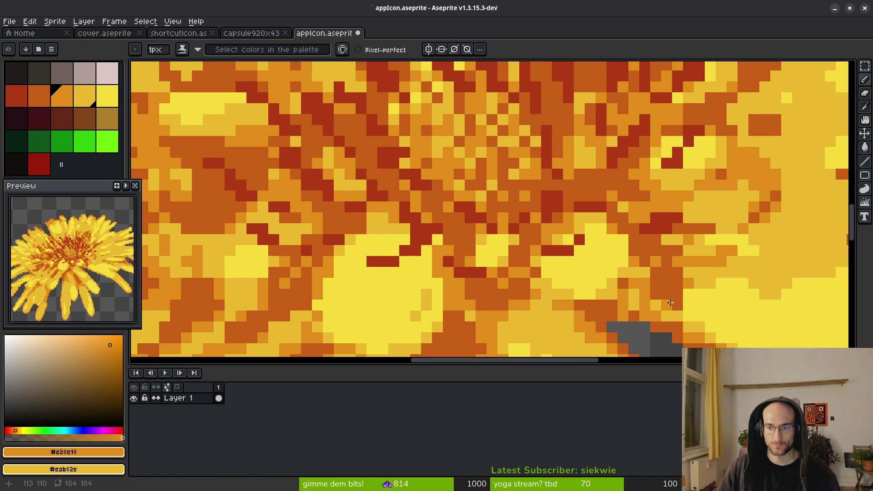
{"action": "left_click", "coordinate": [670, 270]}
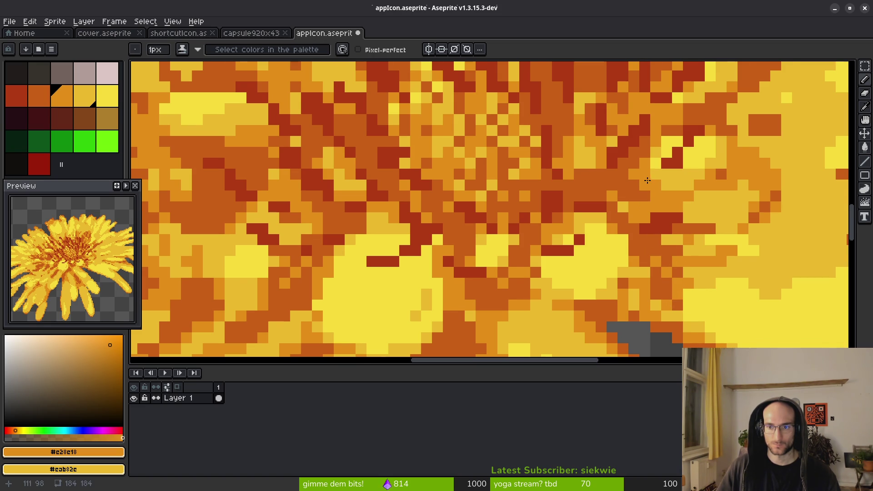
Recolour a dark orange pixel in the left petals lighter, then pick dark orange #c96016 again.
{"action": "left_click_drag", "start_coordinate": [646, 179], "coordinate": [653, 243]}
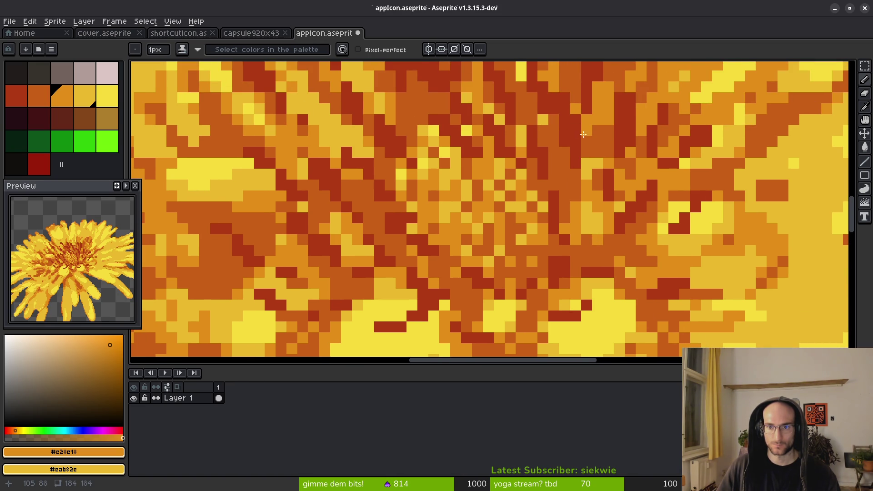
{"action": "mouse_move", "coordinate": [600, 150]}
{"action": "left_mouse_down"}
{"action": "mouse_move", "coordinate": [616, 202]}
{"action": "mouse_move", "coordinate": [614, 234]}
{"action": "left_mouse_up"}
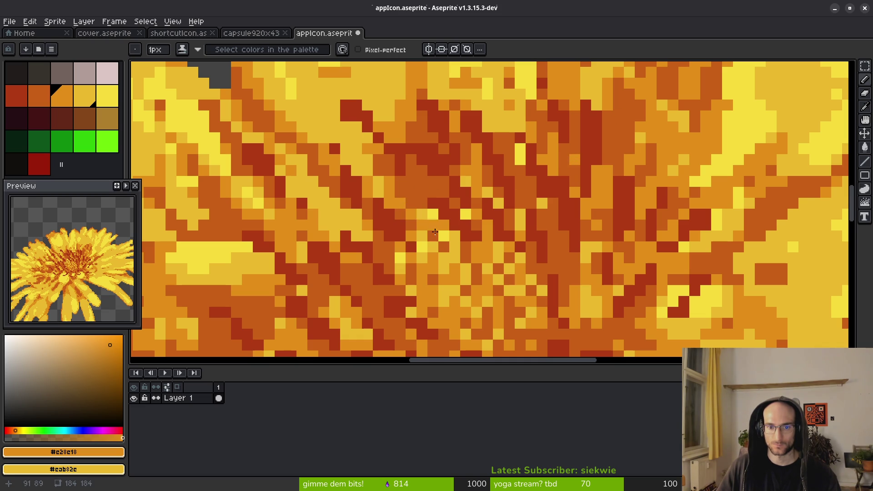
{"action": "left_click_drag", "start_coordinate": [427, 224], "coordinate": [491, 185]}
{"action": "left_click_drag", "start_coordinate": [403, 306], "coordinate": [412, 231]}
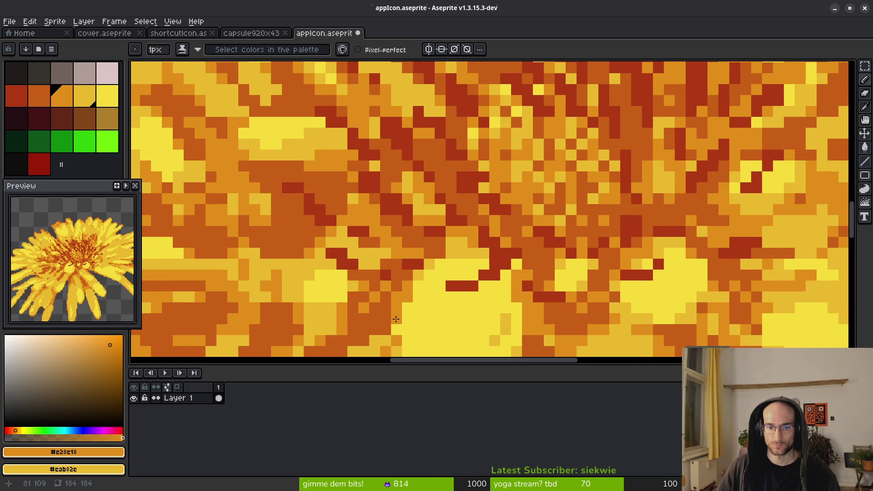
{"action": "left_click_drag", "start_coordinate": [397, 319], "coordinate": [438, 243]}
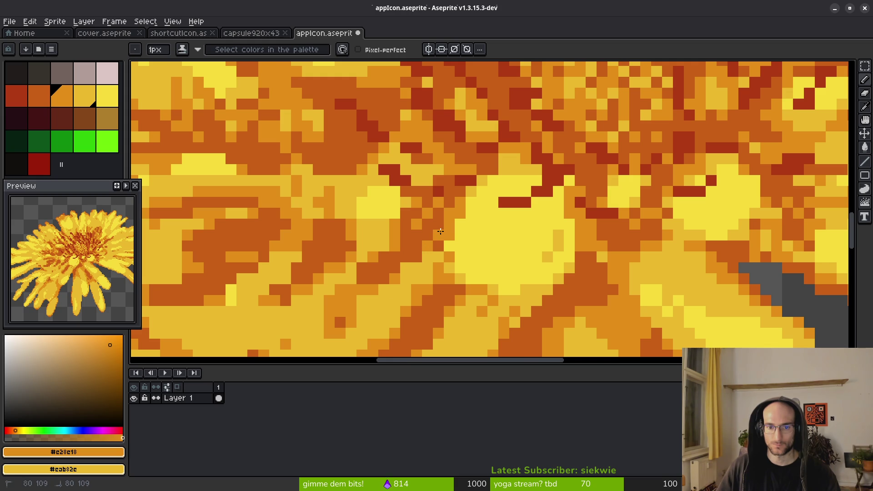
{"action": "left_click_drag", "start_coordinate": [408, 280], "coordinate": [478, 207]}
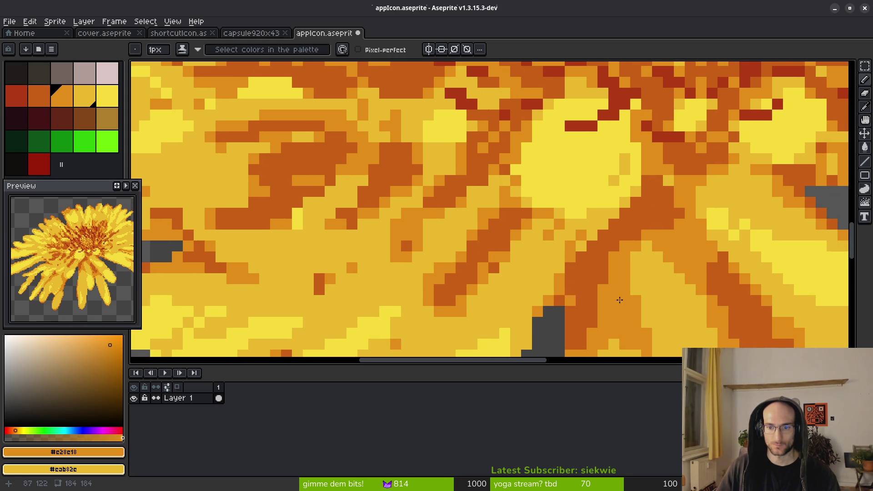
{"action": "left_click_drag", "start_coordinate": [599, 353], "coordinate": [577, 282]}
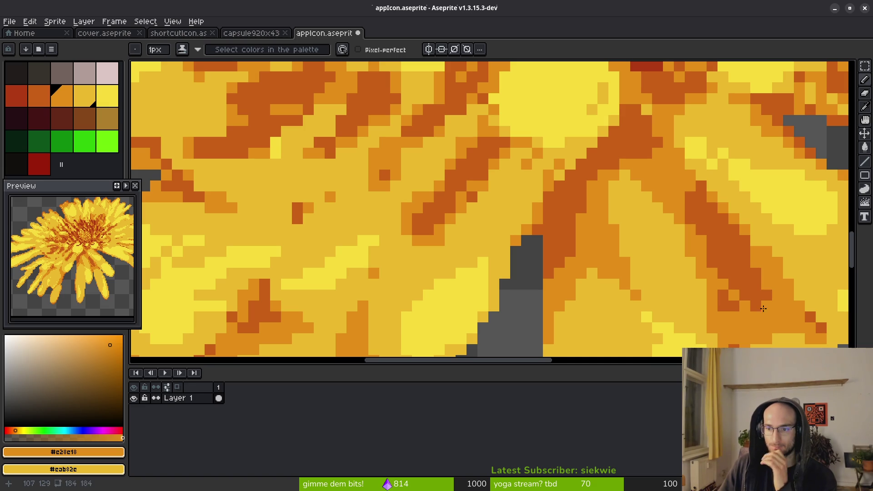
{"action": "mouse_move", "coordinate": [181, 149]}
{"action": "left_mouse_down"}
{"action": "mouse_move", "coordinate": [312, 215]}
{"action": "mouse_move", "coordinate": [340, 218]}
{"action": "left_mouse_up"}
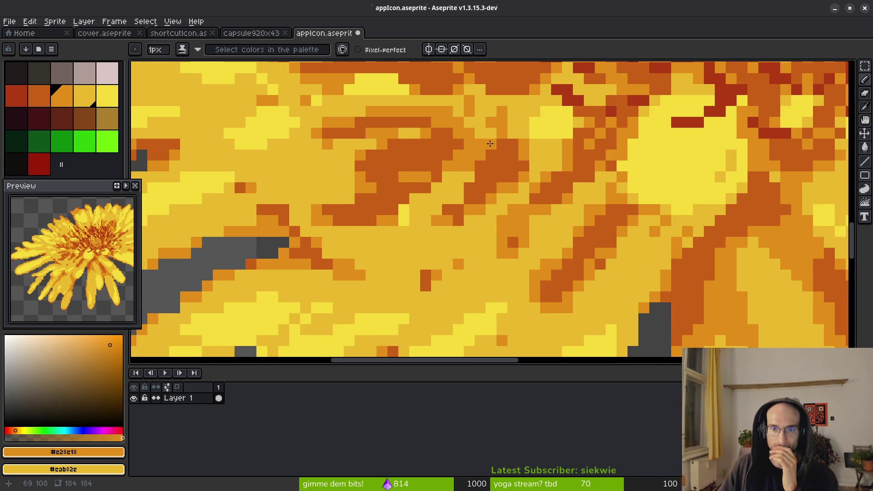
{"action": "left_click", "coordinate": [471, 181]}
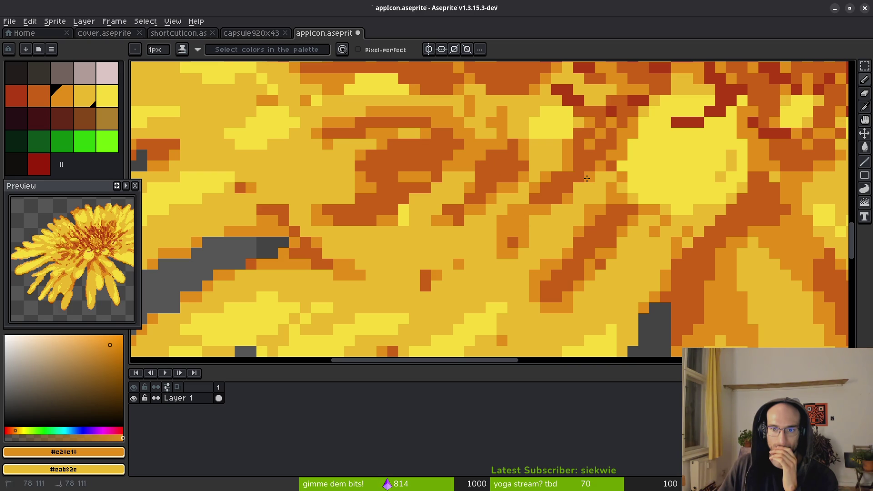
{"action": "left_click", "coordinate": [583, 158], "text": "alt"}
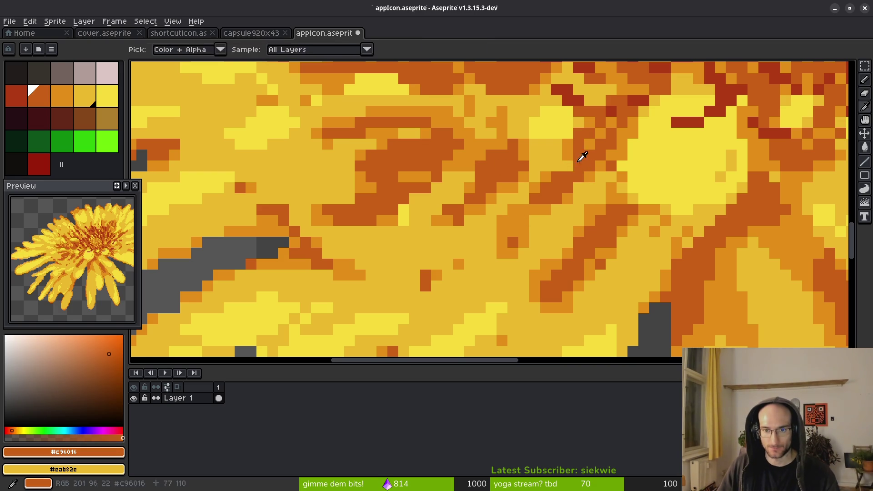
Sample the gold petal tone from the artwork as the secondary colour.
{"action": "right_click", "coordinate": [556, 200], "text": "alt"}
{"action": "scroll", "coordinate": [629, 201], "scroll_direction": "down", "scroll_amount": 2}
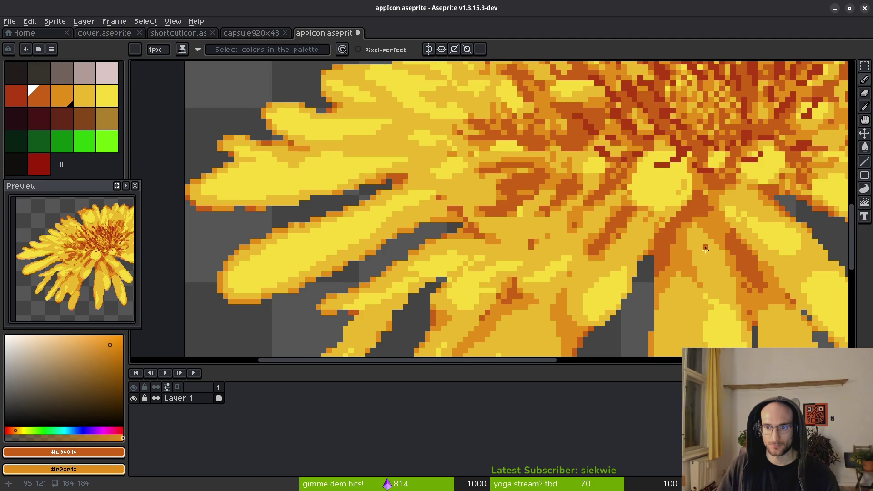
{"action": "scroll", "coordinate": [671, 246], "scroll_direction": "up", "scroll_amount": 3}
{"action": "scroll", "coordinate": [643, 273], "scroll_direction": "down", "scroll_amount": 3}
{"action": "scroll", "coordinate": [652, 245], "scroll_direction": "up", "scroll_amount": 2}
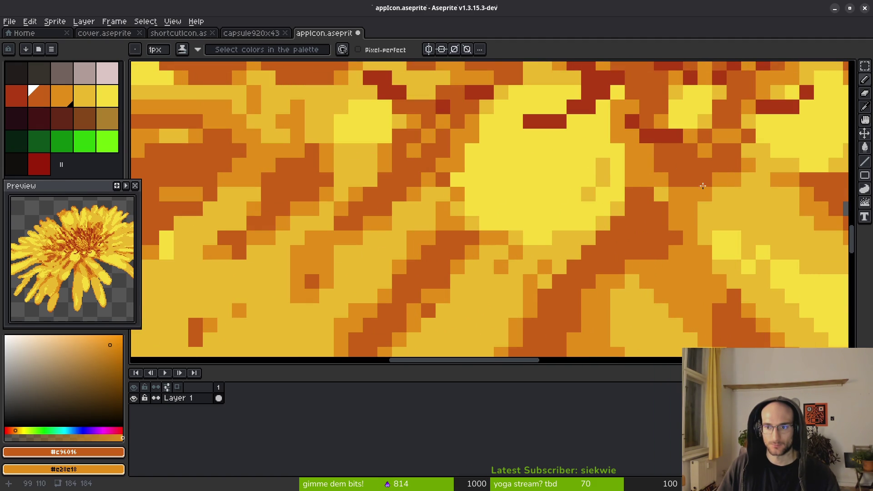
{"action": "scroll", "coordinate": [717, 145], "scroll_direction": "down", "scroll_amount": 3}
{"action": "scroll", "coordinate": [728, 173], "scroll_direction": "up", "scroll_amount": 1}
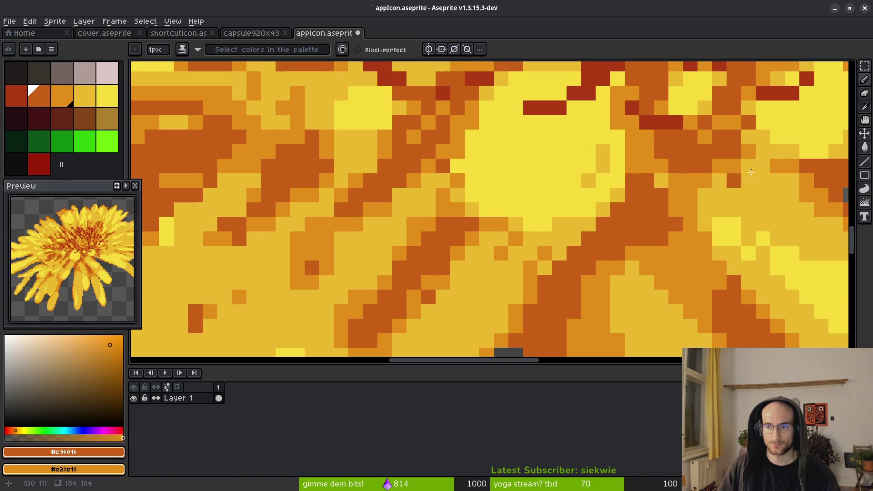
{"action": "scroll", "coordinate": [747, 226], "scroll_direction": "down", "scroll_amount": 1}
{"action": "left_click_drag", "start_coordinate": [747, 227], "coordinate": [612, 271]}
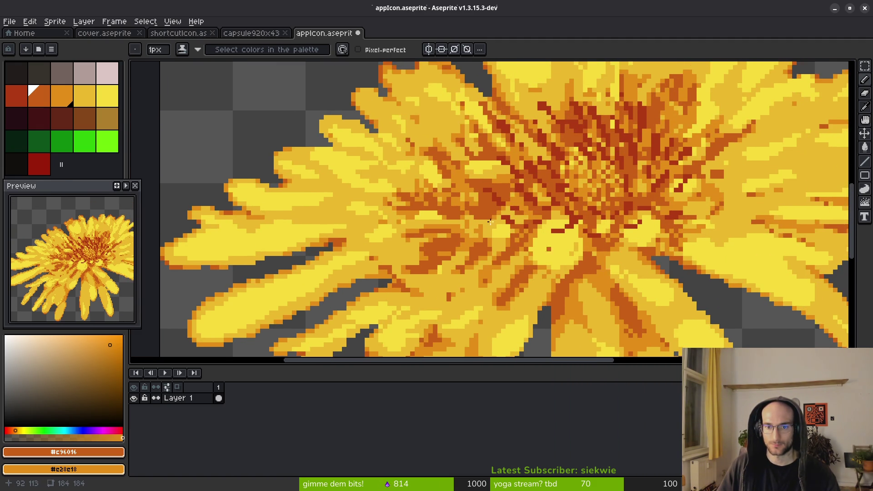
{"action": "scroll", "coordinate": [571, 258], "scroll_direction": "up", "scroll_amount": 4}
Paint four light-orange pixels into the dandelion's petals.
{"action": "right_click", "coordinate": [673, 191]}
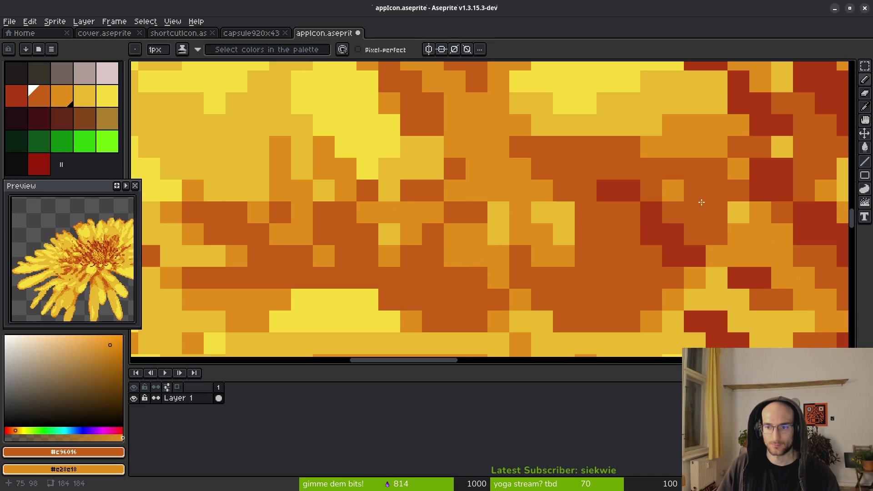
{"action": "right_click", "coordinate": [695, 213]}
{"action": "right_click", "coordinate": [717, 235]}
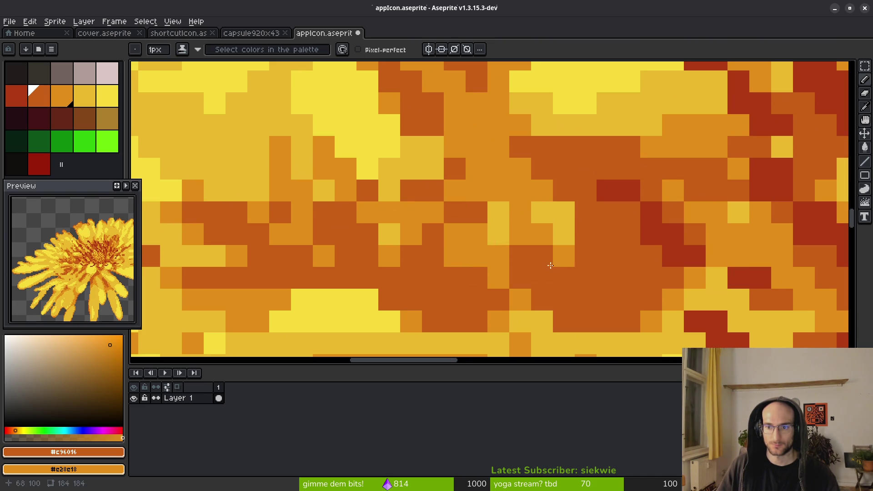
{"action": "right_click", "coordinate": [586, 279]}
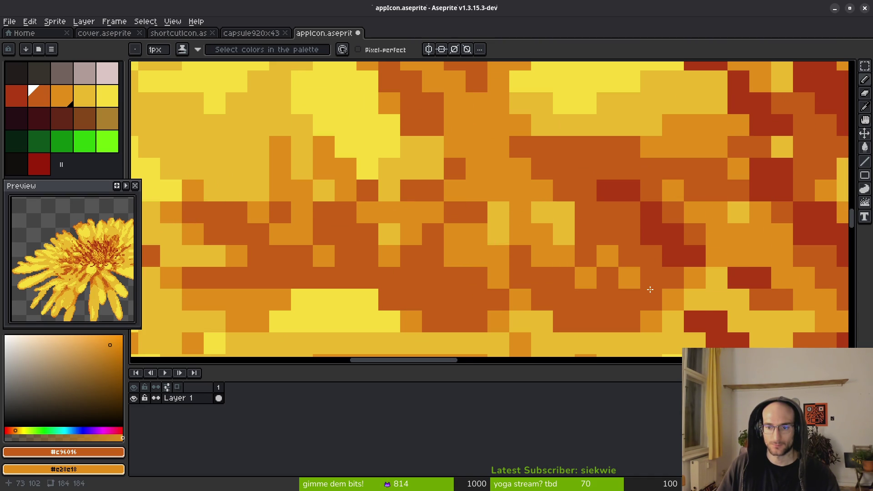
{"action": "scroll", "coordinate": [700, 298], "scroll_direction": "down", "scroll_amount": 7}
{"action": "left_click_drag", "start_coordinate": [753, 275], "coordinate": [551, 250]}
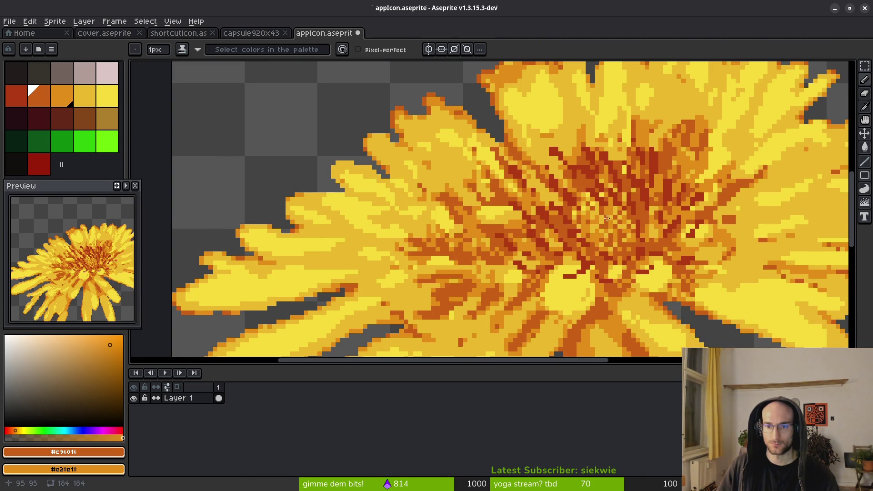
{"action": "scroll", "coordinate": [493, 190], "scroll_direction": "up", "scroll_amount": 7}
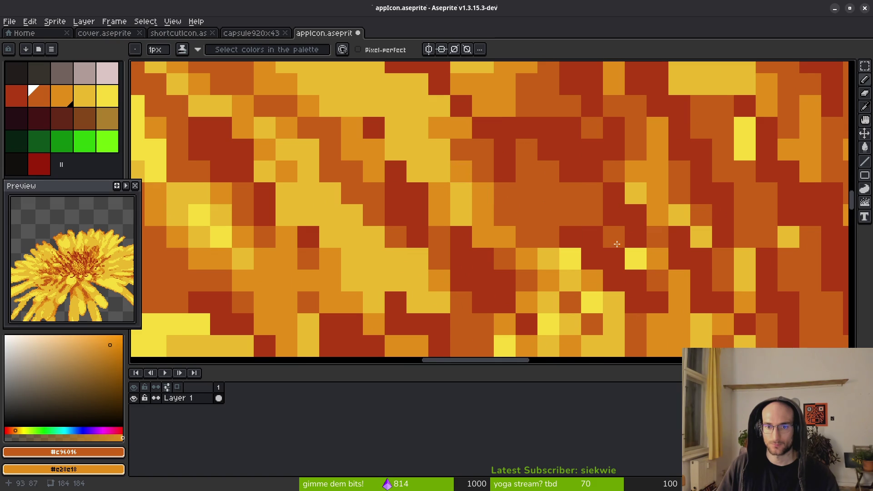
{"action": "scroll", "coordinate": [614, 242], "scroll_direction": "down", "scroll_amount": 3}
{"action": "scroll", "coordinate": [678, 243], "scroll_direction": "up", "scroll_amount": 3}
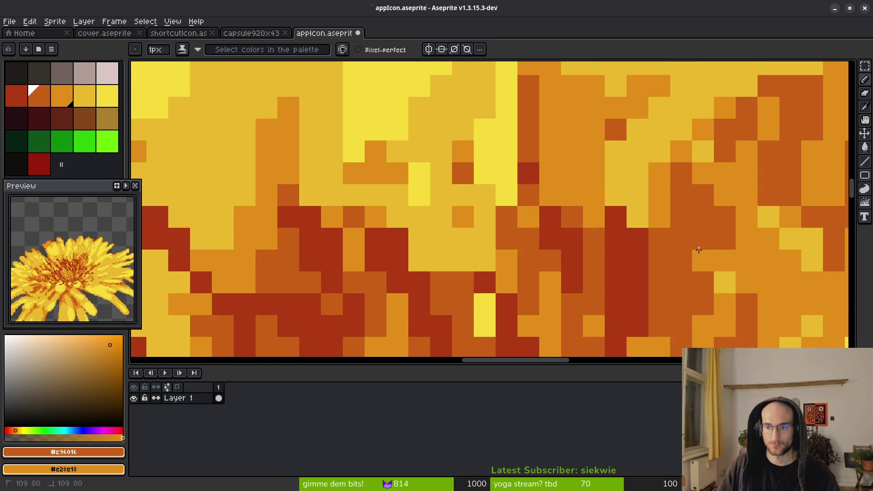
{"action": "scroll", "coordinate": [682, 283], "scroll_direction": "down", "scroll_amount": 2}
{"action": "scroll", "coordinate": [558, 90], "scroll_direction": "up", "scroll_amount": 3}
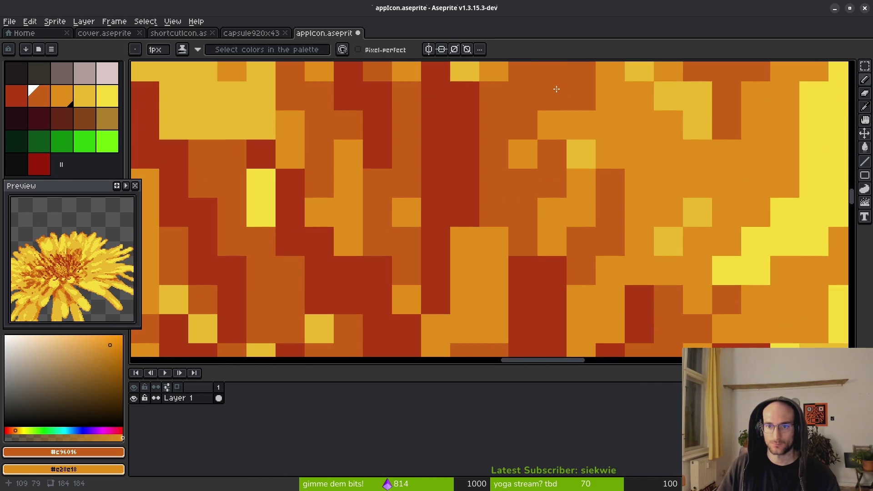
{"action": "scroll", "coordinate": [556, 90], "scroll_direction": "down", "scroll_amount": 4}
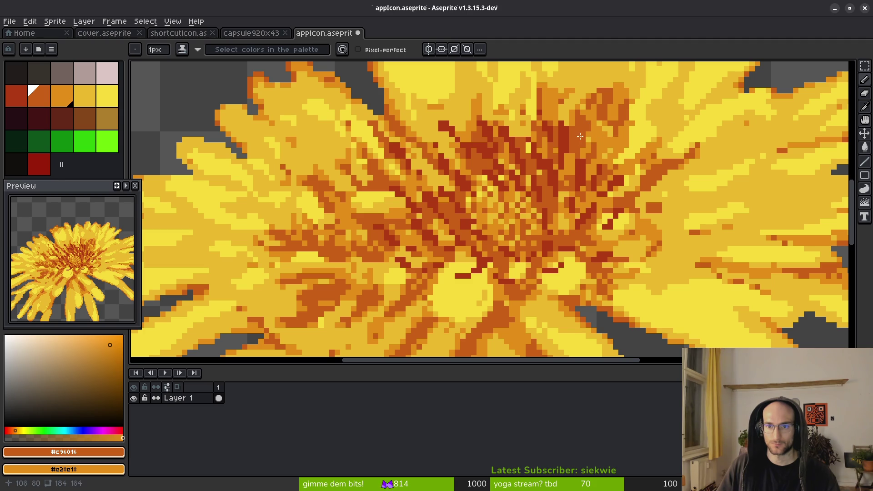
{"action": "scroll", "coordinate": [581, 137], "scroll_direction": "up", "scroll_amount": 3}
{"action": "scroll", "coordinate": [601, 203], "scroll_direction": "down", "scroll_amount": 3}
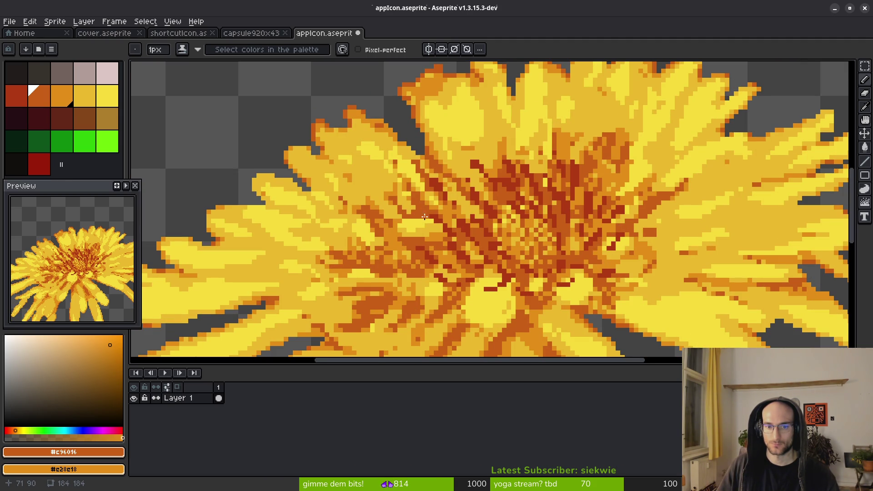
{"action": "scroll", "coordinate": [419, 217], "scroll_direction": "up", "scroll_amount": 3}
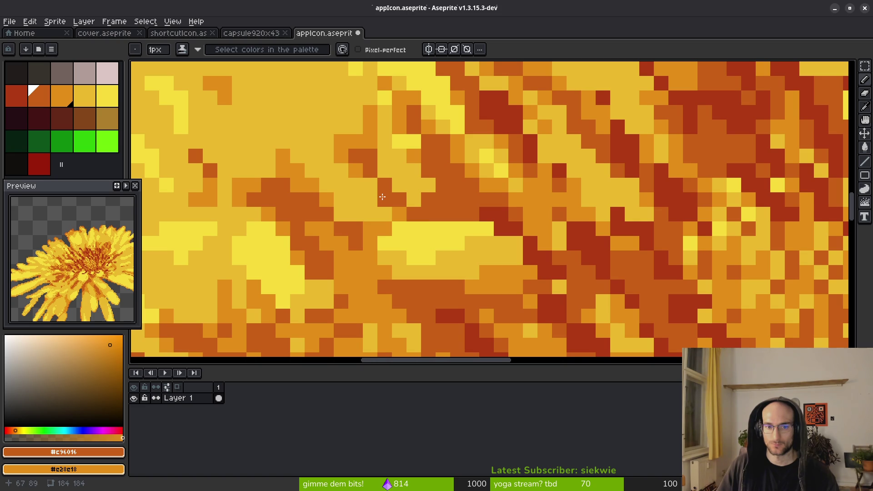
Save appIcon.aseprite with Ctrl+S.
{"action": "scroll", "coordinate": [382, 197], "scroll_direction": "down", "scroll_amount": 3}
{"action": "scroll", "coordinate": [409, 203], "scroll_direction": "up", "scroll_amount": 3}
{"action": "scroll", "coordinate": [605, 236], "scroll_direction": "down", "scroll_amount": 2}
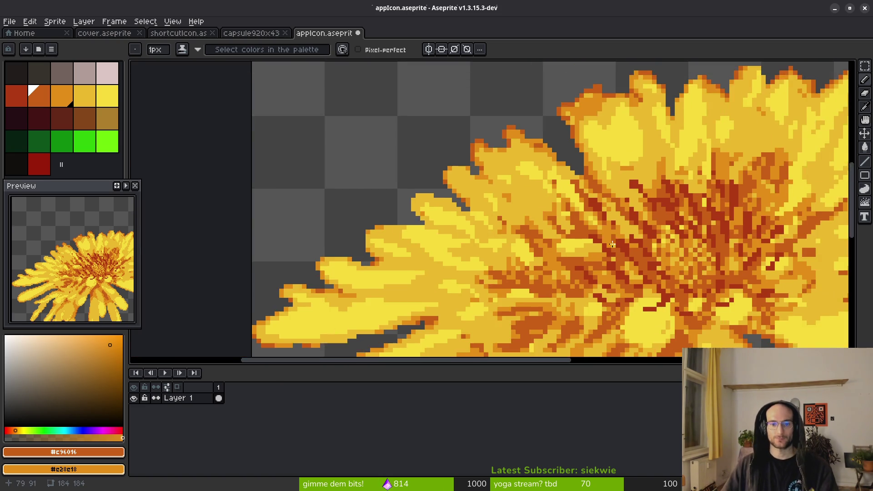
{"action": "scroll", "coordinate": [618, 239], "scroll_direction": "up", "scroll_amount": 3}
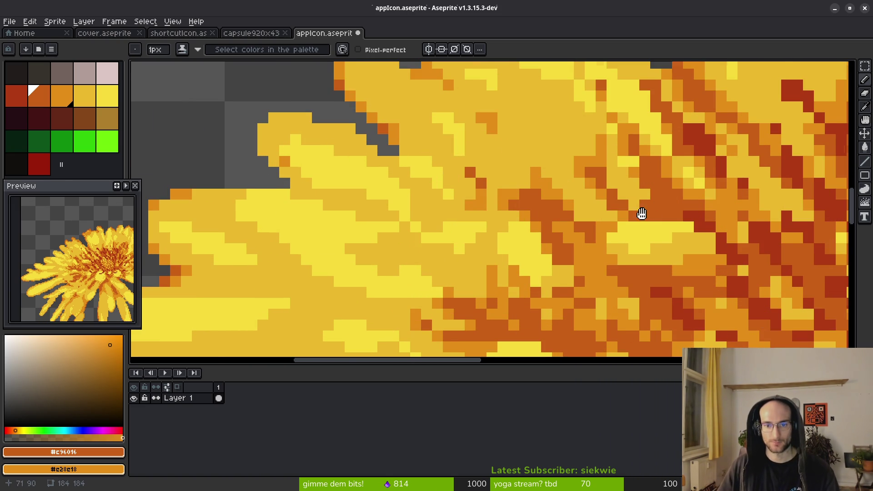
{"action": "scroll", "coordinate": [656, 216], "scroll_direction": "down", "scroll_amount": 8}
{"action": "key", "text": "ctrl+s"}
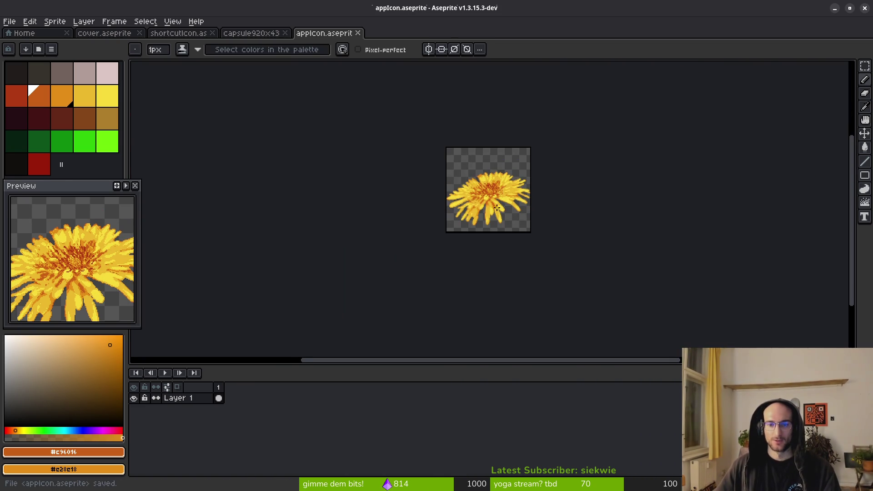
{"action": "scroll", "coordinate": [495, 210], "scroll_direction": "up", "scroll_amount": 1}
In shortcutIcon, marquee-select the stem area below the flower head on Layer 2.
{"action": "left_click", "coordinate": [195, 36]}
{"action": "scroll", "coordinate": [538, 243], "scroll_direction": "down", "scroll_amount": 2}
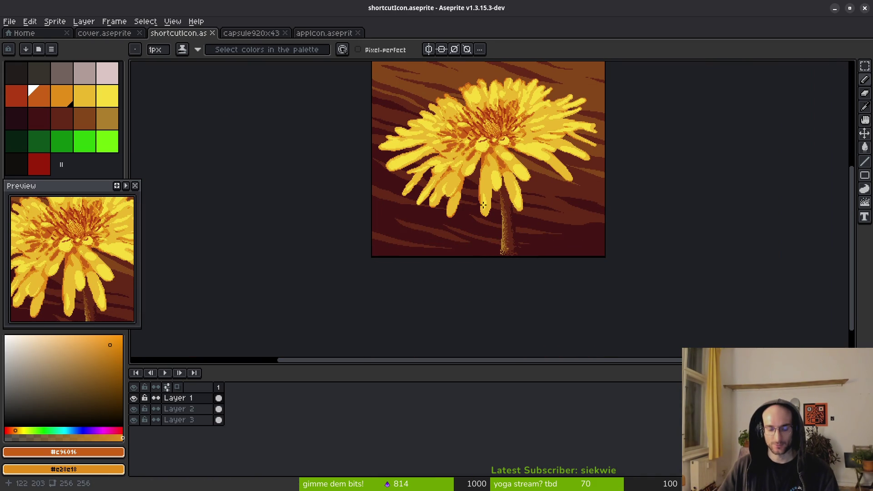
{"action": "key", "text": "m"}
{"action": "left_click_drag", "start_coordinate": [437, 121], "coordinate": [559, 286]}
{"action": "left_click_drag", "start_coordinate": [473, 146], "coordinate": [562, 311]}
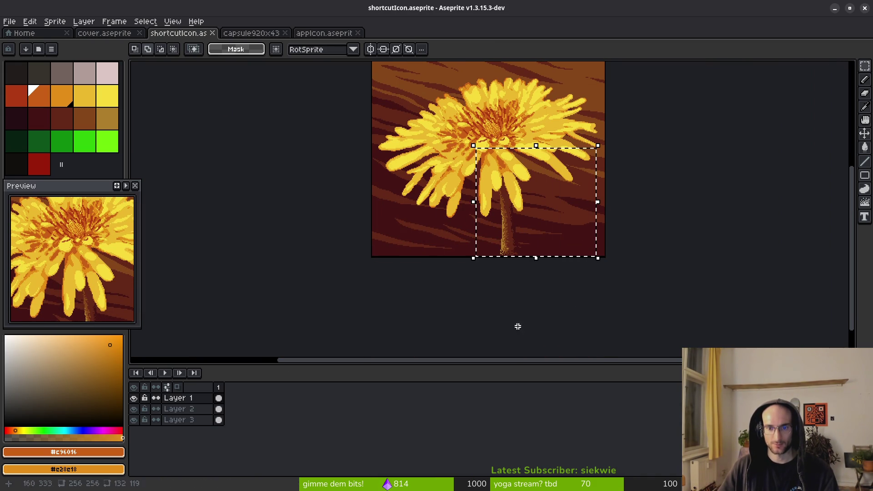
{"action": "left_click", "coordinate": [186, 410]}
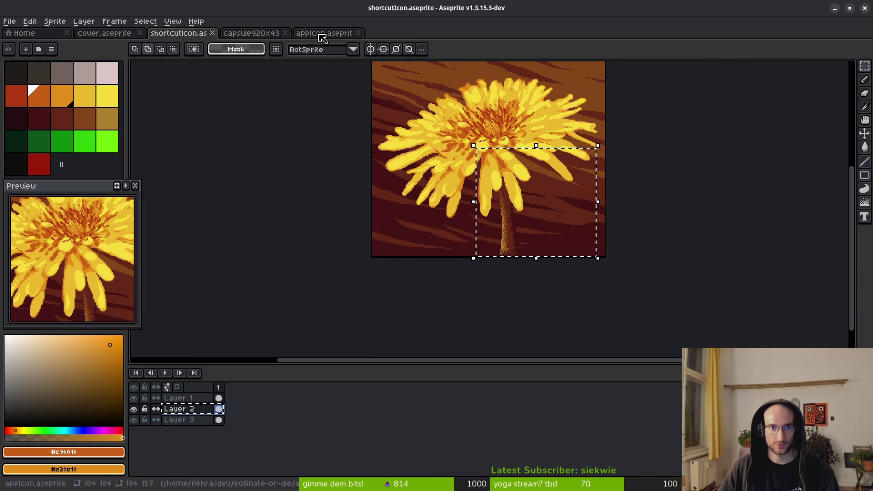
Add a new layer to appIcon and paste the copied stem into it.
{"action": "left_click", "coordinate": [323, 36]}
{"action": "key", "text": "shift+n"}
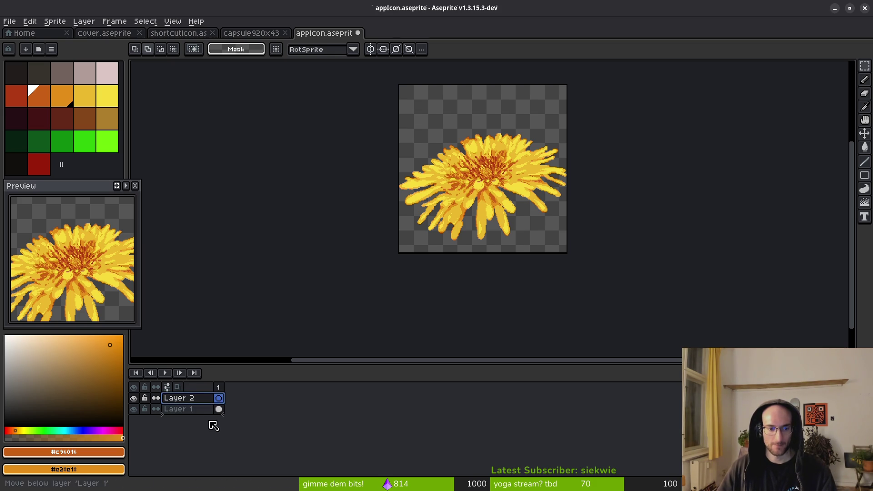
{"action": "key", "text": "ctrl+v"}
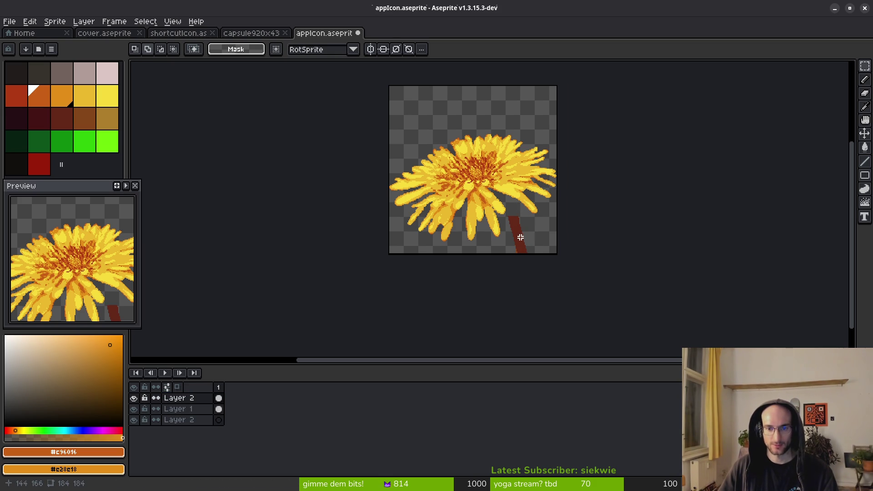
{"action": "key", "text": "ctrl+z"}
{"action": "key", "text": "ctrl+v"}
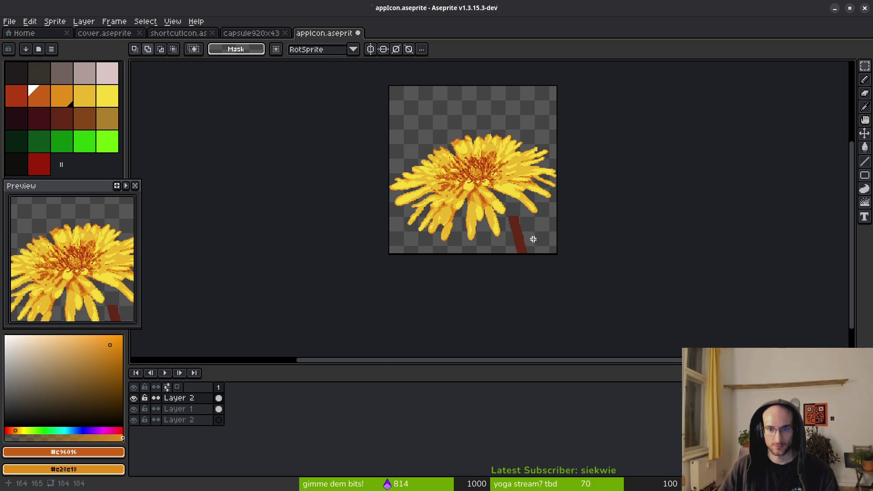
{"action": "left_click", "coordinate": [179, 33]}
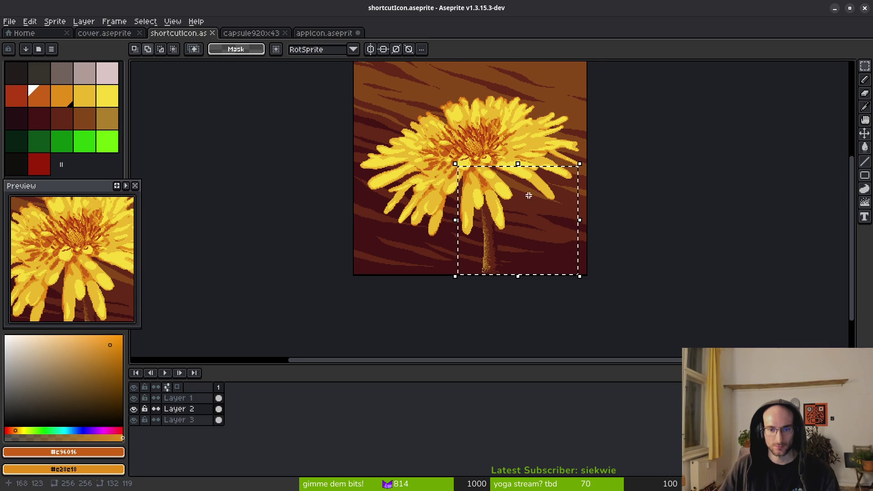
{"action": "left_click", "coordinate": [331, 34]}
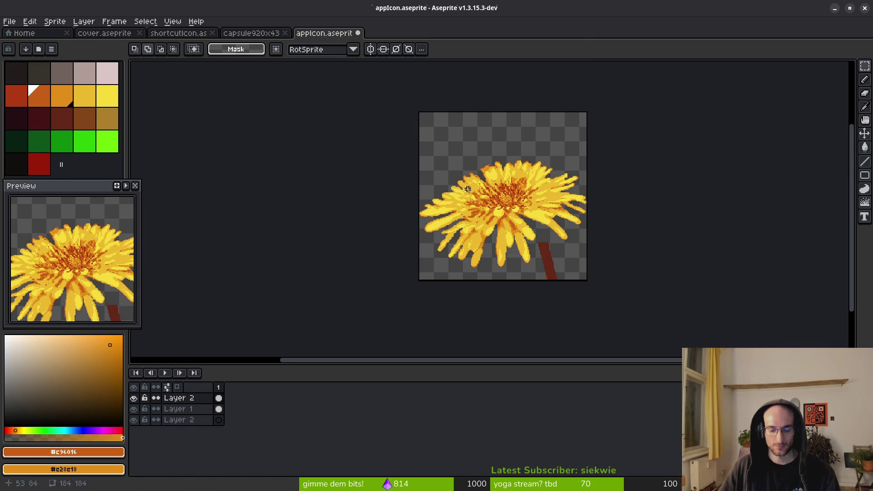
{"action": "key", "text": "ctrl+z"}
{"action": "key", "text": "ctrl+z"}
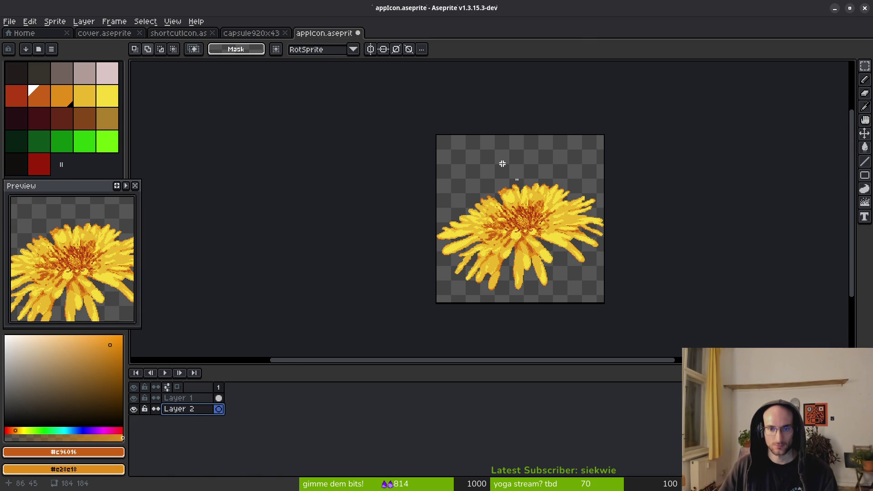
{"action": "key", "text": "ctrl+v"}
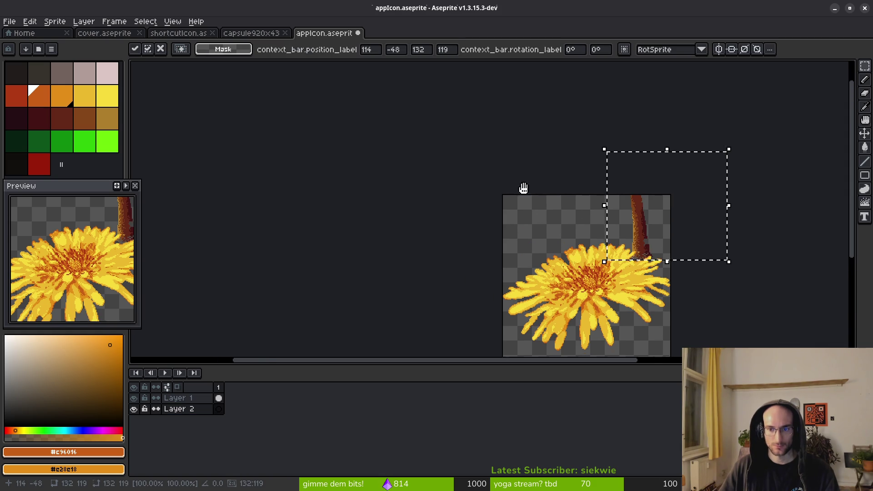
Place the stem under the flower head, narrowed by one pixel, and commit it.
{"action": "mouse_move", "coordinate": [582, 142]}
{"action": "left_mouse_down"}
{"action": "mouse_move", "coordinate": [586, 201]}
{"action": "mouse_move", "coordinate": [548, 239]}
{"action": "mouse_move", "coordinate": [548, 262]}
{"action": "left_mouse_up"}
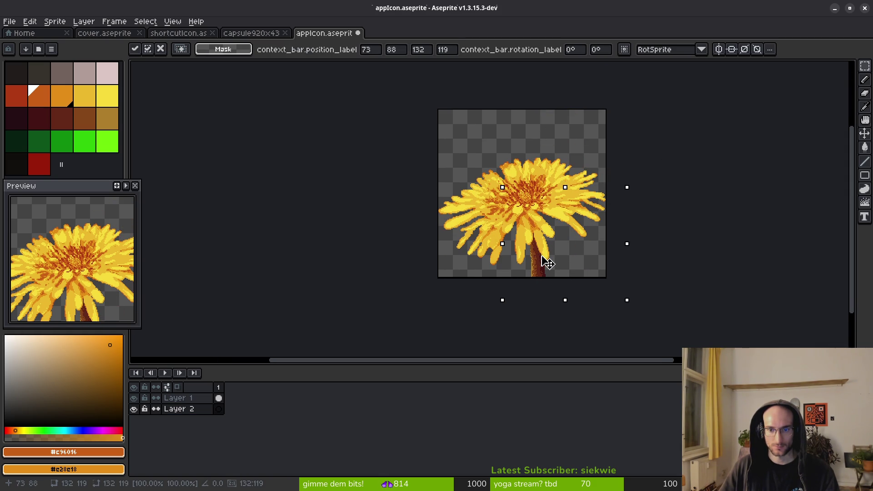
{"action": "scroll", "coordinate": [553, 277], "scroll_direction": "up", "scroll_amount": 3}
{"action": "scroll", "coordinate": [546, 269], "scroll_direction": "down", "scroll_amount": 2}
{"action": "left_click_drag", "start_coordinate": [767, 160], "coordinate": [728, 162]}
{"action": "left_click_drag", "start_coordinate": [548, 211], "coordinate": [559, 213]}
{"action": "scroll", "coordinate": [549, 227], "scroll_direction": "down", "scroll_amount": 5}
{"action": "scroll", "coordinate": [549, 238], "scroll_direction": "up", "scroll_amount": 1}
{"action": "key", "text": "Return"}
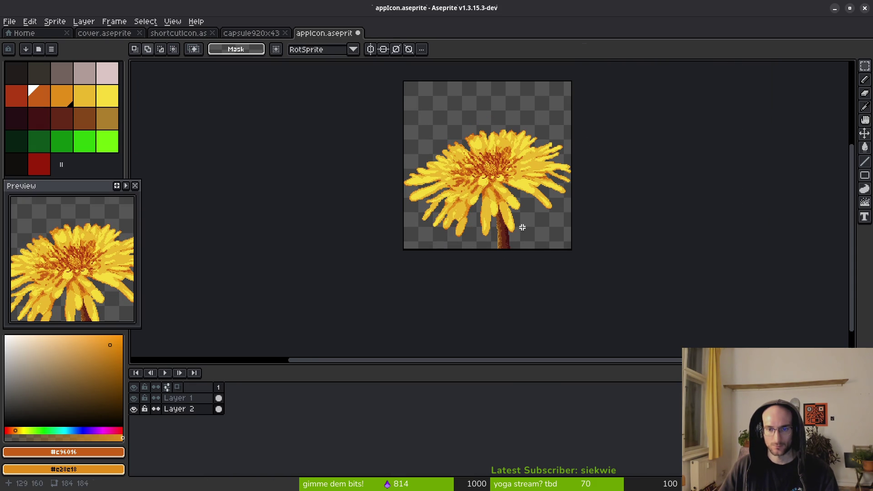
Select the entire shortcutIcon canvas on Layer 1.
{"action": "left_click", "coordinate": [251, 33]}
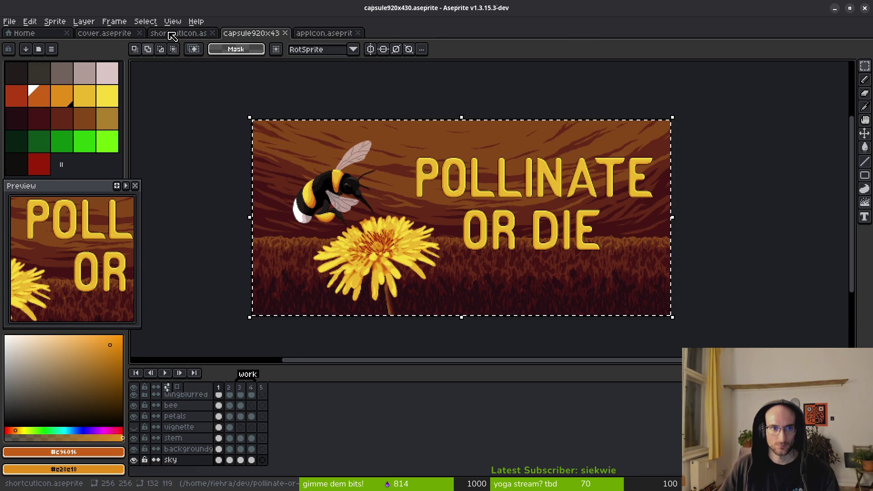
{"action": "left_click", "coordinate": [177, 32]}
{"action": "scroll", "coordinate": [439, 164], "scroll_direction": "down", "scroll_amount": 3}
{"action": "key", "text": "ctrl+a"}
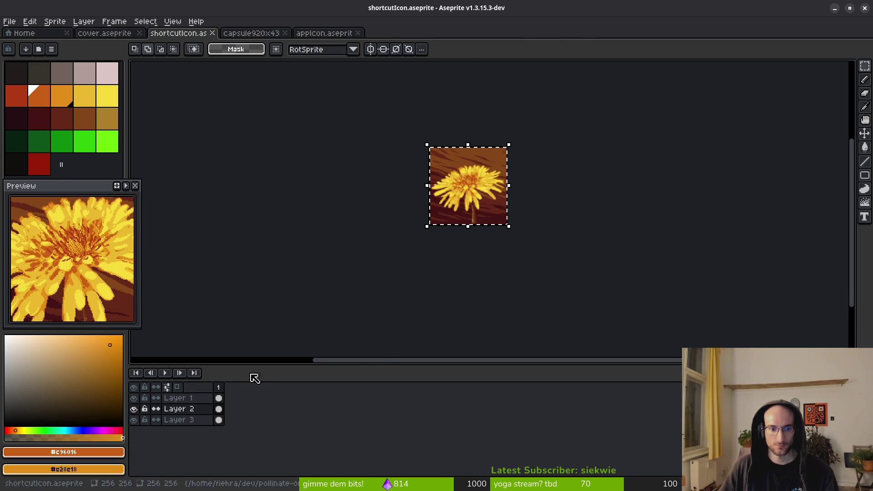
{"action": "left_click", "coordinate": [188, 398]}
Add a new bottom layer in appIcon and paste the brown wood texture background.
{"action": "left_click", "coordinate": [188, 420]}
{"action": "left_click", "coordinate": [324, 33]}
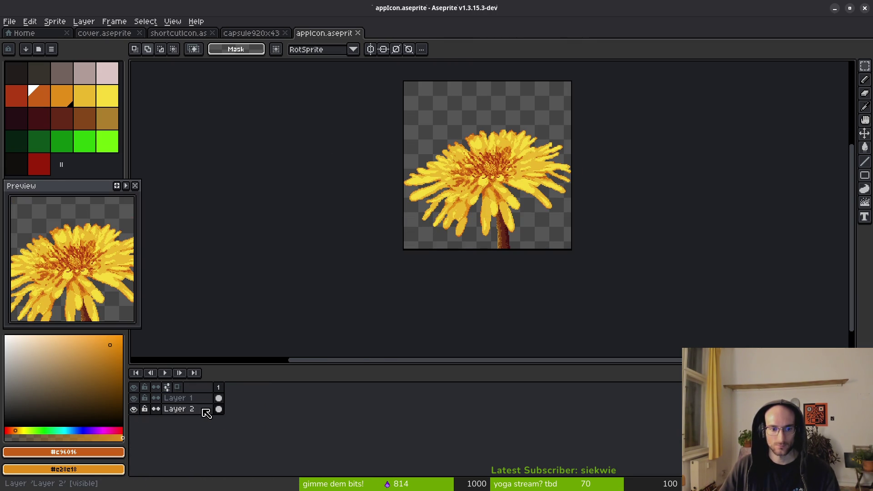
{"action": "key", "text": "shift+n"}
{"action": "left_click_drag", "start_coordinate": [200, 409], "coordinate": [200, 425]}
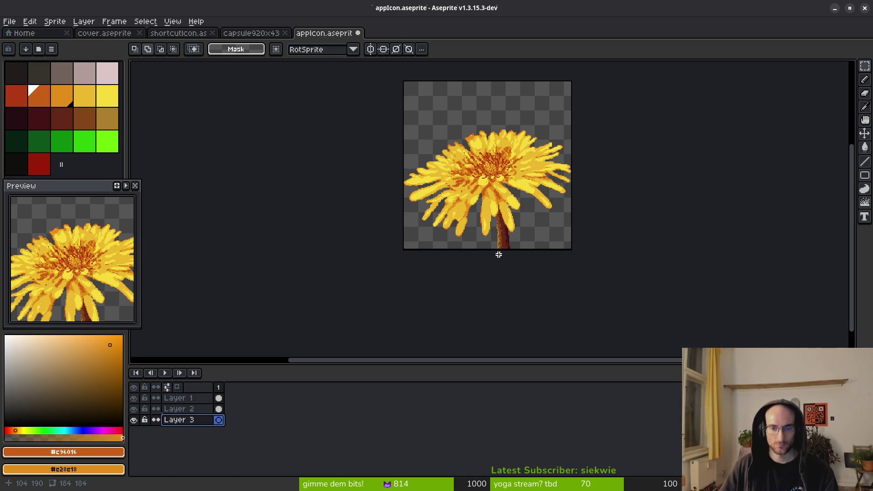
{"action": "key", "text": "ctrl+v"}
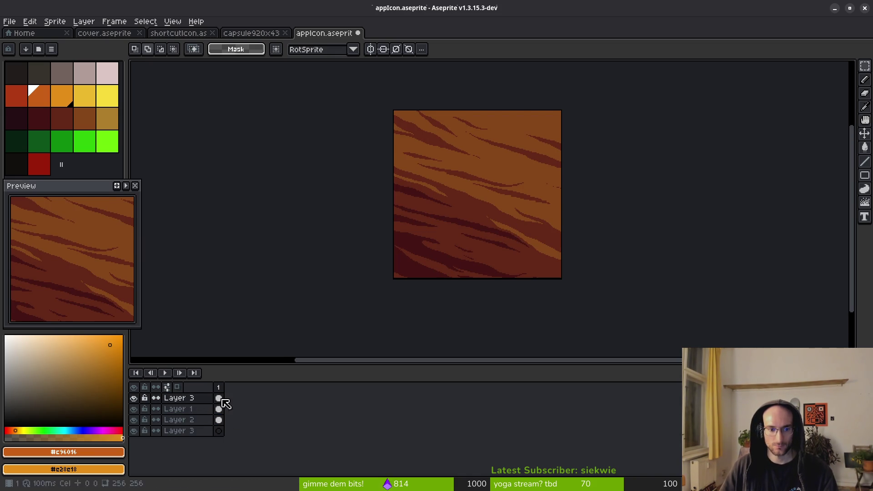
{"action": "key", "text": "ctrl+z"}
{"action": "left_click", "coordinate": [189, 34]}
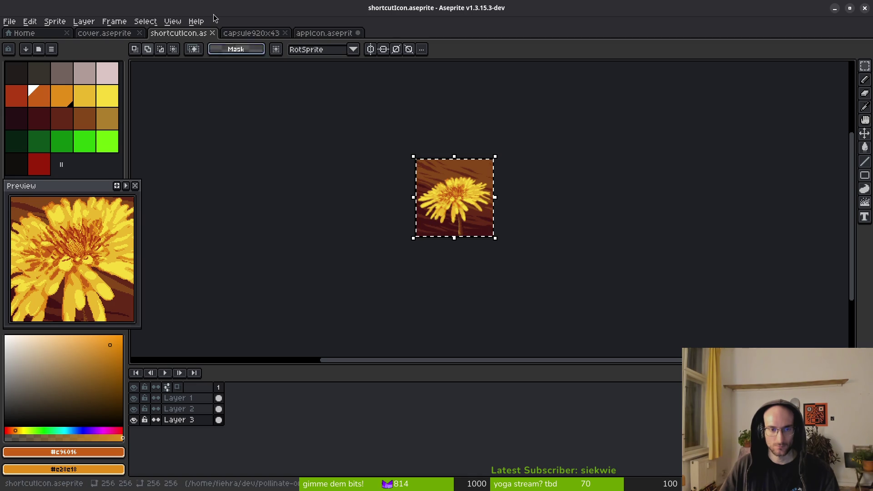
{"action": "left_click", "coordinate": [329, 33]}
Shift the Layer 3 content upward, apply the move, and save appIcon.aseprite.
{"action": "left_click", "coordinate": [219, 420]}
{"action": "mouse_move", "coordinate": [526, 227]}
{"action": "left_mouse_down"}
{"action": "mouse_move", "coordinate": [517, 170]}
{"action": "mouse_move", "coordinate": [526, 196]}
{"action": "left_mouse_up"}
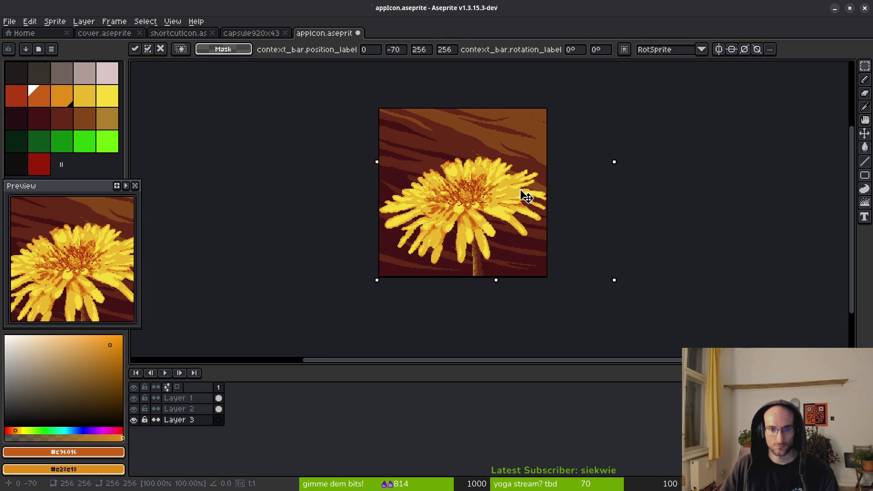
{"action": "key", "text": "Return"}
{"action": "key", "text": "ctrl+s"}
{"action": "scroll", "coordinate": [523, 209], "scroll_direction": "down", "scroll_amount": 1}
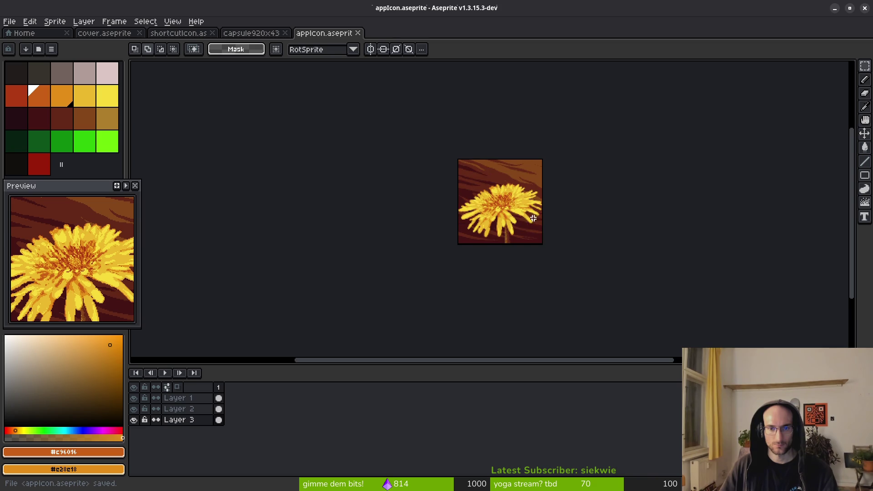
{"action": "left_click", "coordinate": [255, 33]}
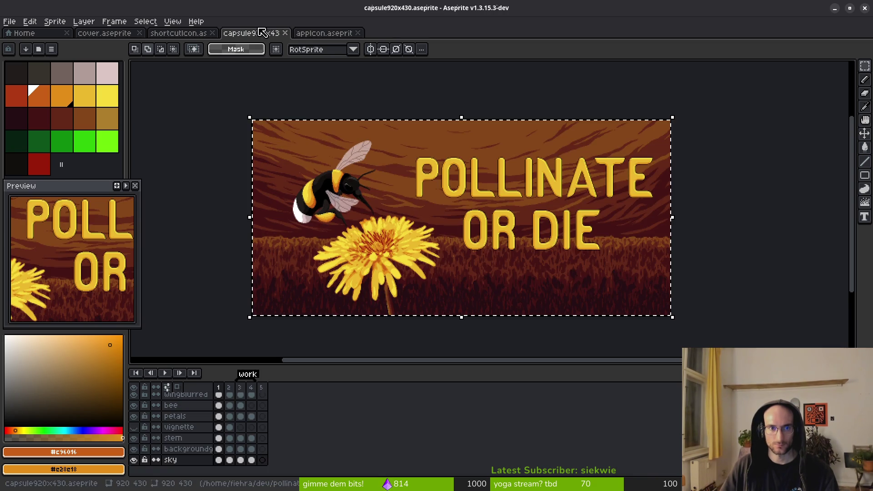
Dock the appIcon tab in a split pane beside shortcutIcon and widen its pane.
{"action": "left_click", "coordinate": [318, 33]}
{"action": "left_click", "coordinate": [264, 37]}
{"action": "mouse_move", "coordinate": [324, 33]}
{"action": "left_mouse_down"}
{"action": "mouse_move", "coordinate": [234, 91]}
{"action": "mouse_move", "coordinate": [139, 109]}
{"action": "mouse_move", "coordinate": [250, 74]}
{"action": "left_mouse_up"}
{"action": "scroll", "coordinate": [592, 219], "scroll_direction": "up", "scroll_amount": 2}
{"action": "left_click", "coordinate": [260, 224]}
{"action": "scroll", "coordinate": [259, 224], "scroll_direction": "up", "scroll_amount": 3}
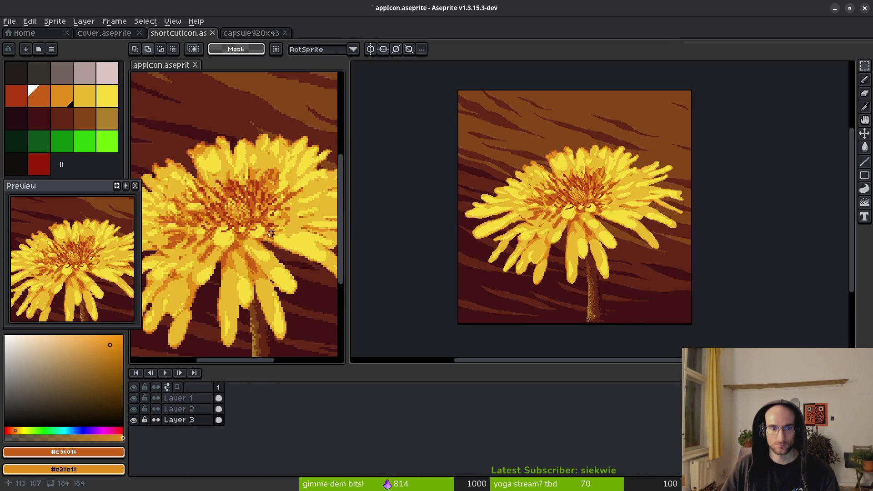
{"action": "left_click_drag", "start_coordinate": [349, 228], "coordinate": [502, 224]}
Adjust the zoom and view in each icon pane, then save shortcutIcon.aseprite.
{"action": "left_click", "coordinate": [483, 238]}
{"action": "left_click", "coordinate": [399, 216]}
{"action": "scroll", "coordinate": [399, 216], "scroll_direction": "up", "scroll_amount": 1}
{"action": "scroll", "coordinate": [398, 216], "scroll_direction": "down", "scroll_amount": 2}
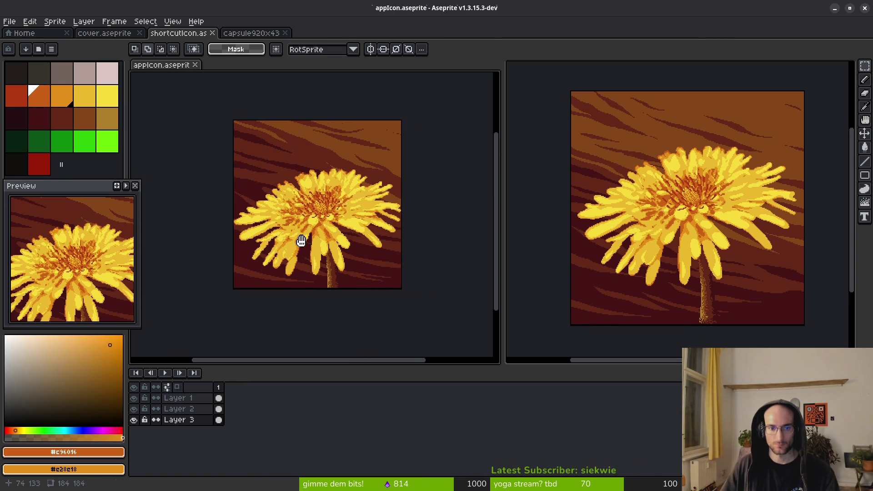
{"action": "left_click", "coordinate": [646, 245]}
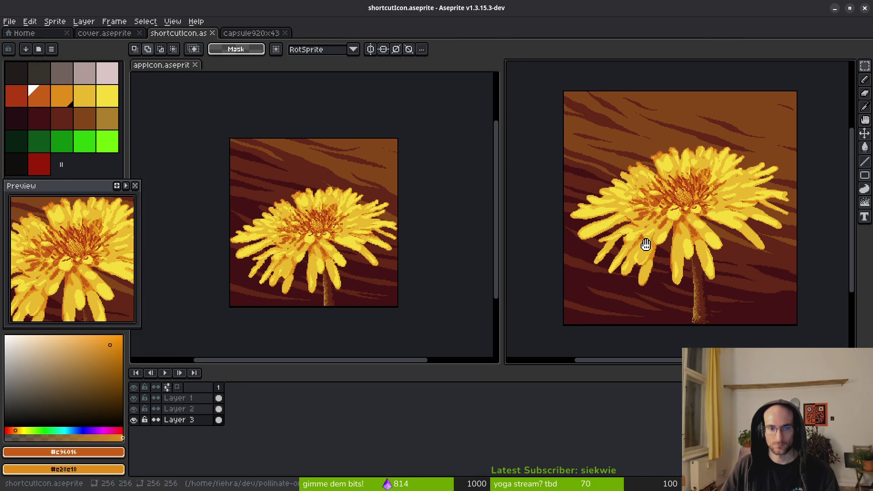
{"action": "left_click", "coordinate": [333, 231]}
{"action": "scroll", "coordinate": [329, 225], "scroll_direction": "up", "scroll_amount": 2}
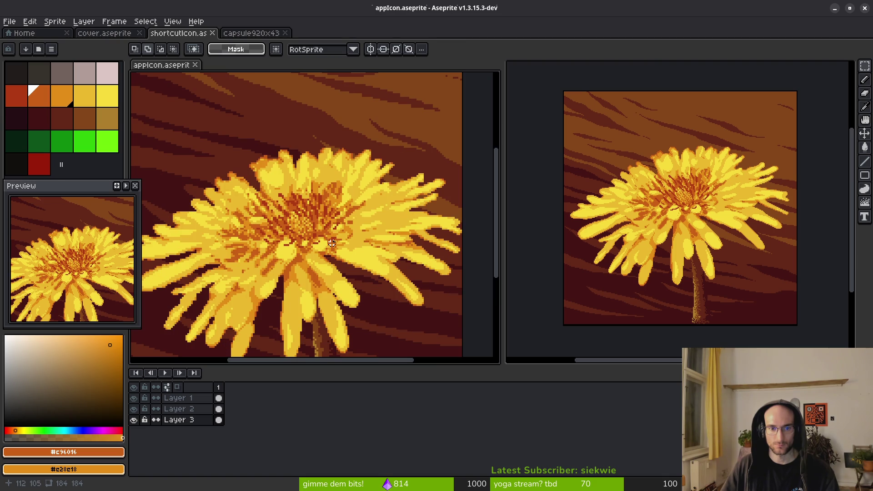
{"action": "scroll", "coordinate": [341, 248], "scroll_direction": "down", "scroll_amount": 2}
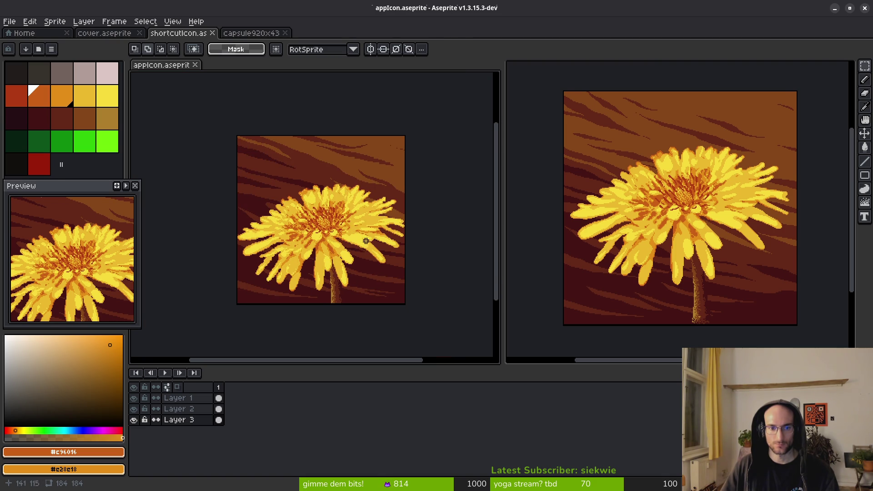
{"action": "left_click", "coordinate": [630, 247]}
{"action": "left_click_drag", "start_coordinate": [643, 252], "coordinate": [640, 256]}
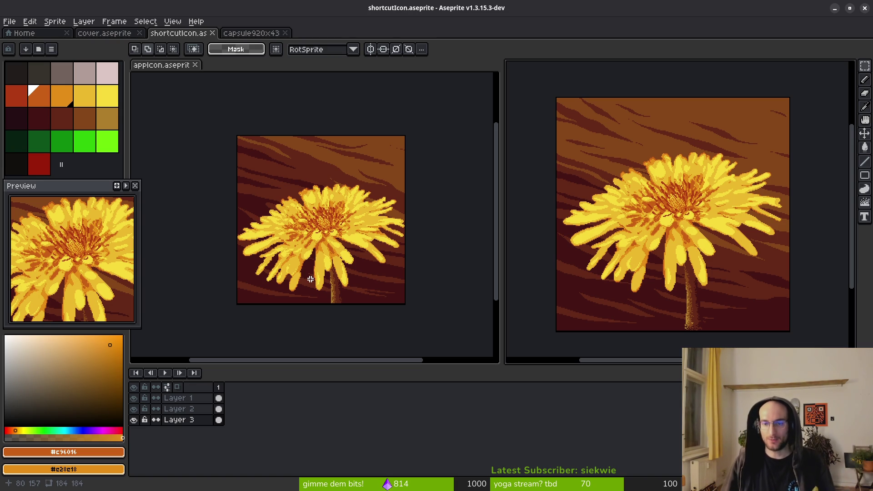
{"action": "scroll", "coordinate": [727, 199], "scroll_direction": "right", "scroll_amount": 1}
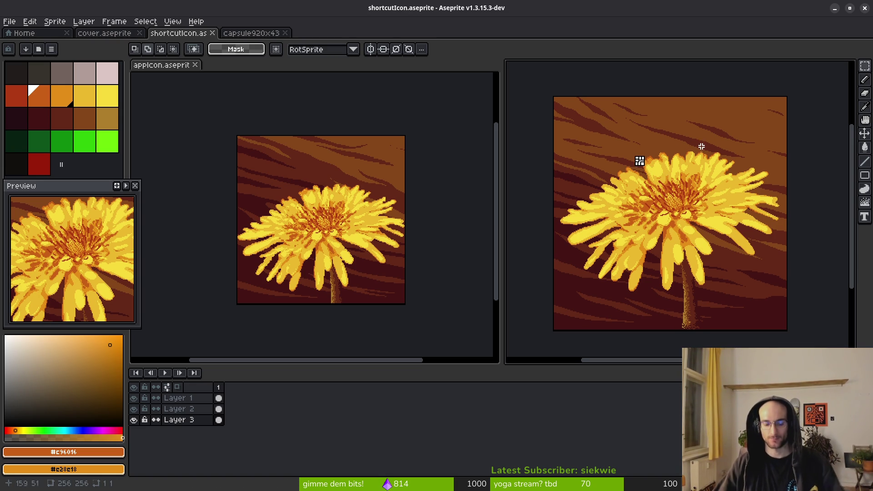
{"action": "scroll", "coordinate": [681, 205], "scroll_direction": "right", "scroll_amount": 1}
{"action": "key", "text": "ctrl+s"}
Export shortcutIcon.png into the art/ui folder, accepting the layers warning.
{"action": "key", "text": "ctrl+alt+shift+s"}
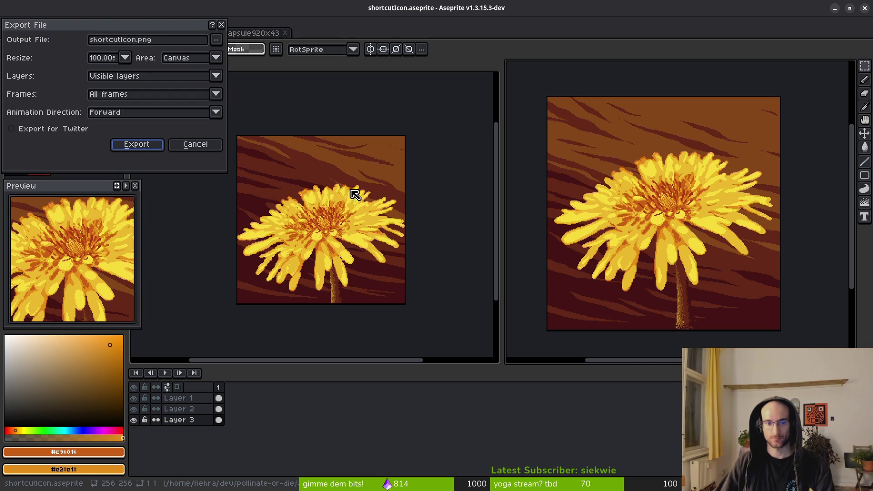
{"action": "left_click", "coordinate": [216, 40]}
{"action": "left_click", "coordinate": [220, 67]}
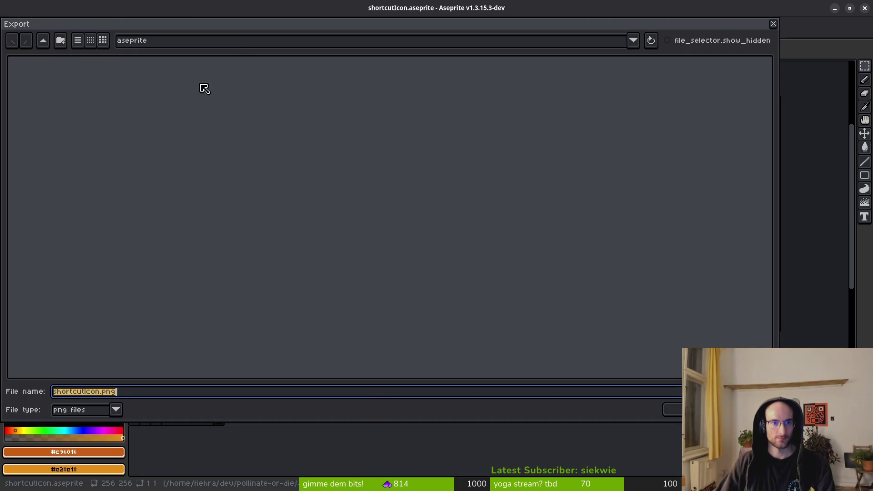
{"action": "left_click", "coordinate": [44, 46]}
{"action": "double_click", "coordinate": [34, 112]}
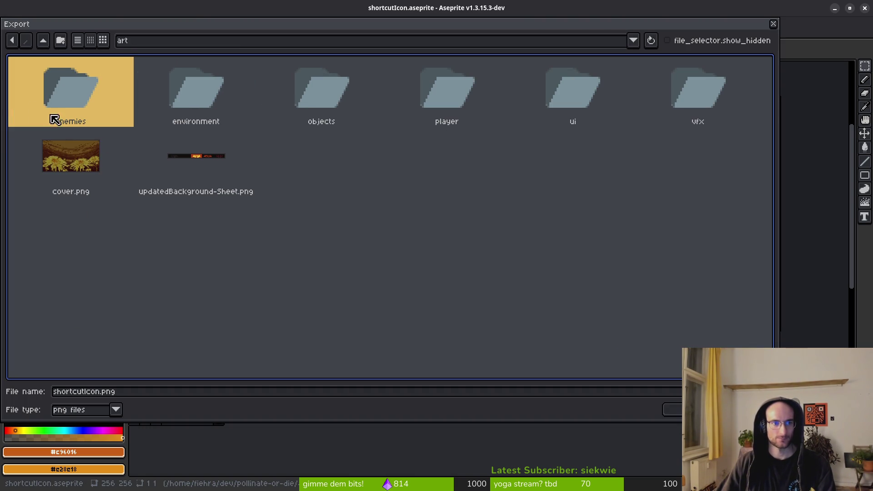
{"action": "double_click", "coordinate": [548, 78]}
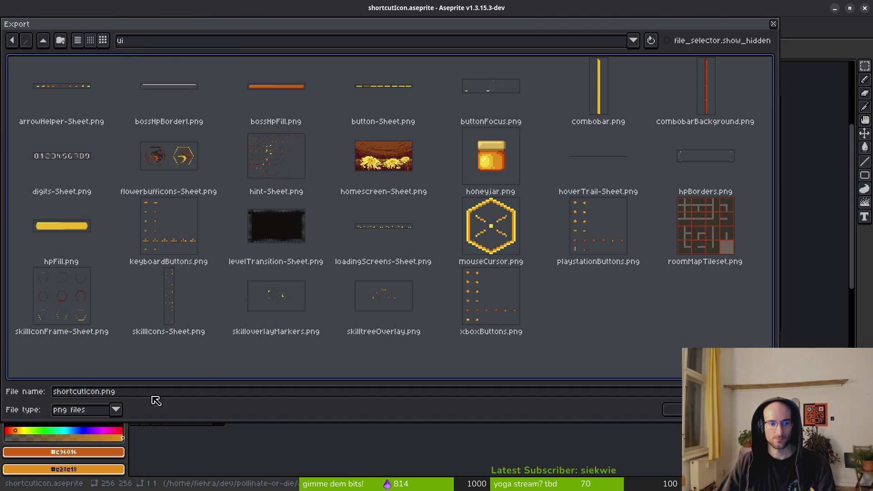
{"action": "left_click", "coordinate": [668, 409]}
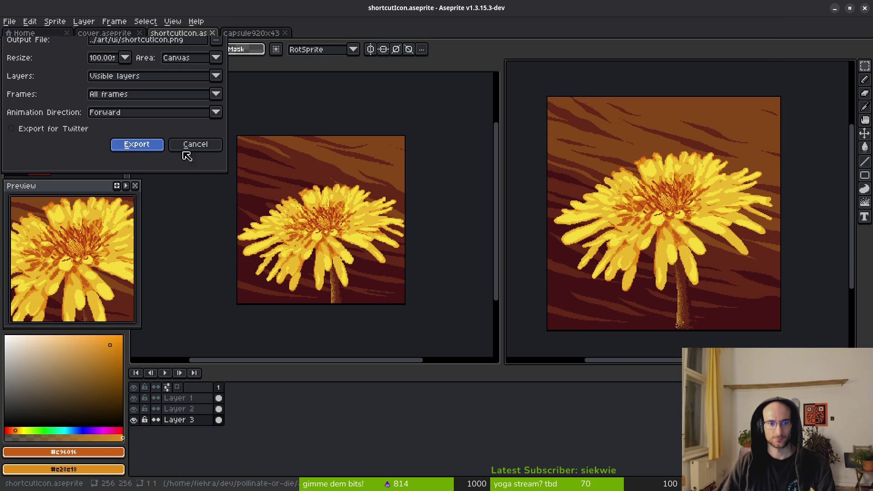
{"action": "left_click", "coordinate": [137, 144]}
{"action": "left_click", "coordinate": [407, 304]}
Export appIcon.png into the art/ui folder, accepting the layers warning.
{"action": "left_click", "coordinate": [300, 207]}
{"action": "key", "text": "ctrl+alt+shift+s"}
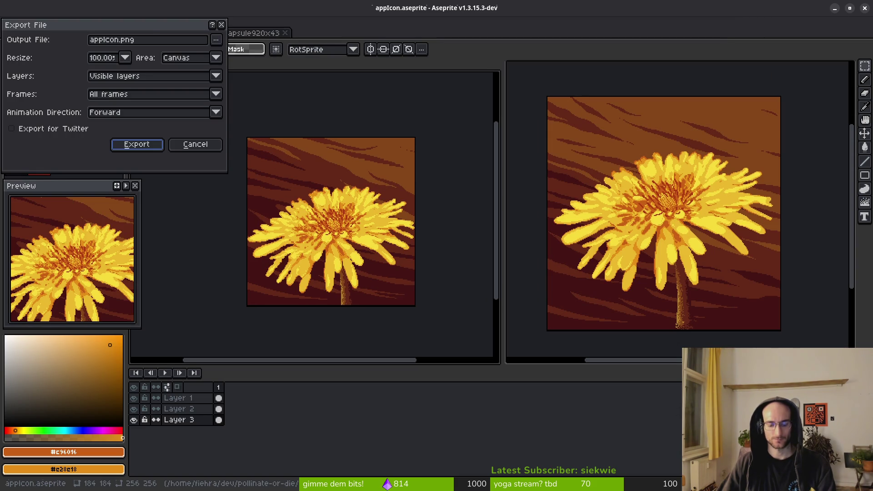
{"action": "left_click", "coordinate": [217, 41]}
{"action": "left_click", "coordinate": [243, 54]}
{"action": "left_click", "coordinate": [44, 40]}
{"action": "double_click", "coordinate": [54, 104]}
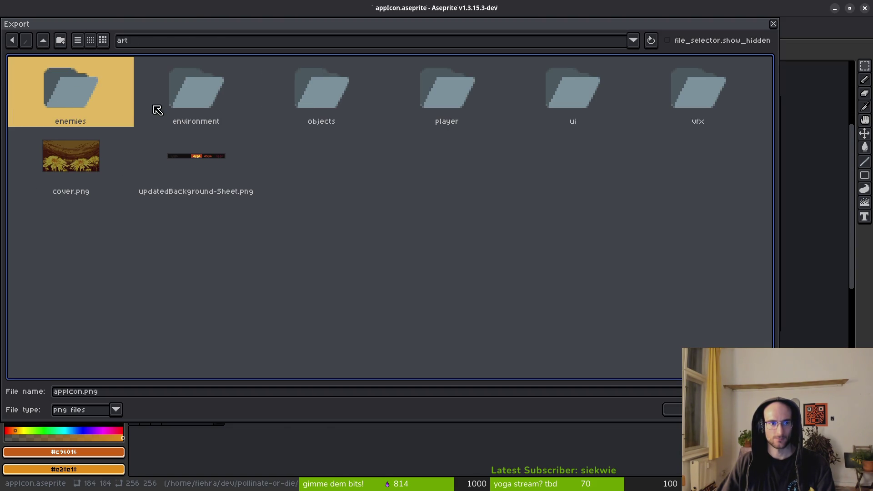
{"action": "double_click", "coordinate": [566, 102]}
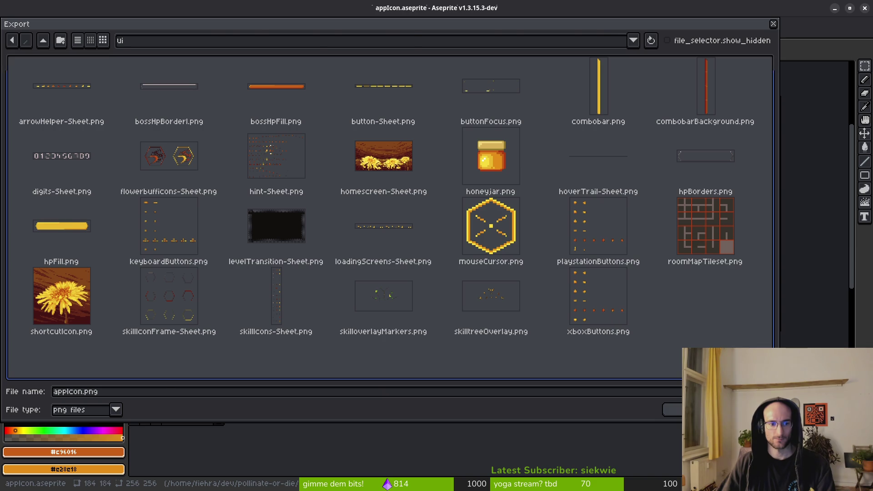
{"action": "left_click", "coordinate": [672, 409]}
{"action": "left_click", "coordinate": [137, 143]}
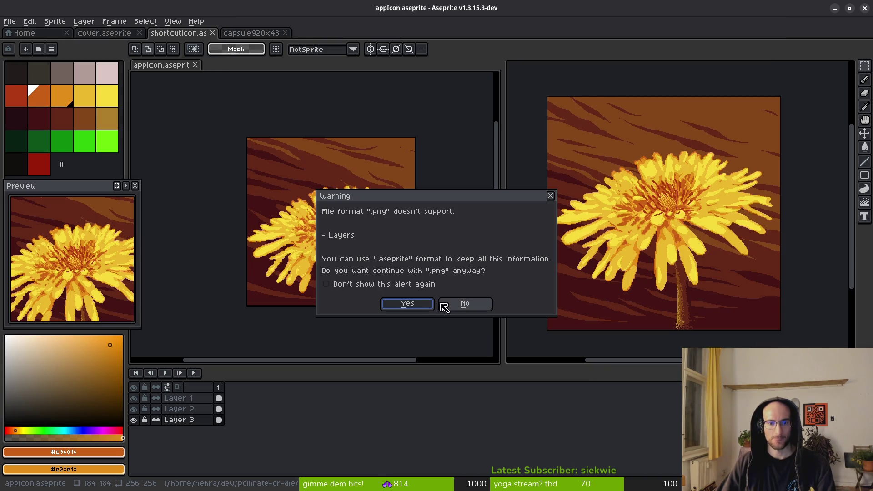
{"action": "left_click", "coordinate": [407, 303]}
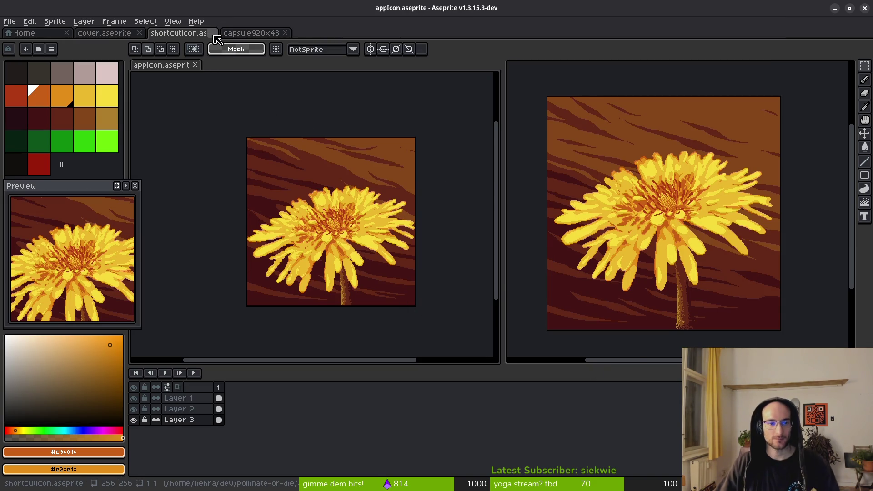
Close the shortcutIcon, capsule and appIcon documents, leaving cover.aseprite open.
{"action": "left_click", "coordinate": [214, 33]}
{"action": "left_click", "coordinate": [213, 34]}
{"action": "left_click", "coordinate": [195, 65]}
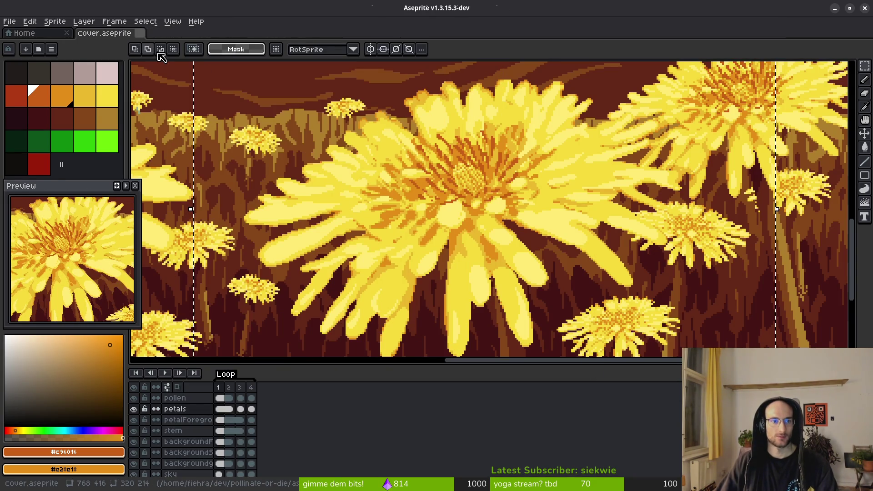
{"action": "left_click", "coordinate": [139, 33]}
Close Aseprite and quit the README in the terminal's vim with :q.
{"action": "left_click", "coordinate": [865, 8]}
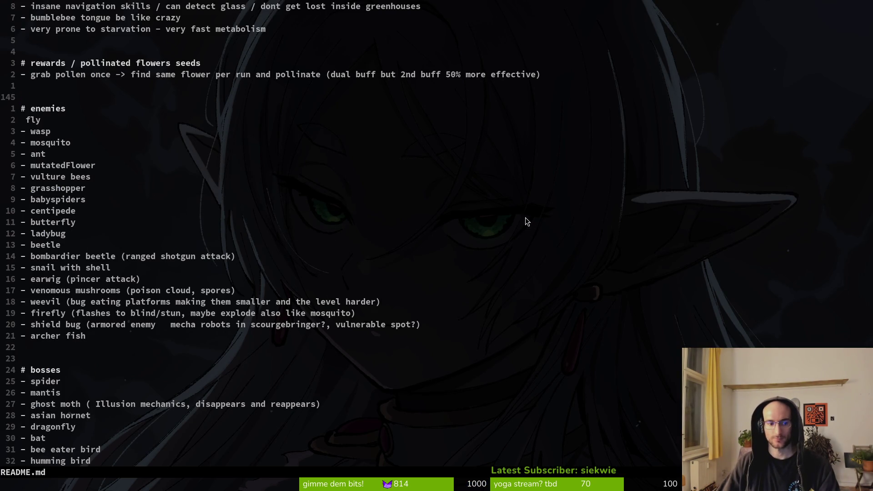
{"action": "left_click", "coordinate": [57, 370]}
{"action": "type", "text": ":q"}
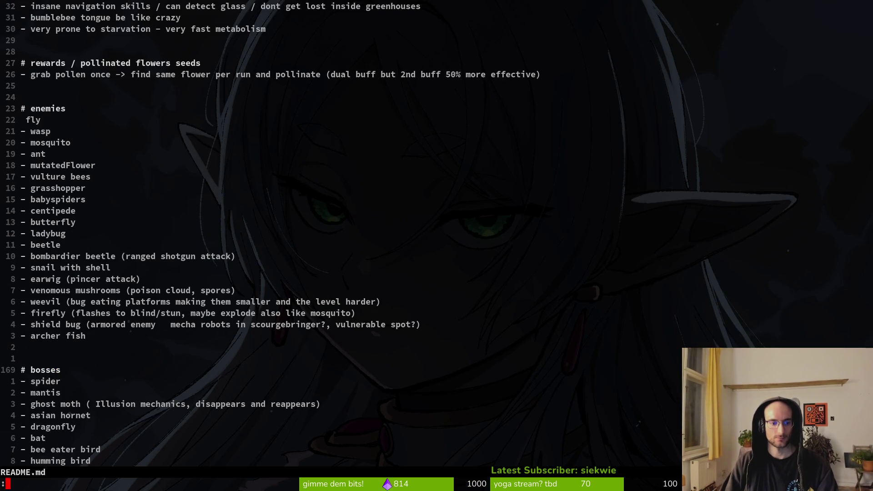
{"action": "key", "text": "Return"}
Review unstaged changes and untracked files in tig status, then exit to the shell prompt.
{"action": "type", "text": "tig status"}
{"action": "key", "text": "Return"}
{"action": "key", "text": "Down"}
{"action": "key", "text": "Down"}
{"action": "key", "text": "Down"}
{"action": "key", "text": "Up"}
{"action": "key", "text": "Up"}
{"action": "key", "text": "q"}
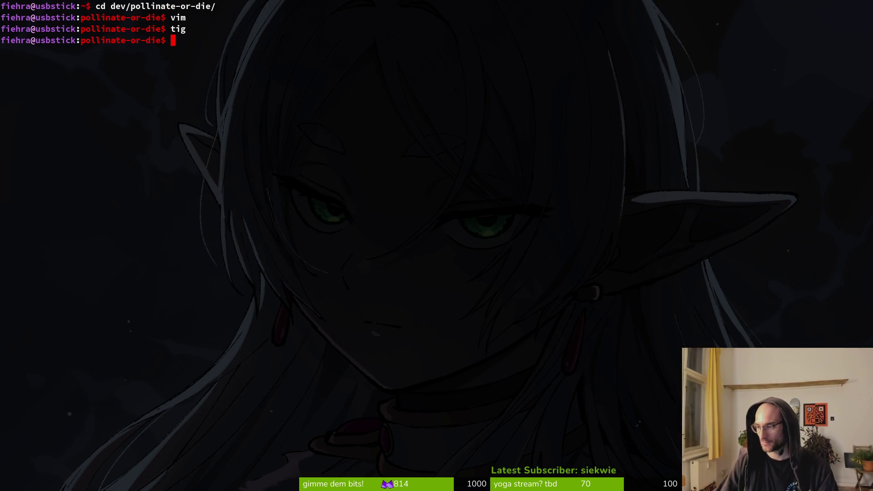
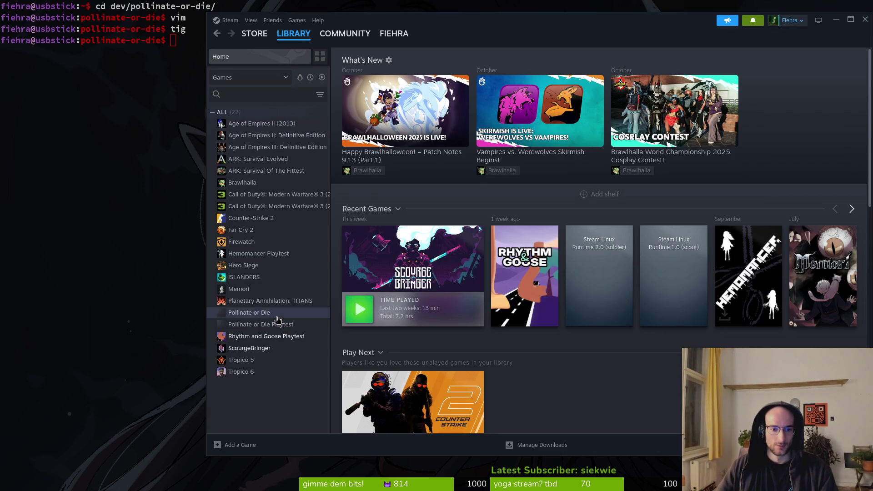
Install Pollinate or Die to the local drive after checking storage settings, then launch it.
{"action": "left_click", "coordinate": [249, 313]}
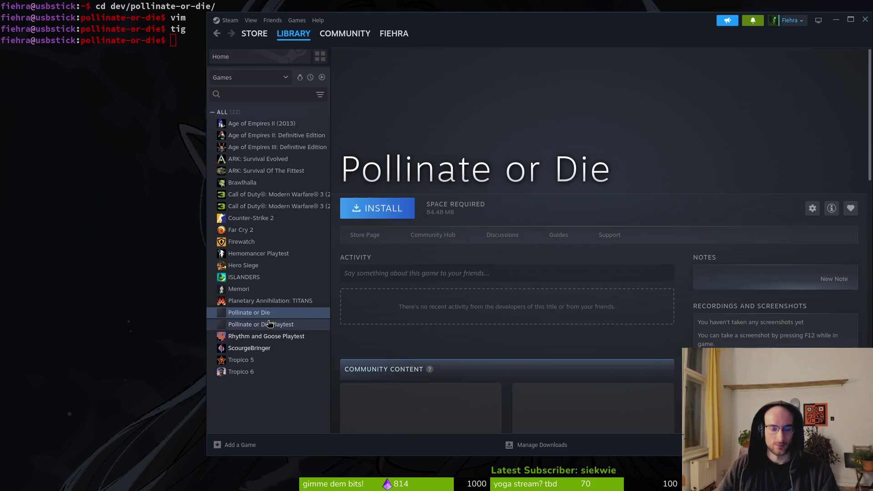
{"action": "left_click", "coordinate": [396, 209]}
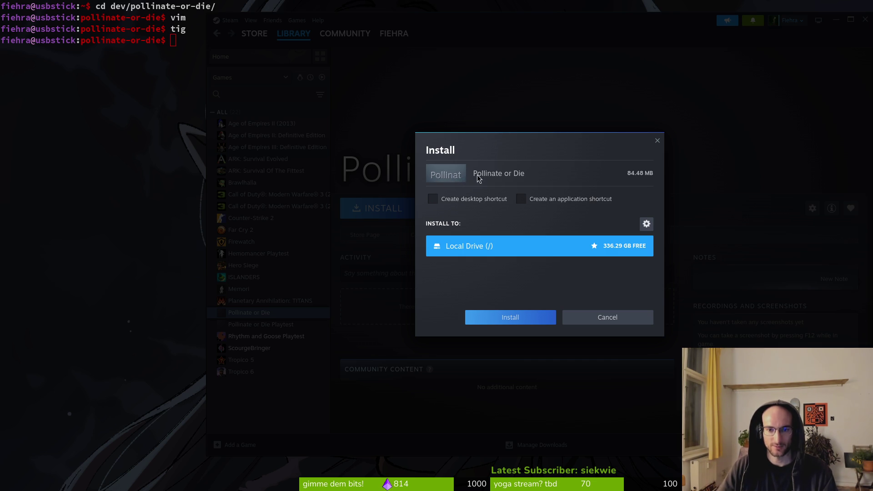
{"action": "left_click", "coordinate": [599, 321]}
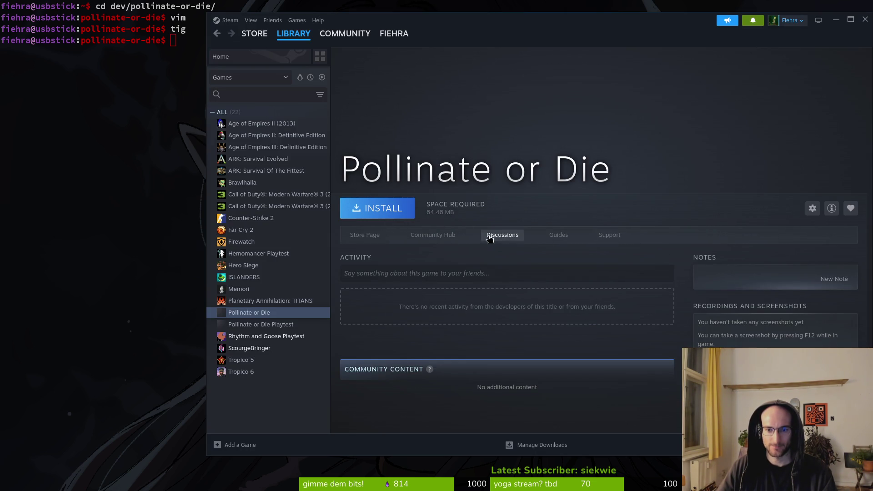
{"action": "left_click", "coordinate": [381, 219]}
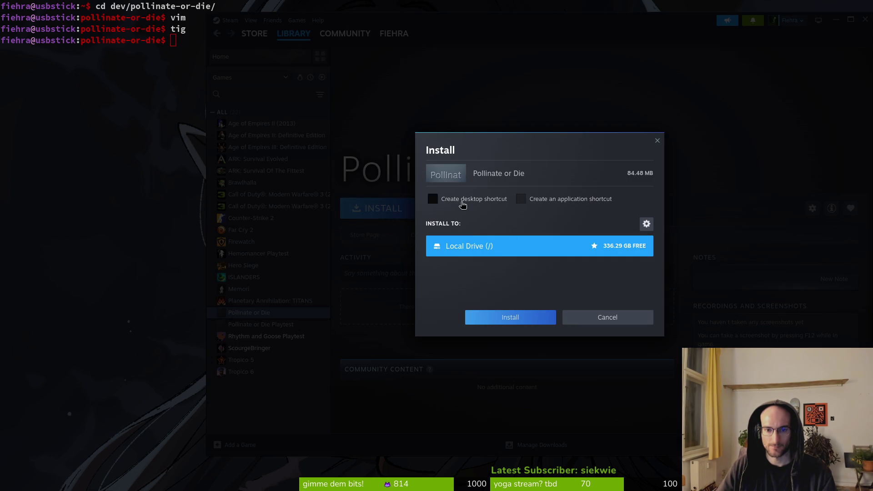
{"action": "left_click", "coordinate": [646, 224]}
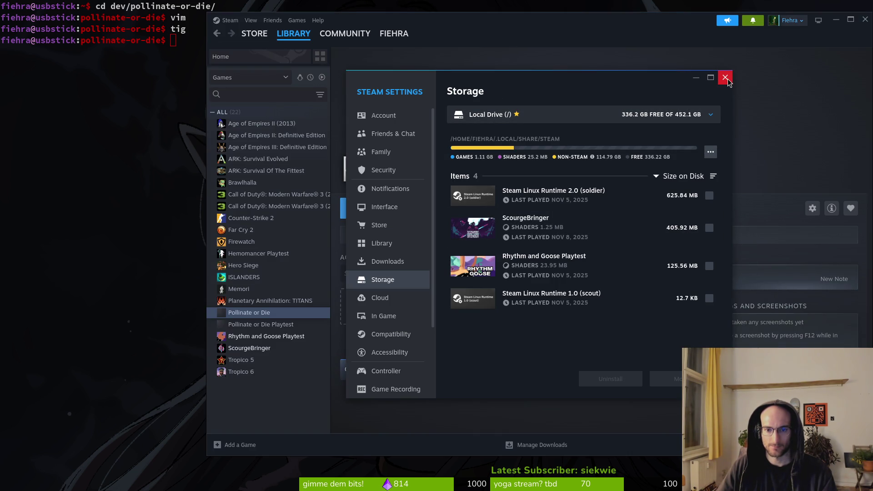
{"action": "left_click", "coordinate": [725, 78]}
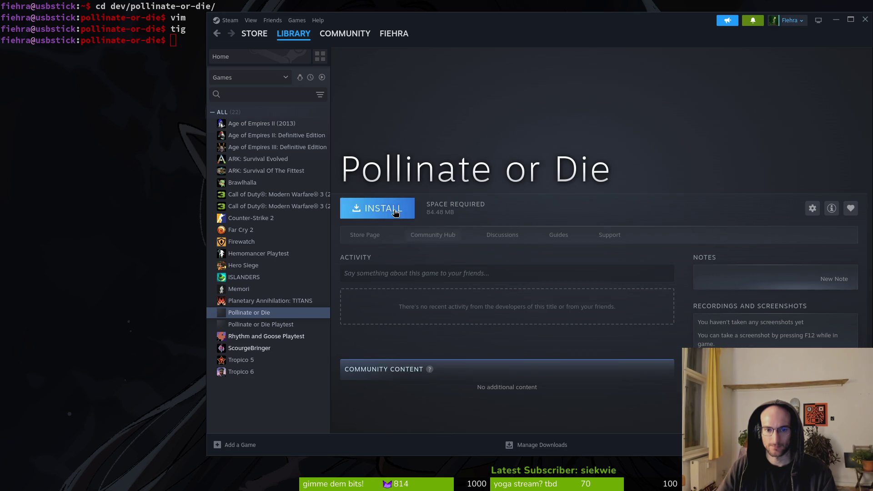
{"action": "left_click", "coordinate": [396, 211]}
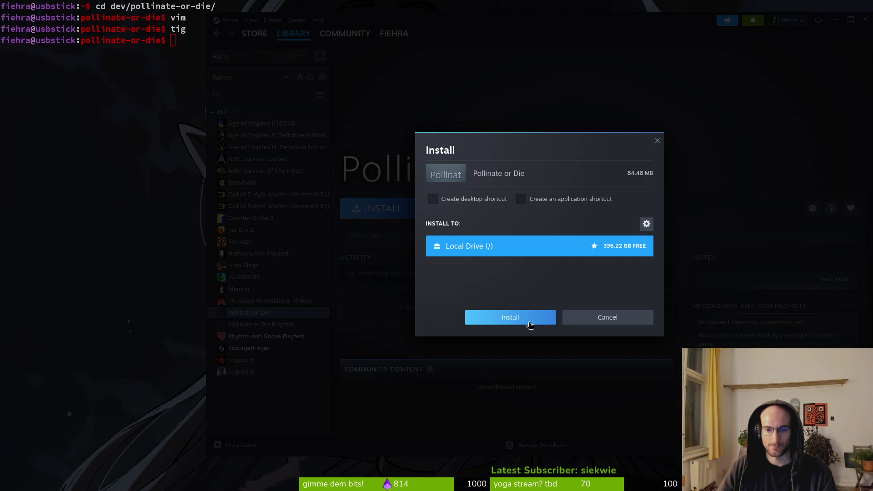
{"action": "left_click", "coordinate": [530, 323]}
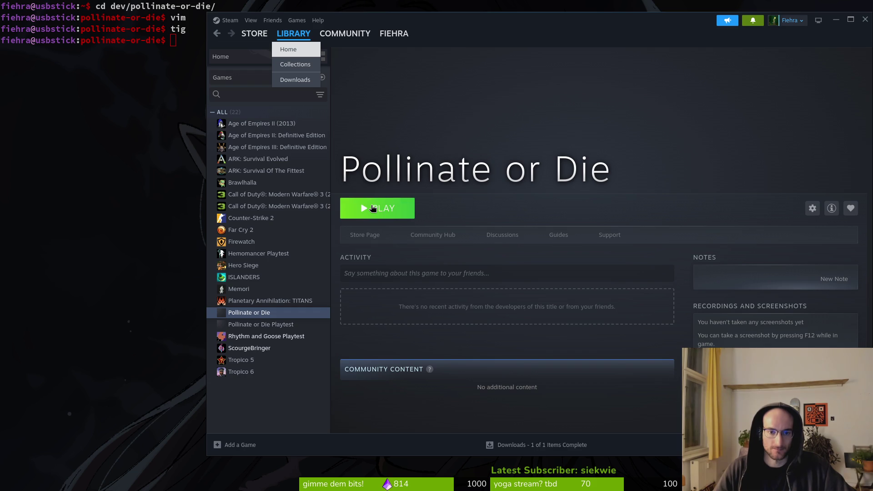
{"action": "left_click", "coordinate": [374, 208]}
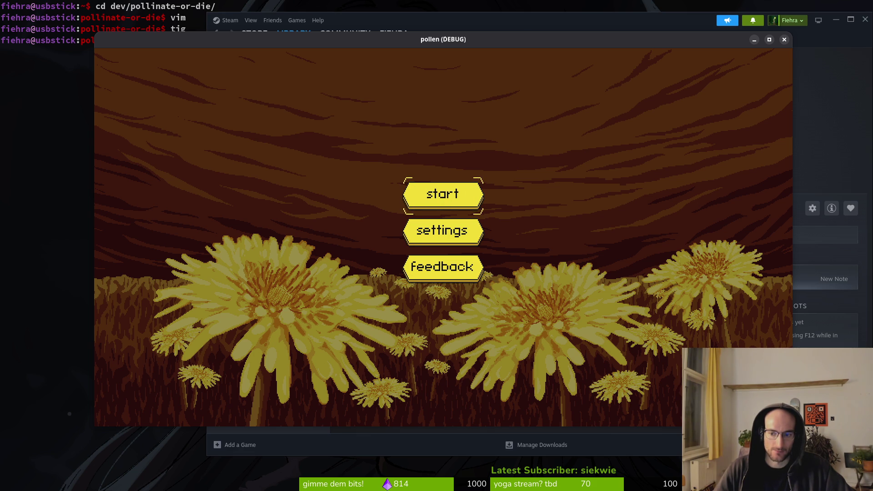
Start the tutorial and fly the bee across the branches and ledge out of the first room.
{"action": "left_click", "coordinate": [447, 201]}
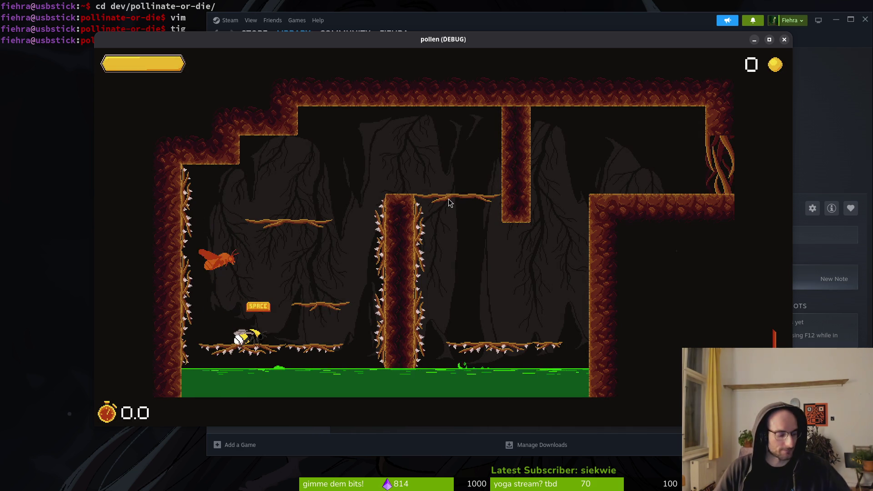
{"action": "key", "text": "Right"}
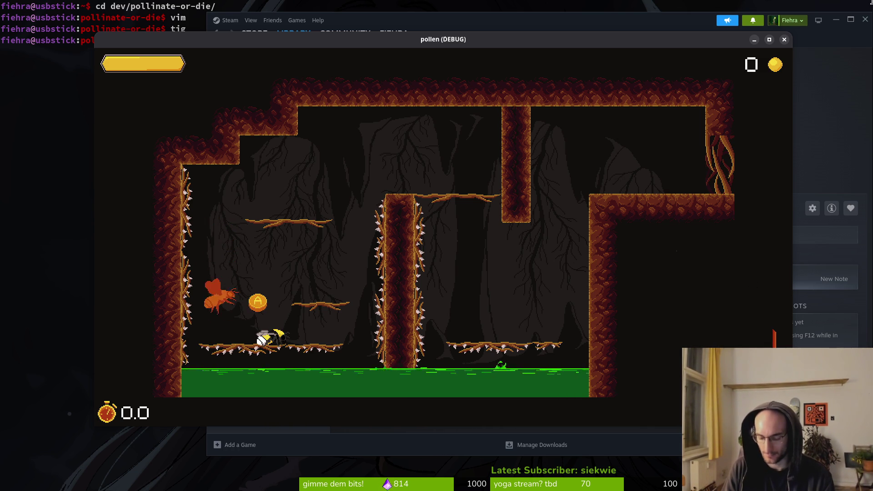
{"action": "key", "text": "Right"}
{"action": "key", "text": "space"}
{"action": "key", "text": "space"}
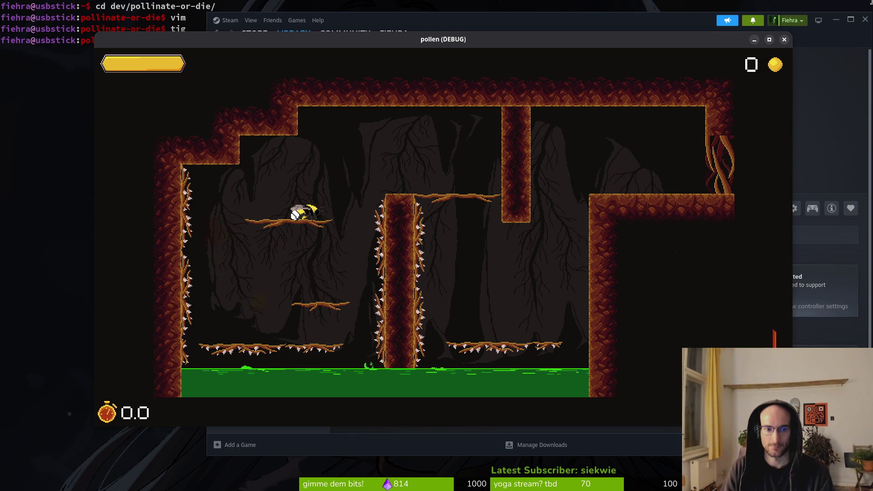
{"action": "key", "text": "Right"}
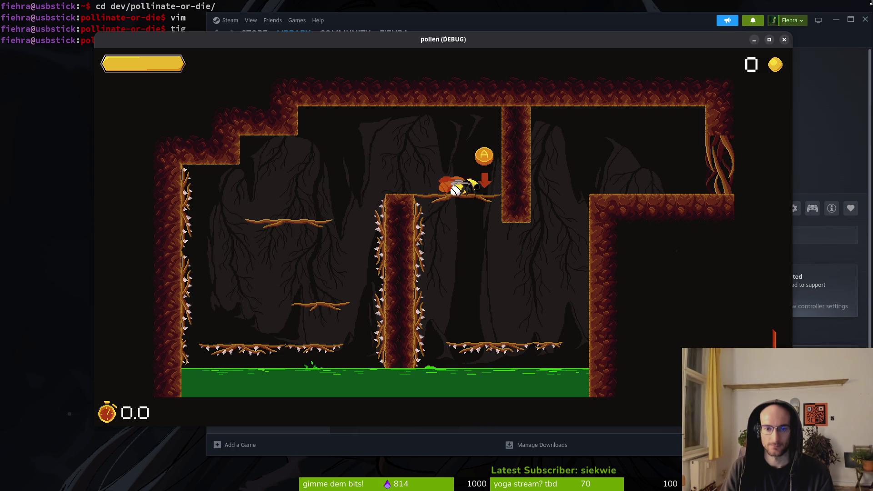
{"action": "key", "text": "Right"}
{"action": "key", "text": "space"}
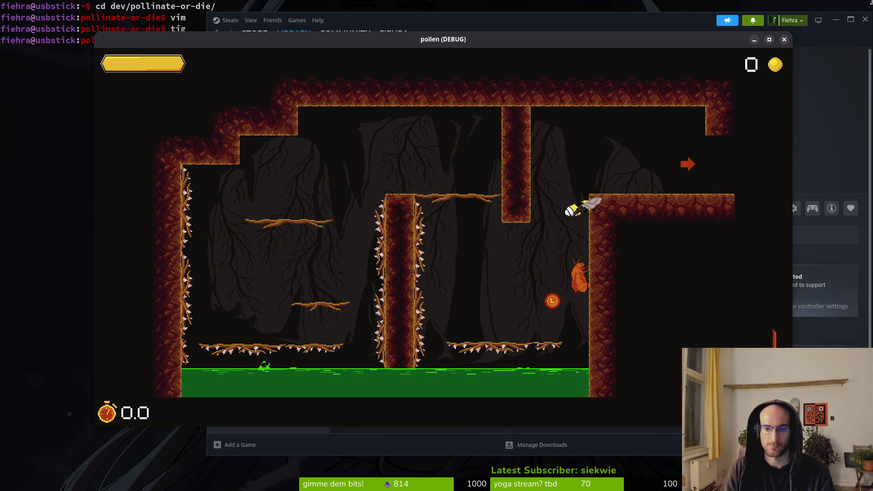
{"action": "key", "text": "Right"}
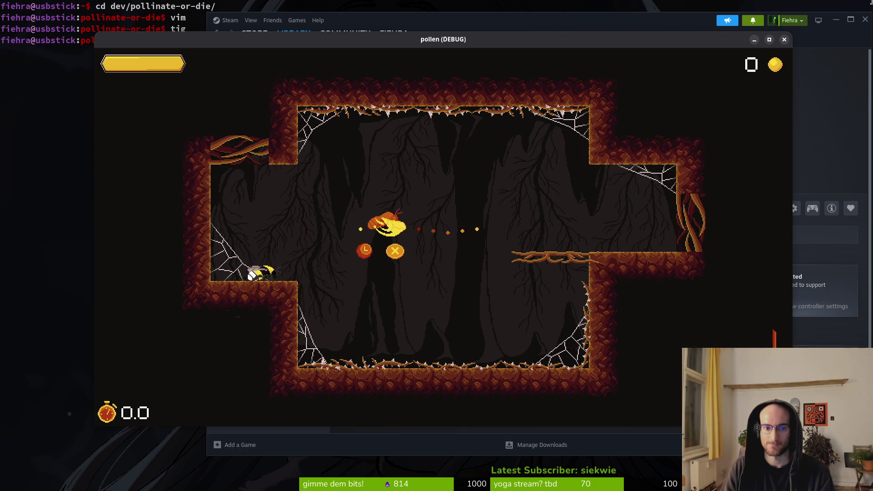
Fly the bee past the middle enemy and down to the second room's exit.
{"action": "key", "text": "Right"}
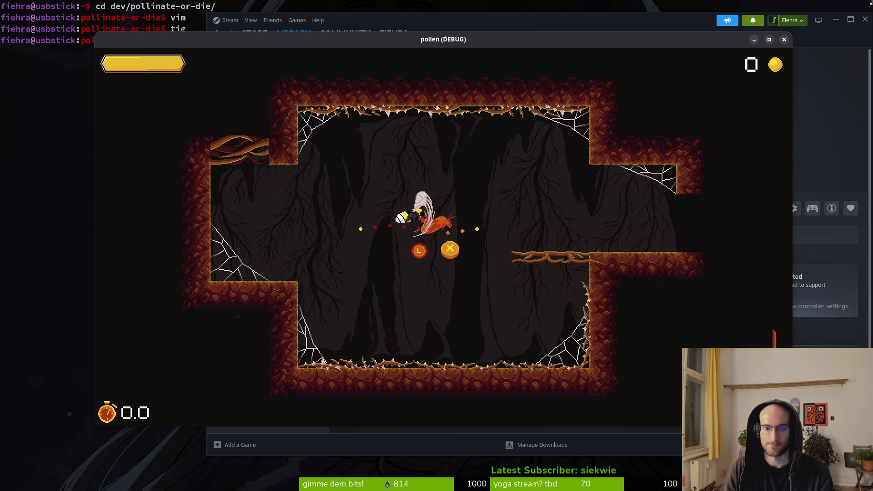
{"action": "key", "text": "Right"}
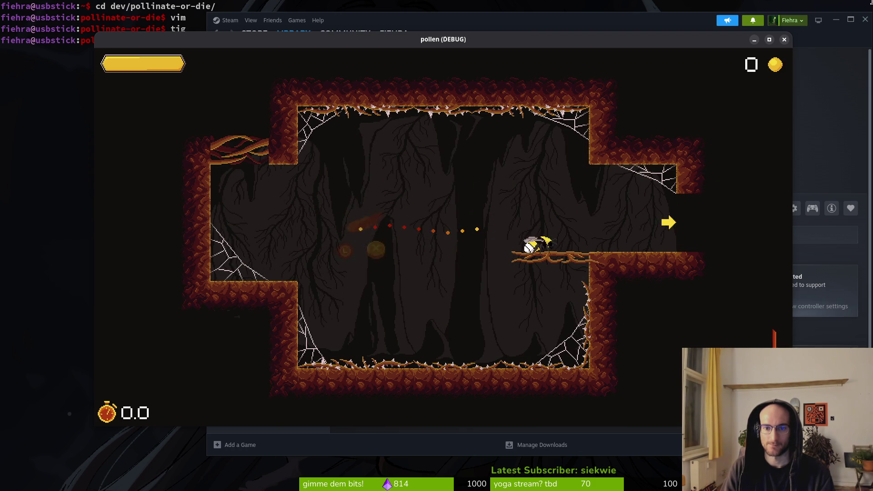
{"action": "key", "text": "Right"}
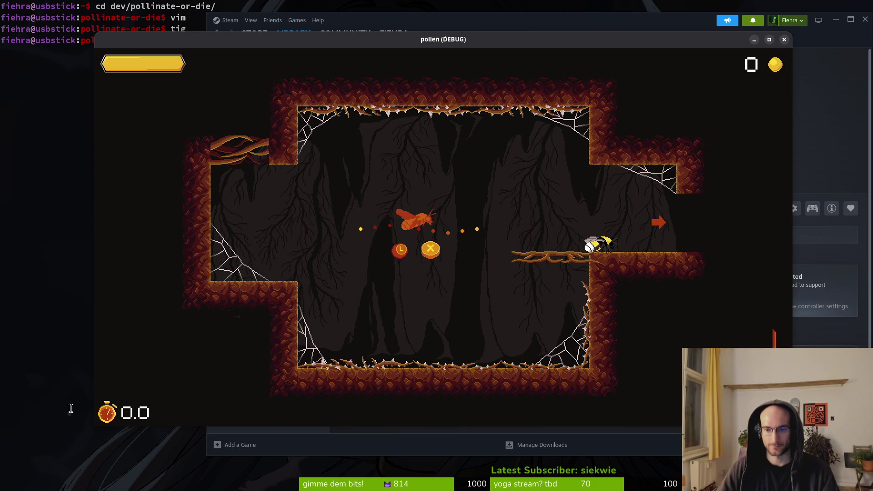
{"action": "key", "text": "Right"}
{"action": "key", "text": "Right"}
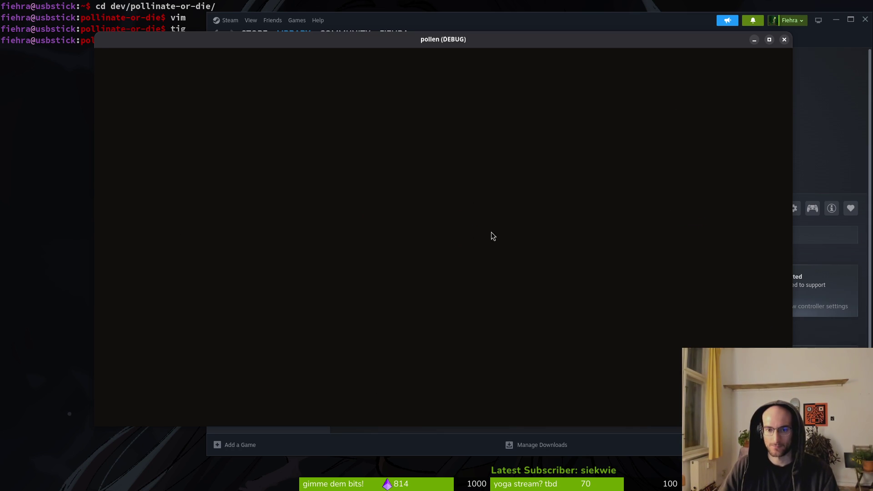
Slash the orange insects for coins and dash the bee out the room's exit.
{"action": "key", "text": "Right"}
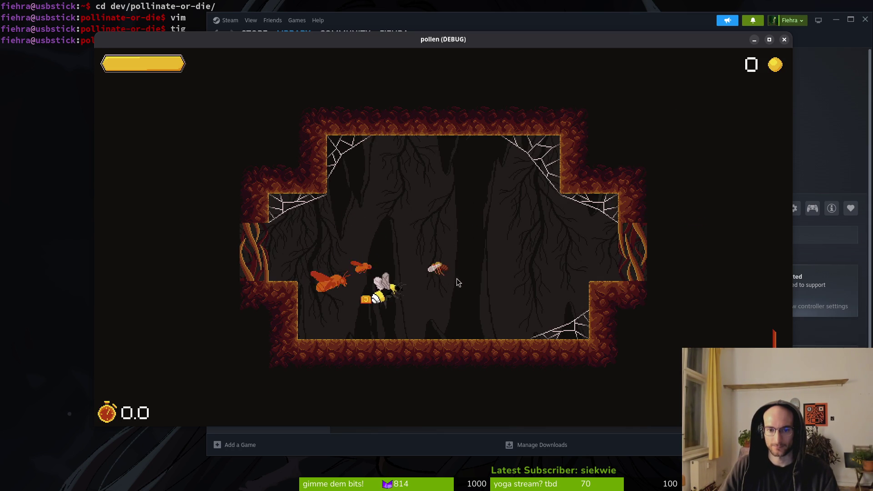
{"action": "key", "text": "Left"}
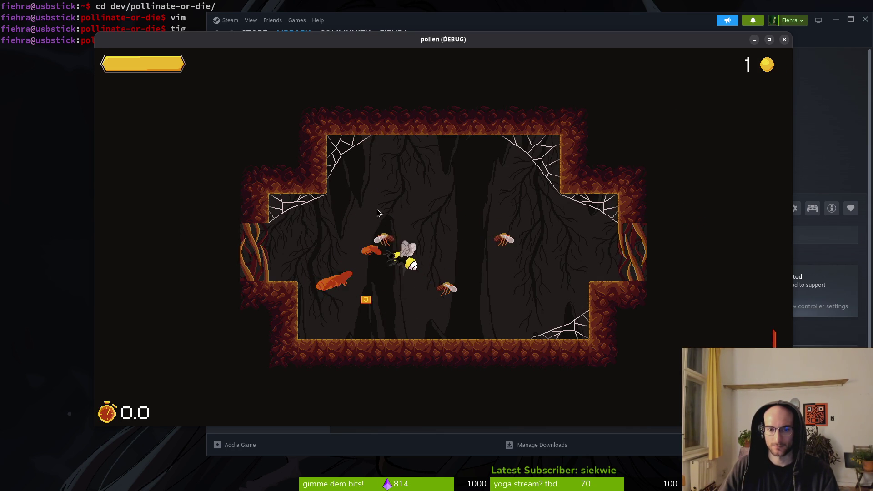
{"action": "key", "text": "Right"}
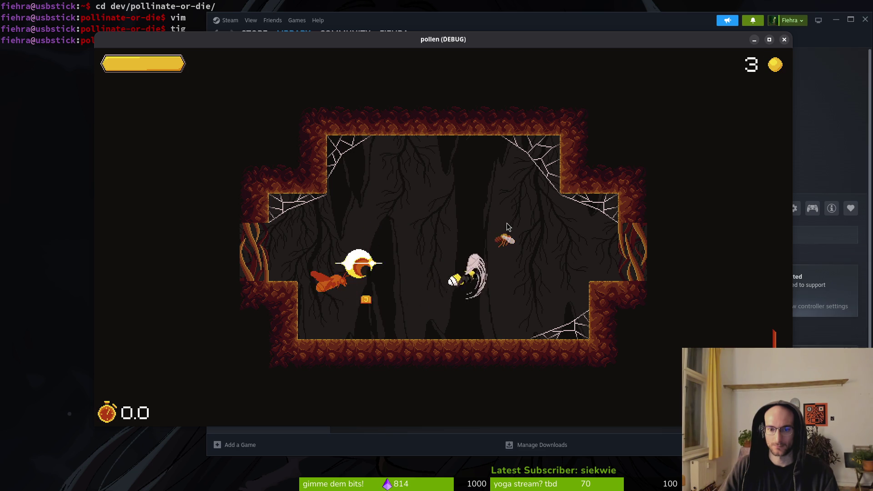
{"action": "key", "text": "Right"}
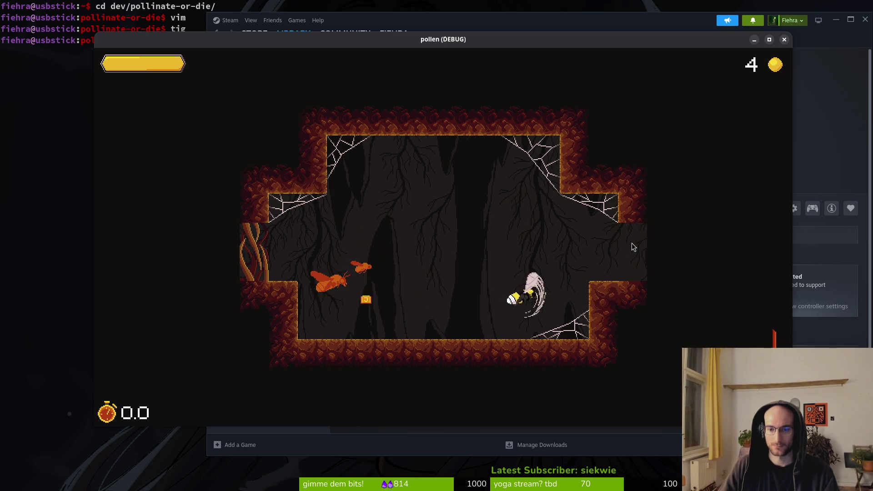
{"action": "key", "text": "Left"}
{"action": "key", "text": "Right"}
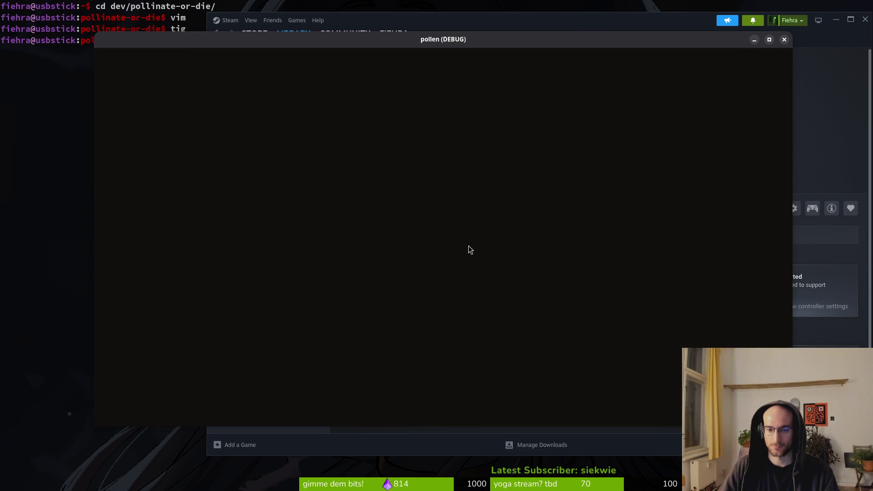
Fly up to the twig, slash, and drop down the central shaft.
{"action": "key", "text": "Right"}
{"action": "key", "text": "Up"}
{"action": "key", "text": "space"}
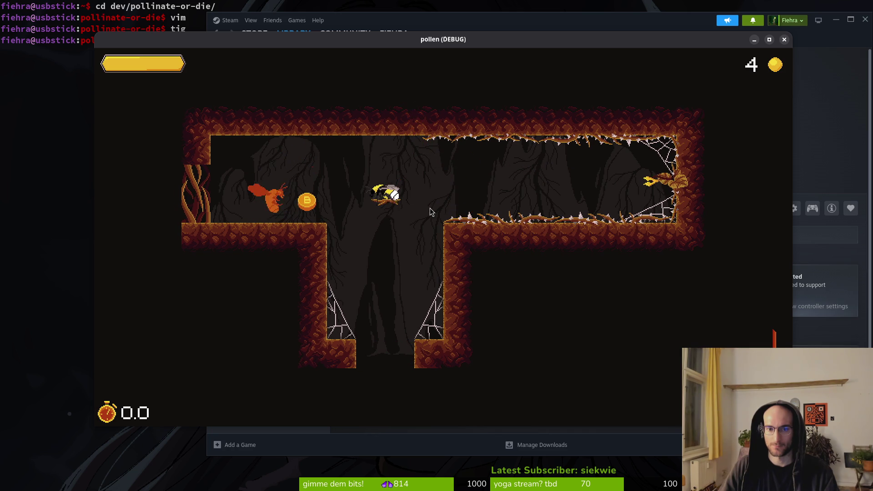
{"action": "key", "text": "Down"}
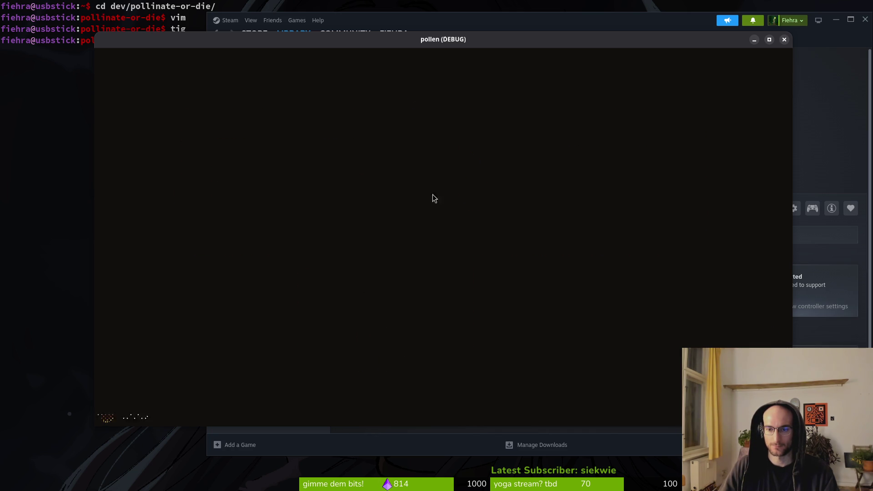
Dash and slash through the flies, then drop through the bottom opening.
{"action": "key", "text": "space"}
{"action": "key", "text": "Right"}
{"action": "key", "text": "space"}
{"action": "key", "text": "space"}
{"action": "key", "text": "space"}
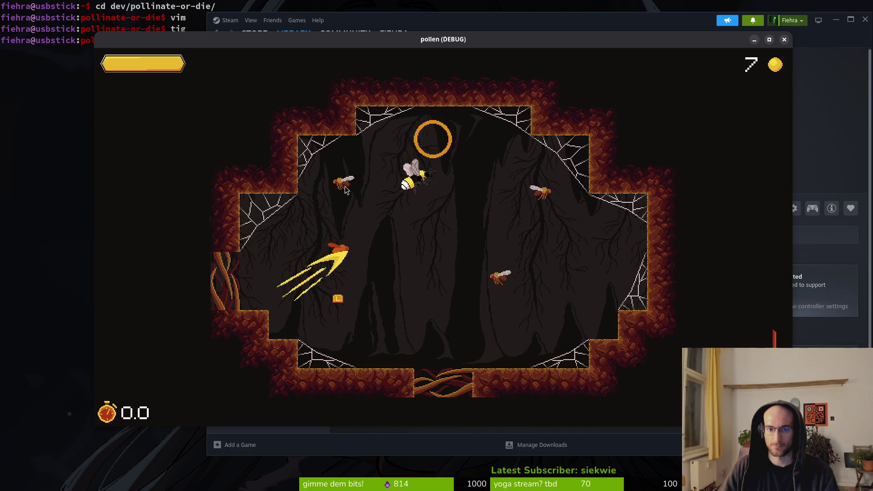
{"action": "key", "text": "Right"}
{"action": "key", "text": "space"}
{"action": "key", "text": "space"}
{"action": "key", "text": "space"}
{"action": "key", "text": "space"}
{"action": "key", "text": "space"}
{"action": "key", "text": "space"}
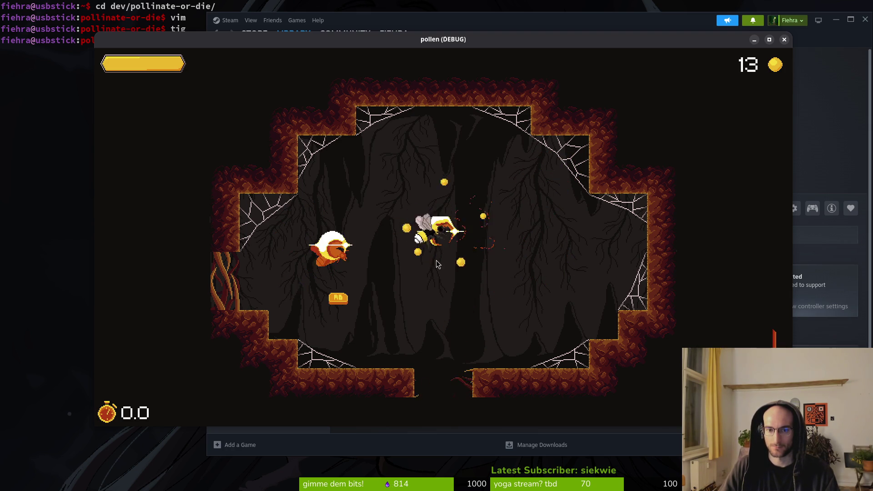
{"action": "key", "text": "Down"}
{"action": "key", "text": "space"}
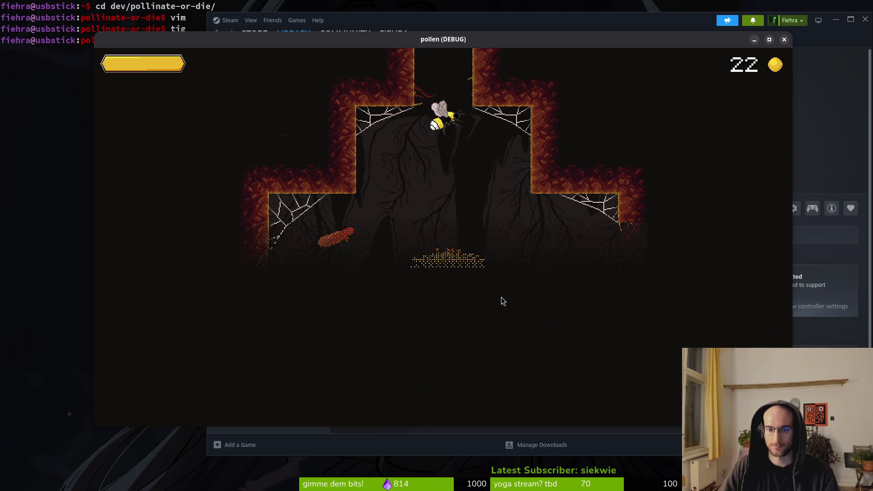
Collect the +1 max hp reward, strike the dandelion, then switch to the terminal.
{"action": "key", "text": "Up"}
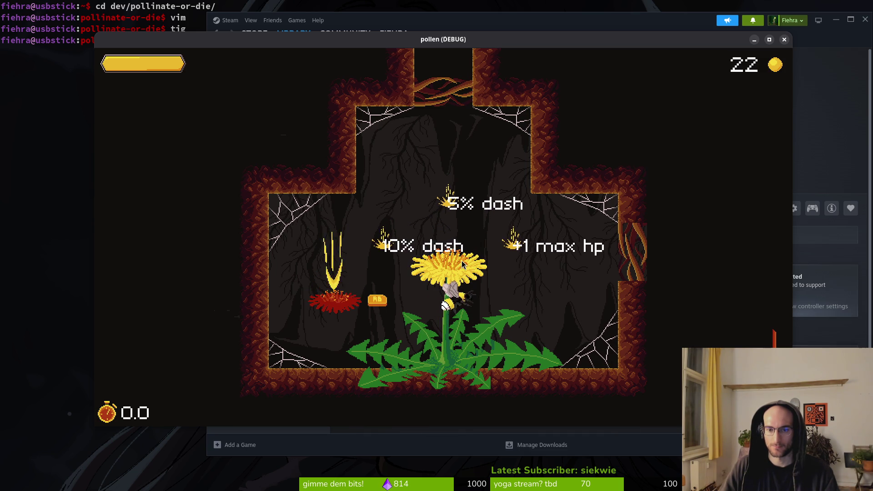
{"action": "key", "text": "Up"}
{"action": "key", "text": "Up"}
{"action": "key", "text": "Left"}
{"action": "key", "text": "Right"}
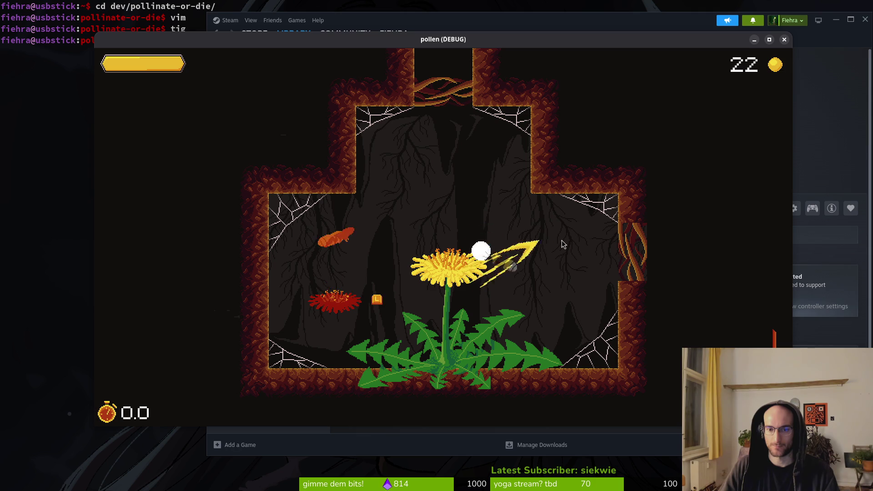
{"action": "key", "text": "Left"}
{"action": "key", "text": "Right"}
{"action": "key", "text": "Down"}
{"action": "key", "text": "super"}
{"action": "left_click", "coordinate": [506, 244]}
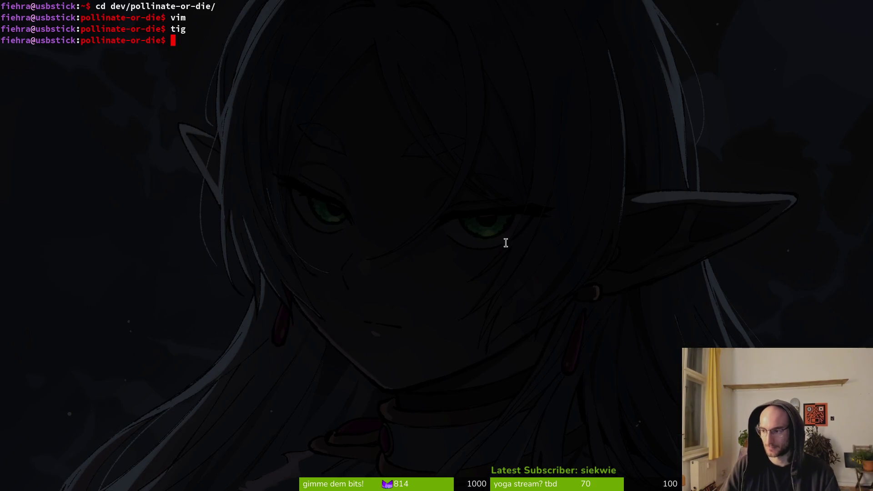
Launch Vim in pollinate-or-die and open tutorial_6.gd via file search 'tut6'.
{"action": "type", "text": "cd"}
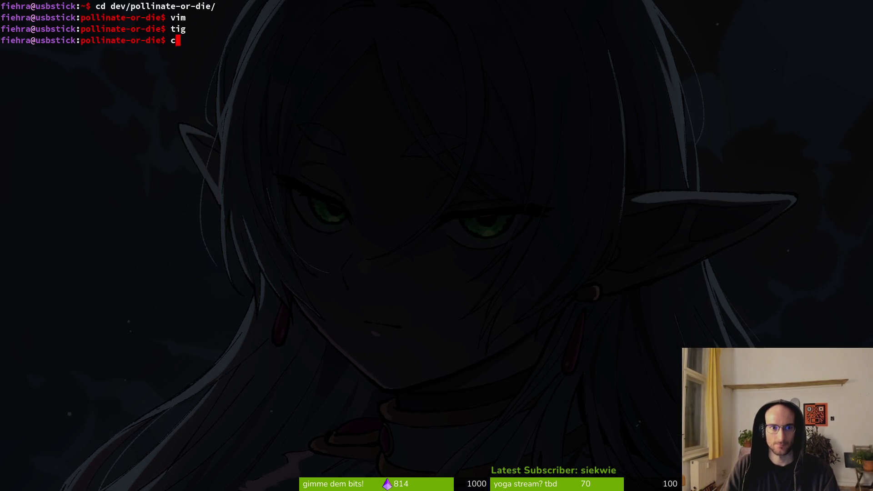
{"action": "key", "text": "Return"}
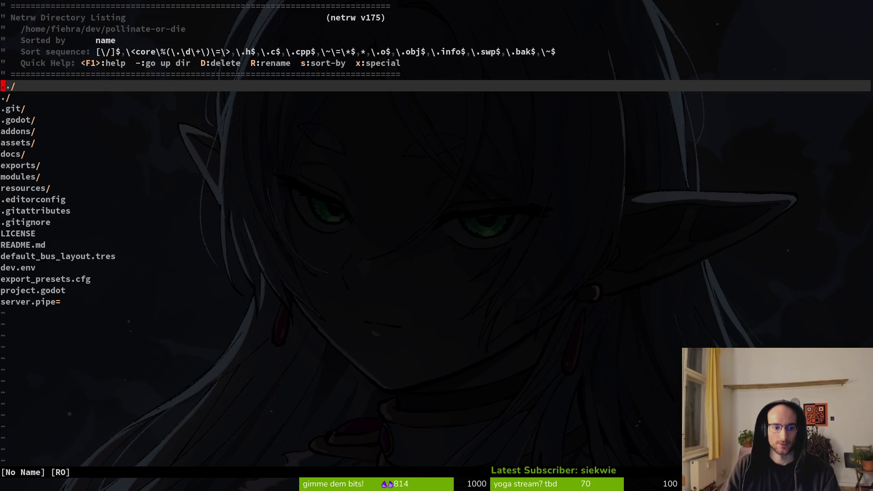
{"action": "key", "text": "space"}
{"action": "key", "text": "f"}
{"action": "key", "text": "f"}
{"action": "type", "text": "lofwer"}
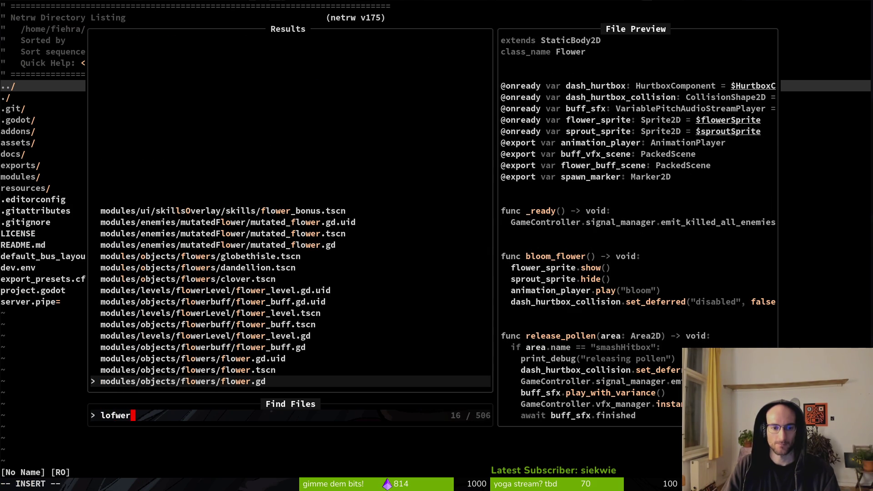
{"action": "key", "text": "BackSpace"}
{"action": "key", "text": "BackSpace"}
{"action": "key", "text": "BackSpace"}
{"action": "type", "text": "tut6"}
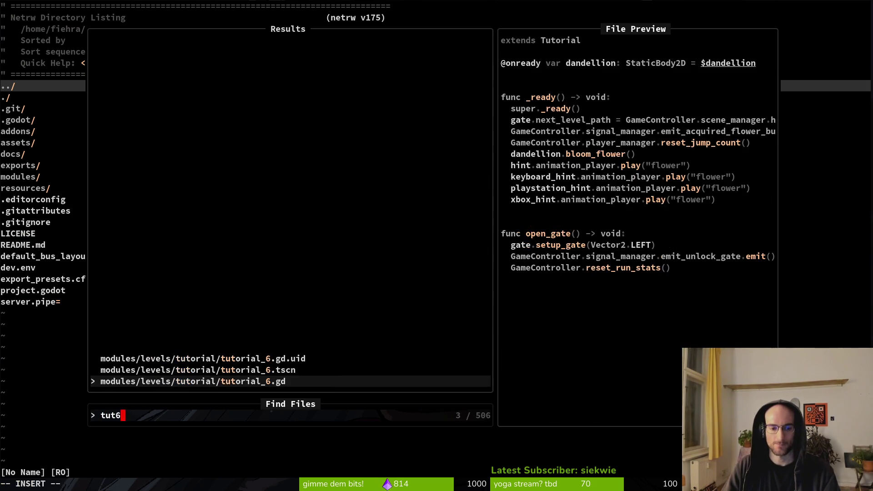
{"action": "key", "text": "Return"}
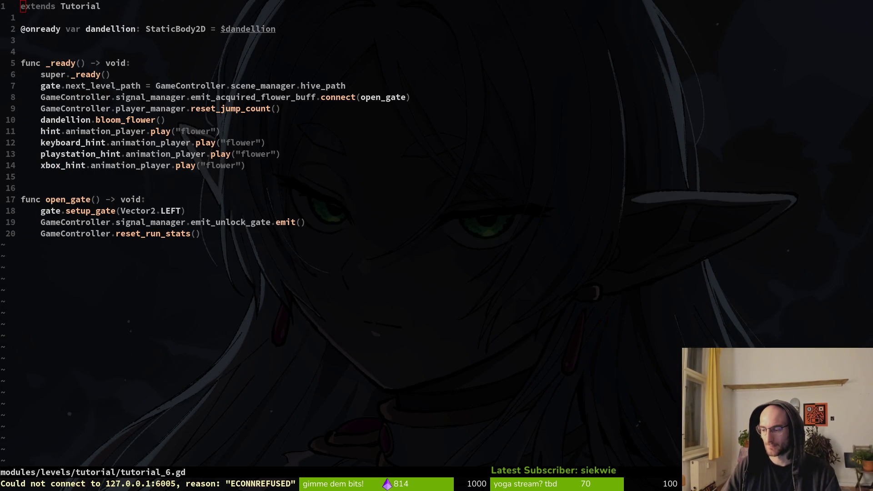
{"action": "key", "text": "super+q"}
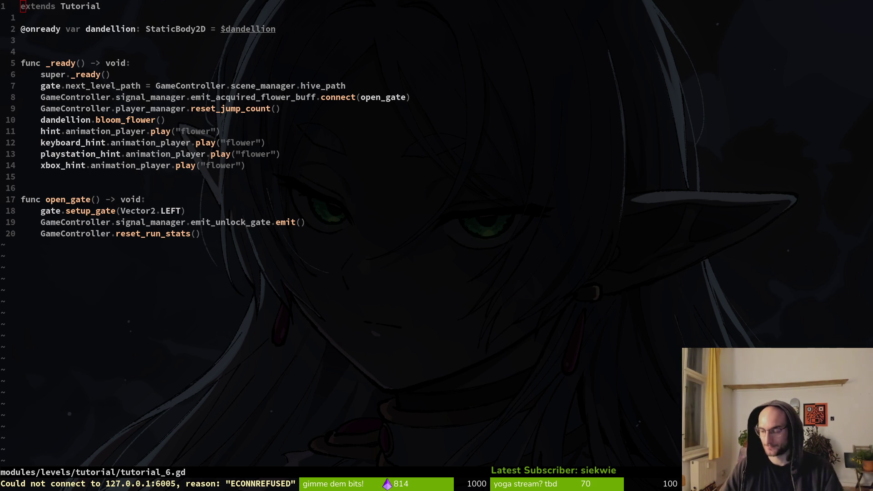
{"action": "left_click", "coordinate": [22, 176]}
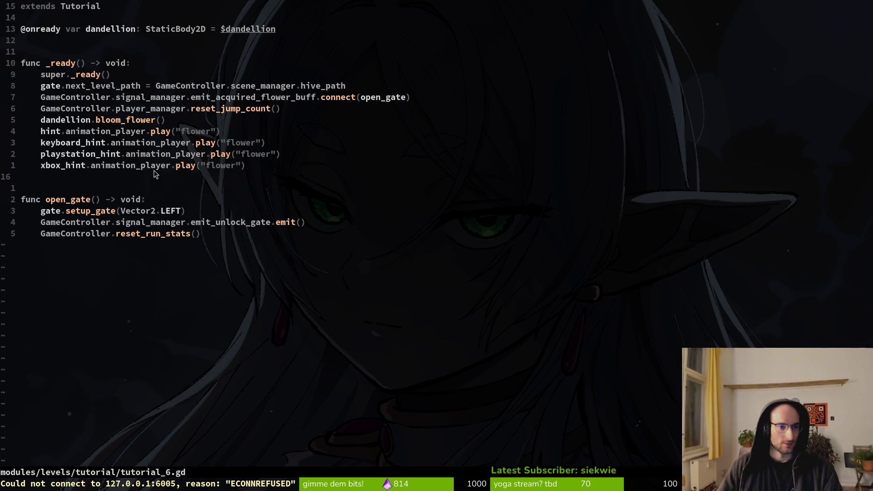
{"action": "mouse_move", "coordinate": [191, 97]}
{"action": "left_mouse_down"}
{"action": "mouse_move", "coordinate": [283, 101]}
{"action": "mouse_move", "coordinate": [200, 233]}
{"action": "left_mouse_up"}
{"action": "key", "text": "Escape"}
{"action": "key", "text": "k"}
{"action": "key", "text": "k"}
{"action": "key", "text": "k"}
{"action": "key", "text": "k"}
{"action": "key", "text": "k"}
{"action": "key", "text": "k"}
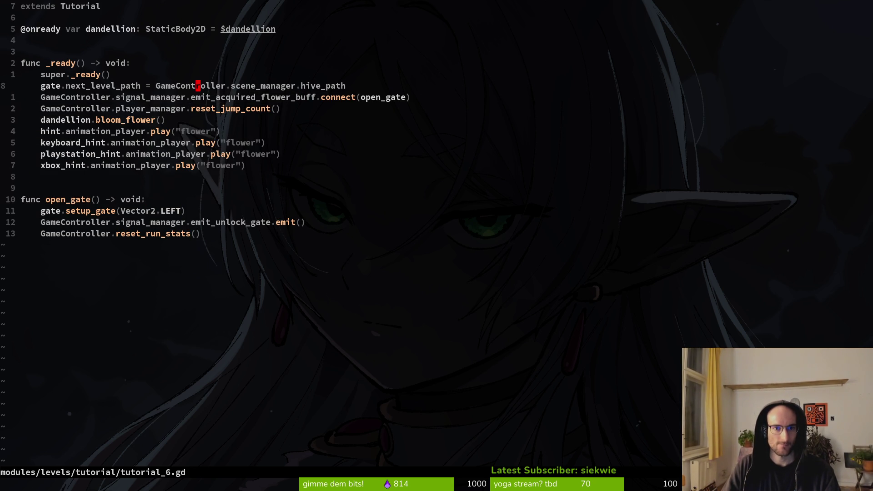
Search the project for emit_acquired_flower_buff and open the flower_buff.gd match.
{"action": "key", "text": "i"}
{"action": "key", "text": "w"}
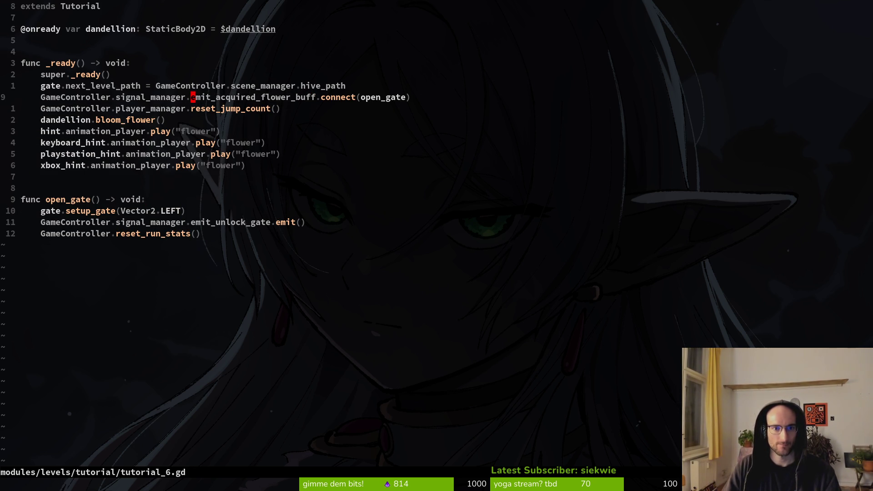
{"action": "key", "text": "y"}
{"action": "key", "text": "space"}
{"action": "key", "text": "p"}
{"action": "key", "text": "s"}
{"action": "key", "text": "Return"}
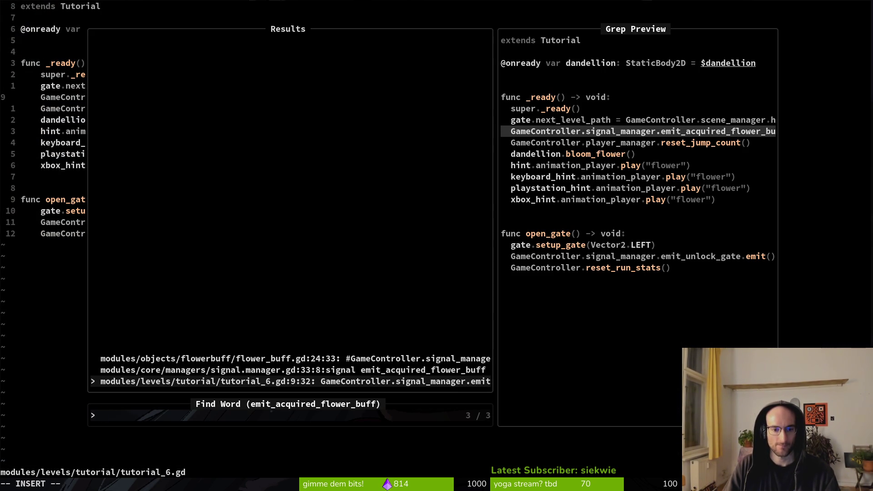
{"action": "key", "text": "ctrl+p"}
{"action": "key", "text": "ctrl+p"}
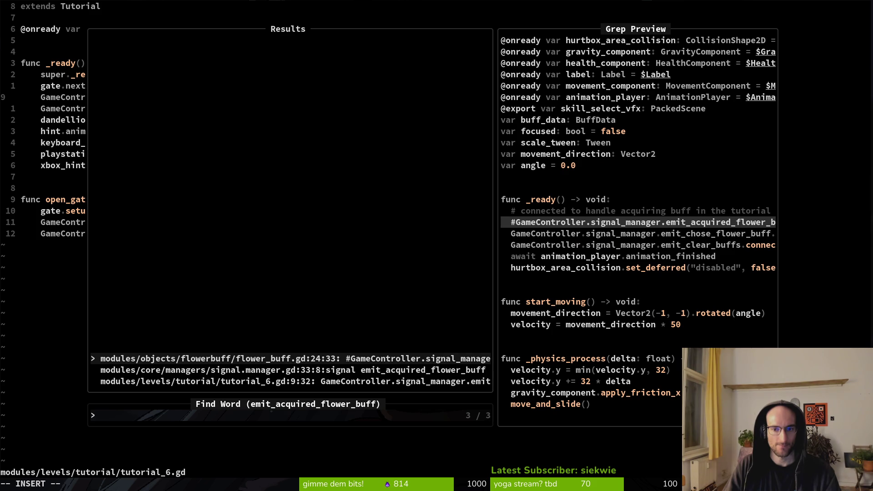
{"action": "key", "text": "Return"}
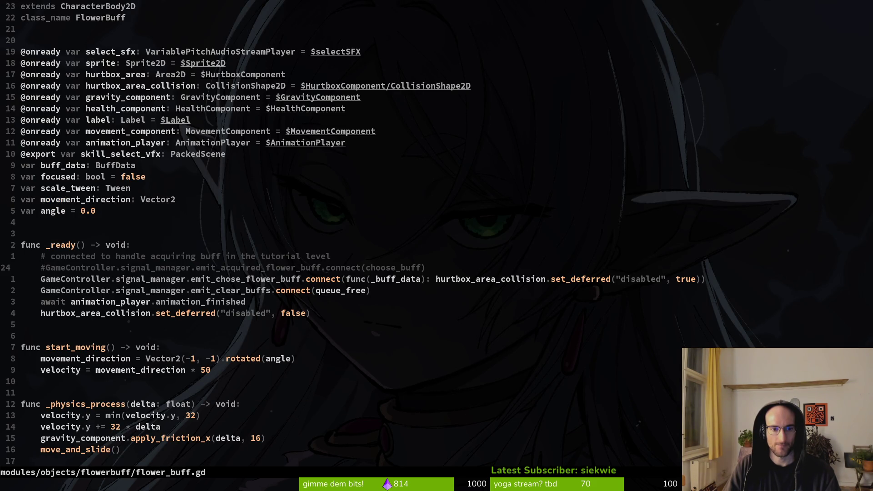
Re-run the emit_acquired_flower_buff search and return to the flower_buff.gd result.
{"action": "key", "text": "i"}
{"action": "key", "text": "w"}
{"action": "key", "text": "y"}
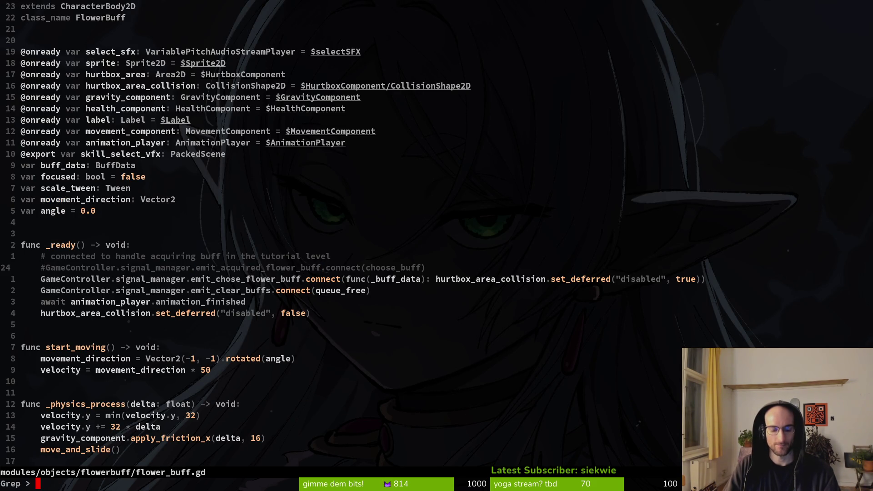
{"action": "key", "text": "space"}
{"action": "key", "text": "p"}
{"action": "key", "text": "s"}
{"action": "key", "text": "Return"}
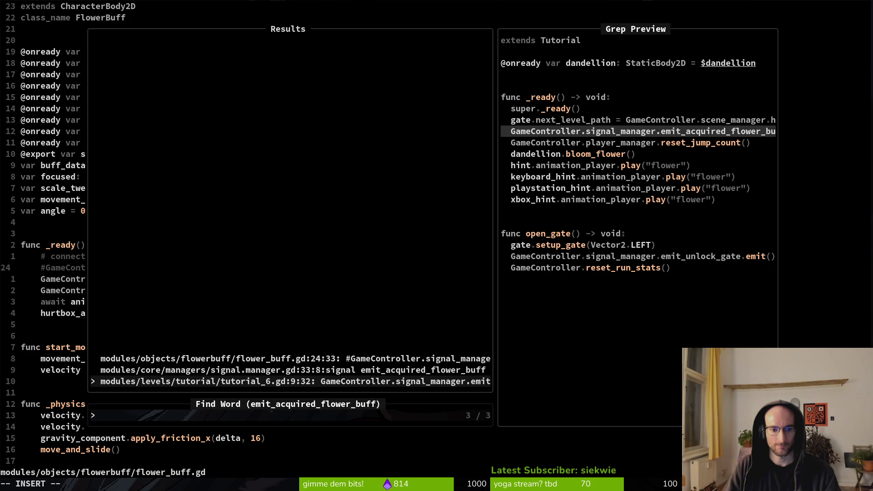
{"action": "key", "text": "Up"}
{"action": "key", "text": "Up"}
{"action": "key", "text": "Return"}
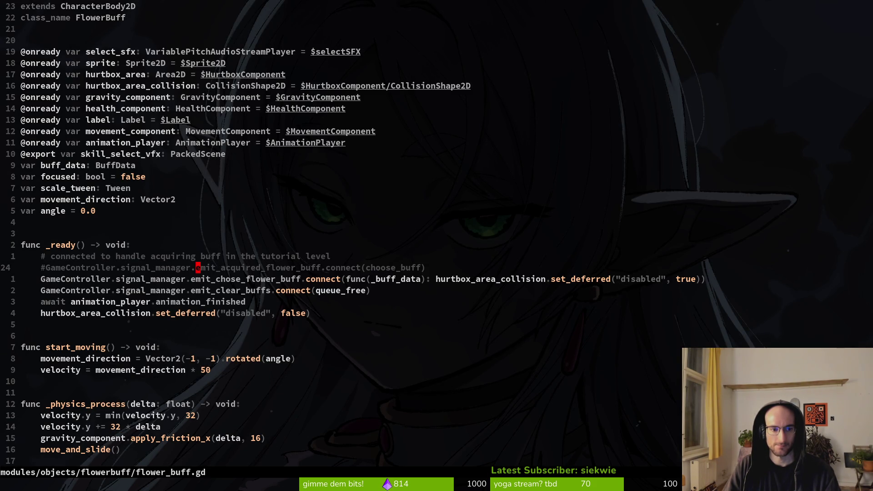
Move to the emit_chose_flower_buff call in choose_buff and search the project for it.
{"action": "key", "text": "j"}
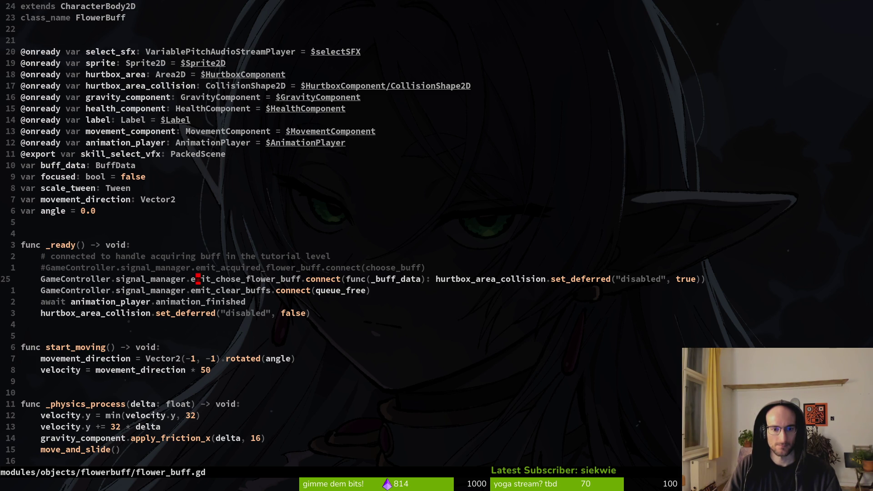
{"action": "key", "text": "ctrl+d"}
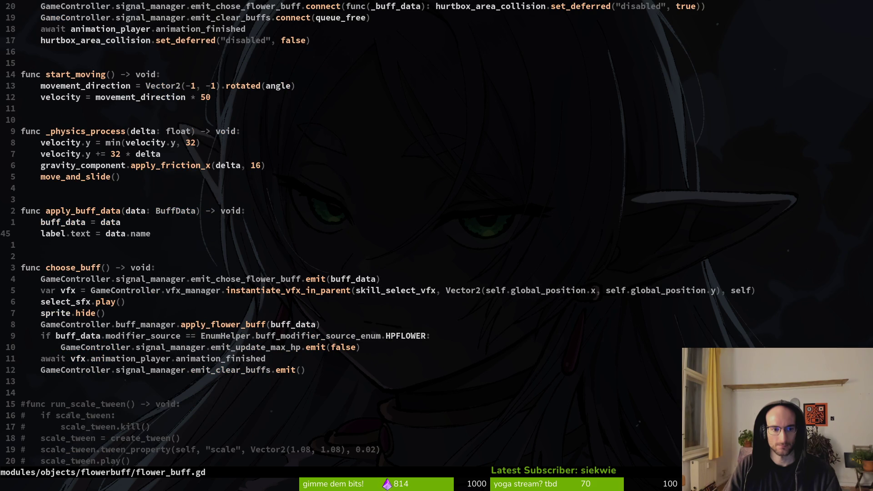
{"action": "key", "text": "j"}
{"action": "key", "text": "j"}
{"action": "key", "text": "j"}
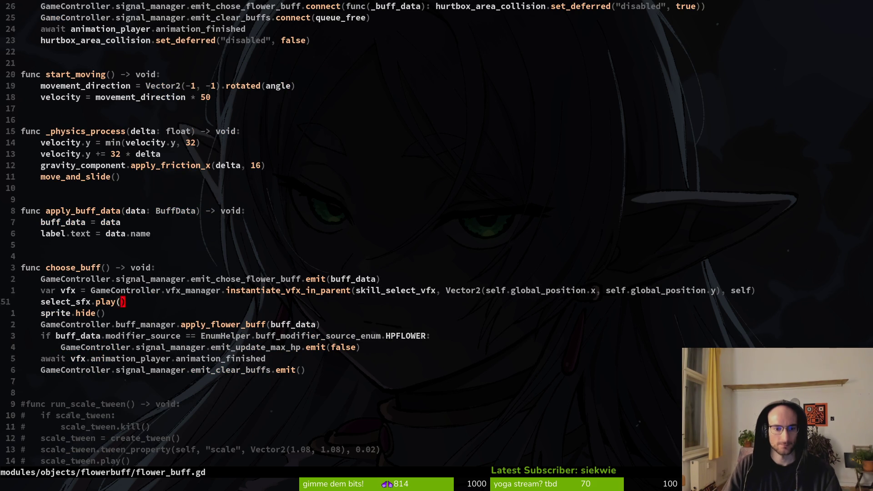
{"action": "key", "text": "k"}
{"action": "key", "text": "k"}
{"action": "key", "text": "k"}
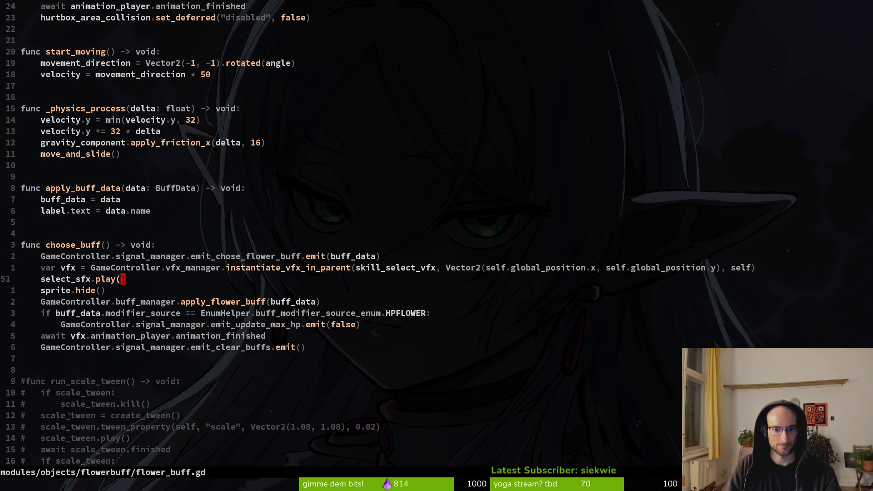
{"action": "key", "text": "j"}
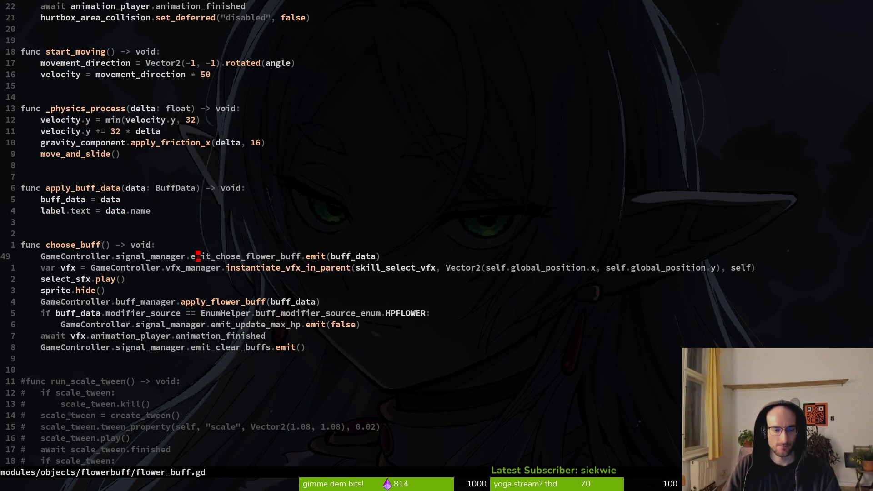
{"action": "key", "text": "h"}
{"action": "key", "text": "Return"}
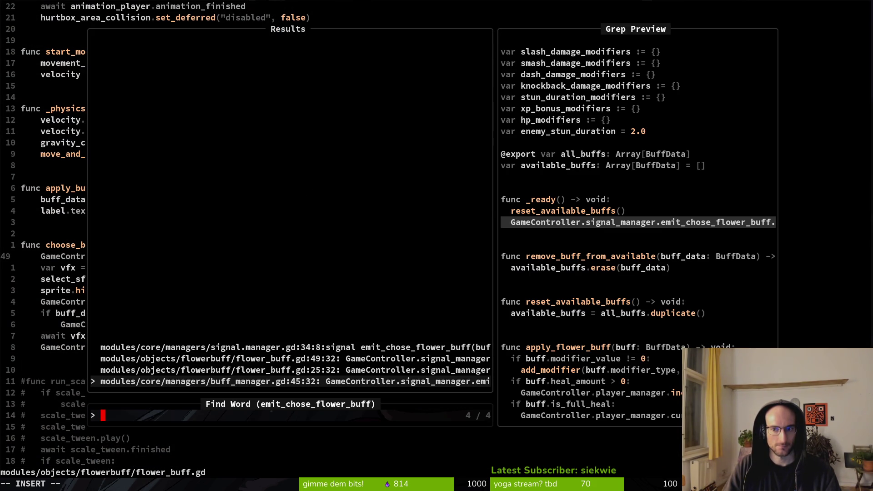
Preview the search results and open the flower_buff.gd line 25 match.
{"action": "key", "text": "Up"}
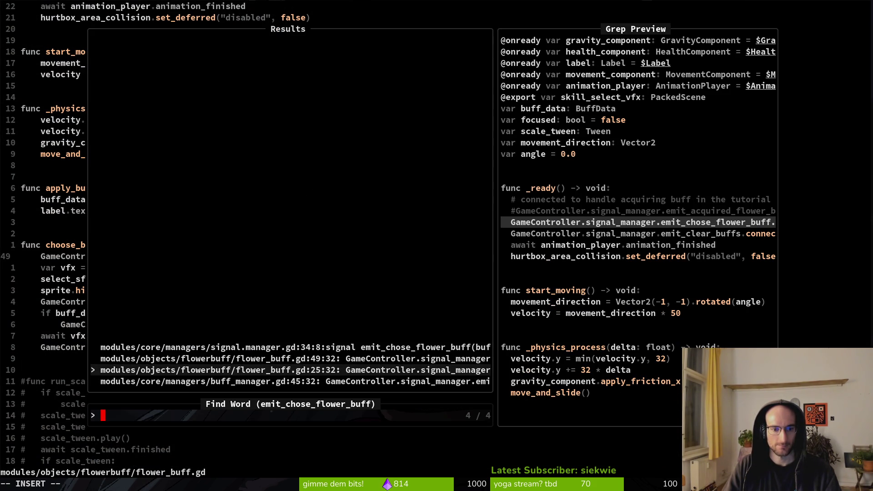
{"action": "key", "text": "Up"}
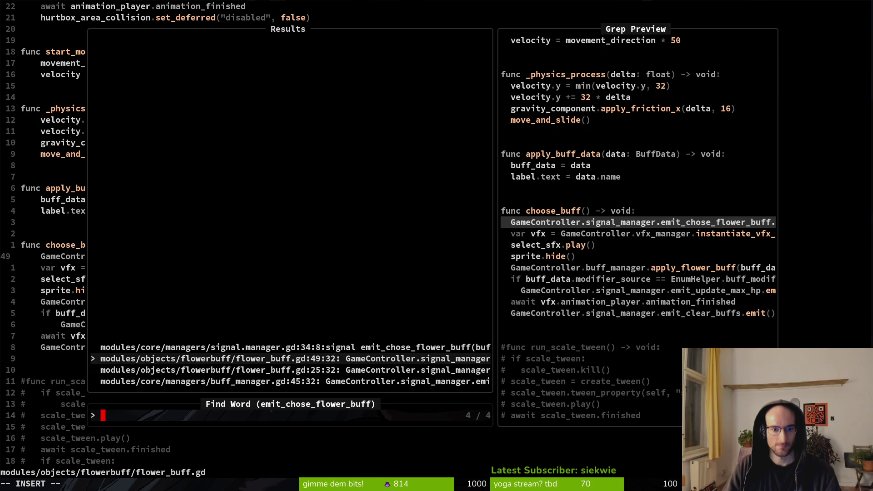
{"action": "key", "text": "Up"}
{"action": "key", "text": "Down"}
{"action": "key", "text": "Down"}
{"action": "key", "text": "Return"}
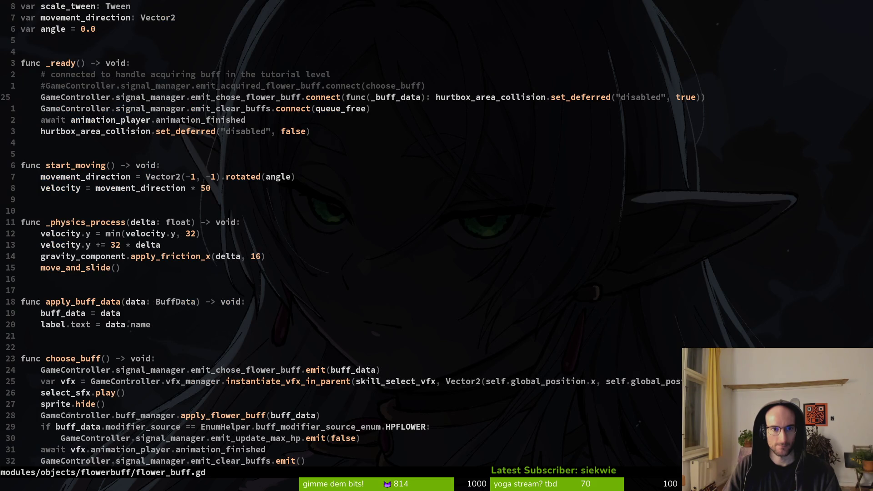
Find emit_chose_flower_buff again and open buff_manager.gd where the signal connects.
{"action": "key", "text": "space"}
{"action": "key", "text": "f"}
{"action": "key", "text": "w"}
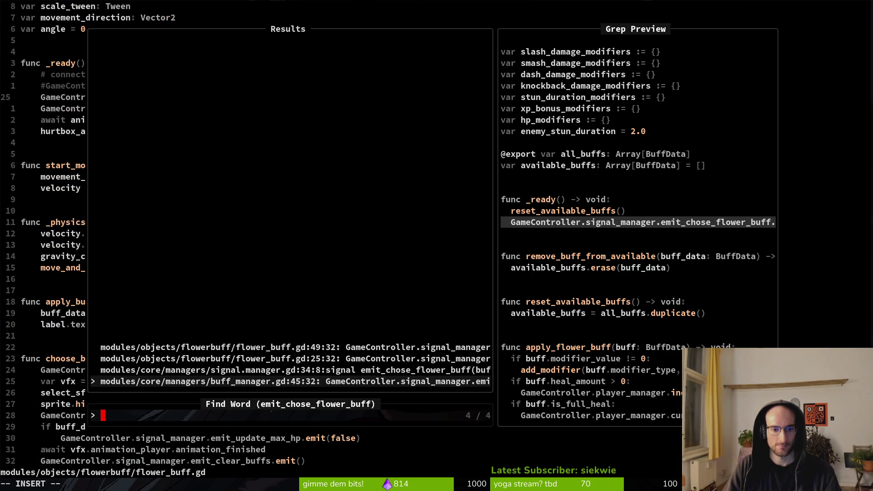
{"action": "key", "text": "Return"}
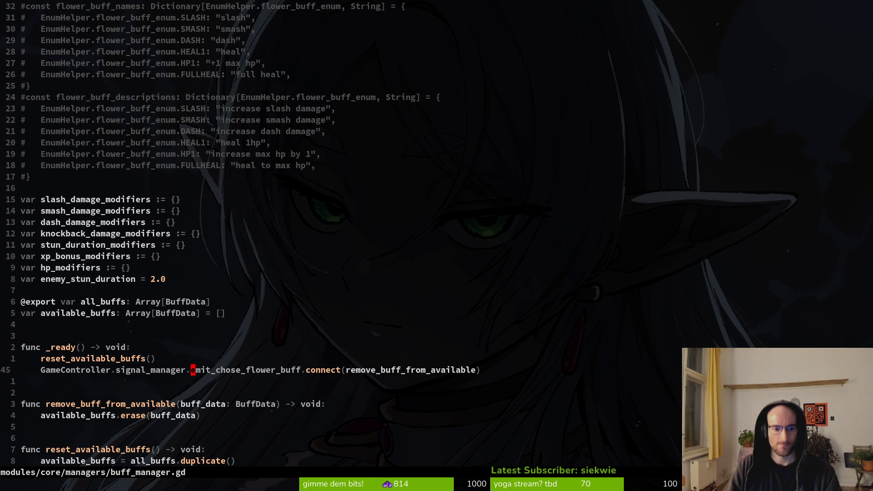
Grep emit_chose_flower_buff, open flower_buff.gd at line 49, and start an `if` line below.
{"action": "key", "text": "space"}
{"action": "key", "text": "s"}
{"action": "key", "text": "g"}
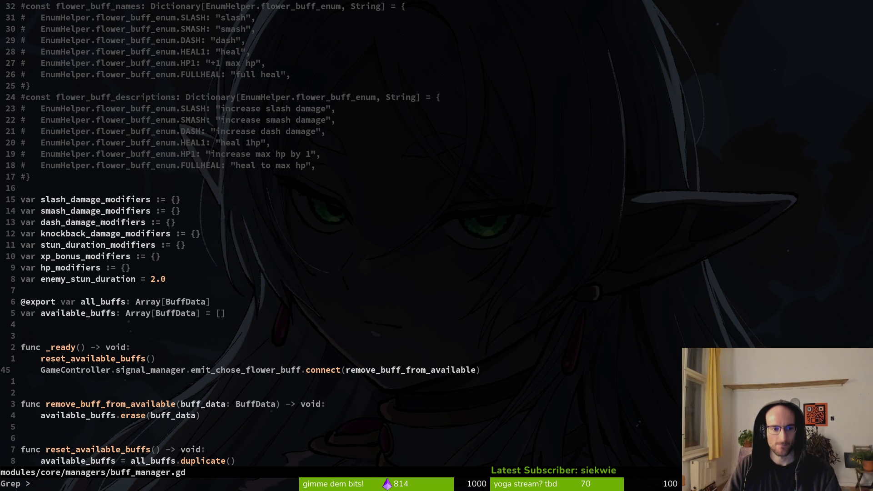
{"action": "key", "text": "Return"}
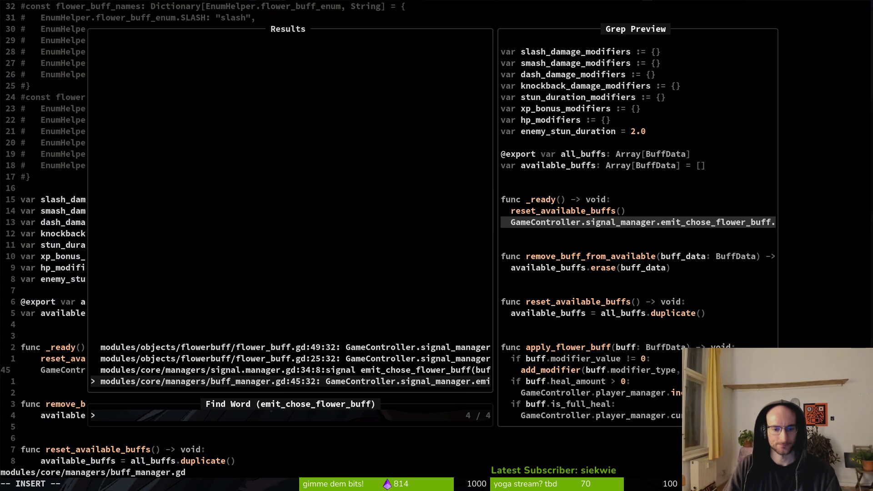
{"action": "key", "text": "Up"}
{"action": "key", "text": "Up"}
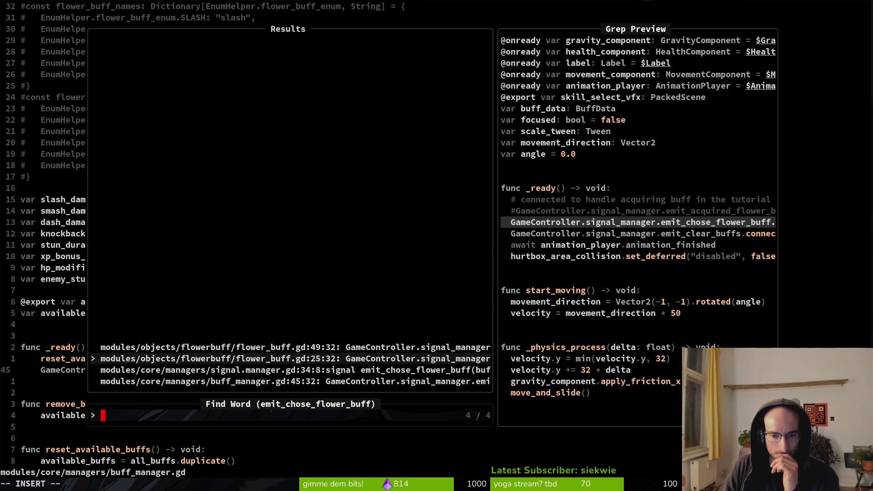
{"action": "key", "text": "Up"}
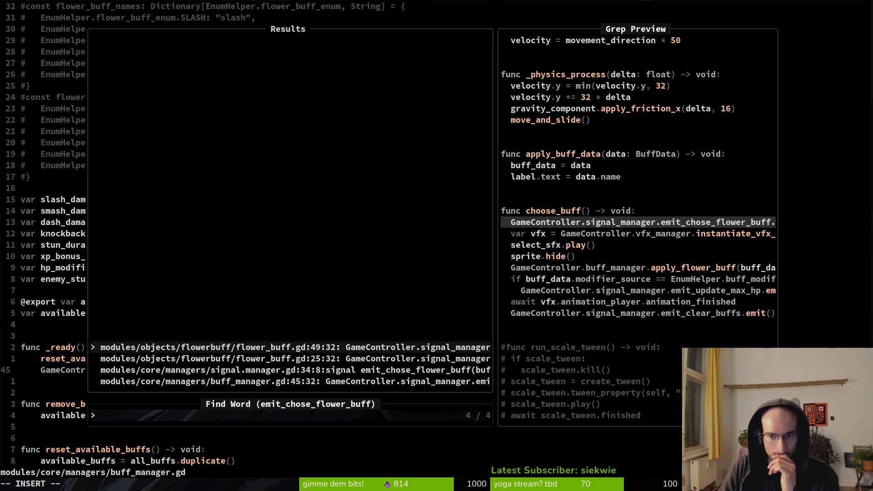
{"action": "key", "text": "Return"}
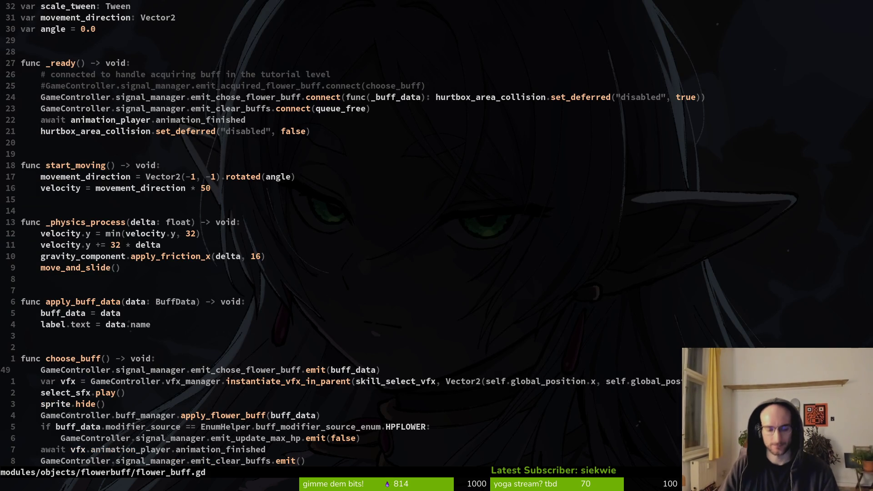
{"action": "type", "text": "oif"}
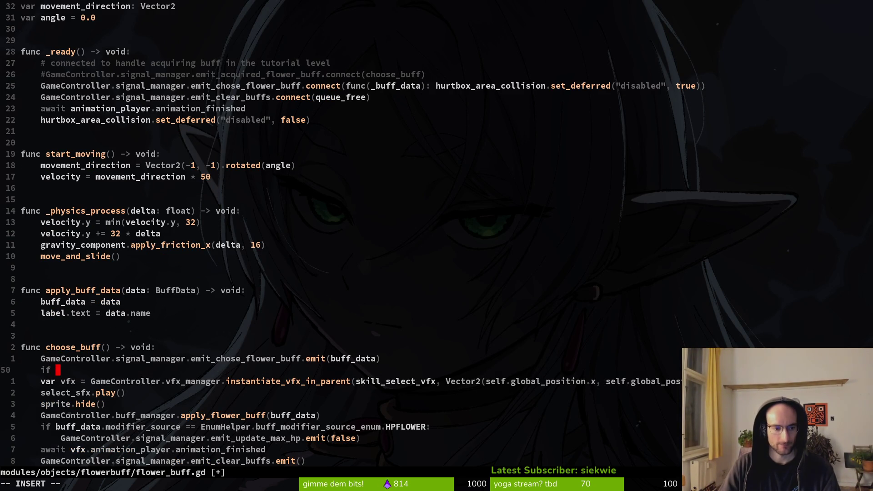
Remove the trailing space after if, then open tutorial_2.gd and look through it.
{"action": "key", "text": "BackSpace"}
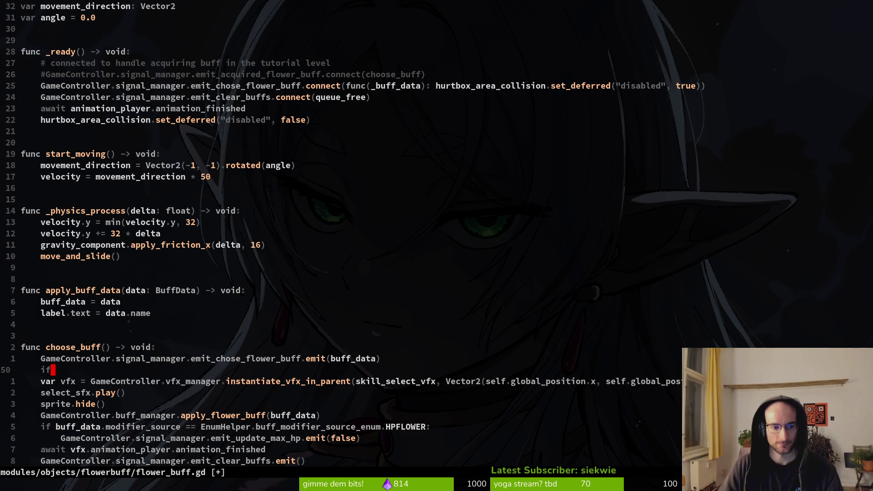
{"action": "key", "text": "space"}
{"action": "key", "text": "f"}
{"action": "key", "text": "f"}
{"action": "type", "text": "tyt"}
{"action": "key", "text": "BackSpace"}
{"action": "key", "text": "BackSpace"}
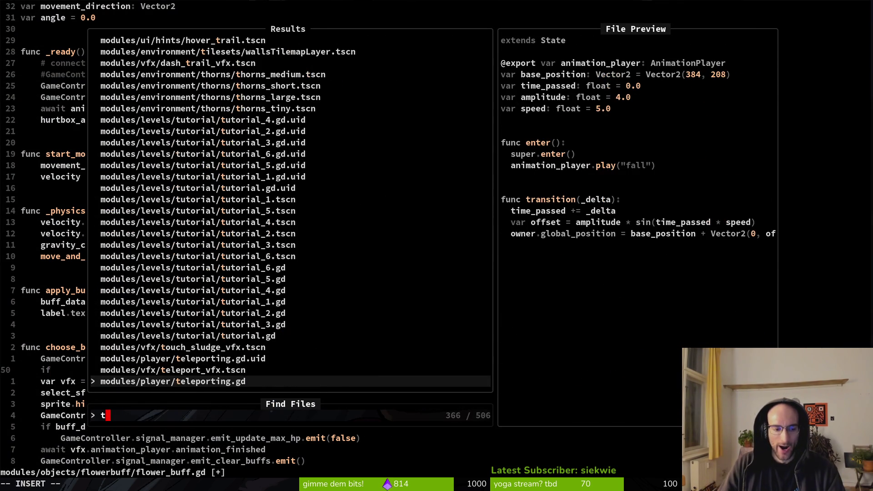
{"action": "type", "text": "ut2"}
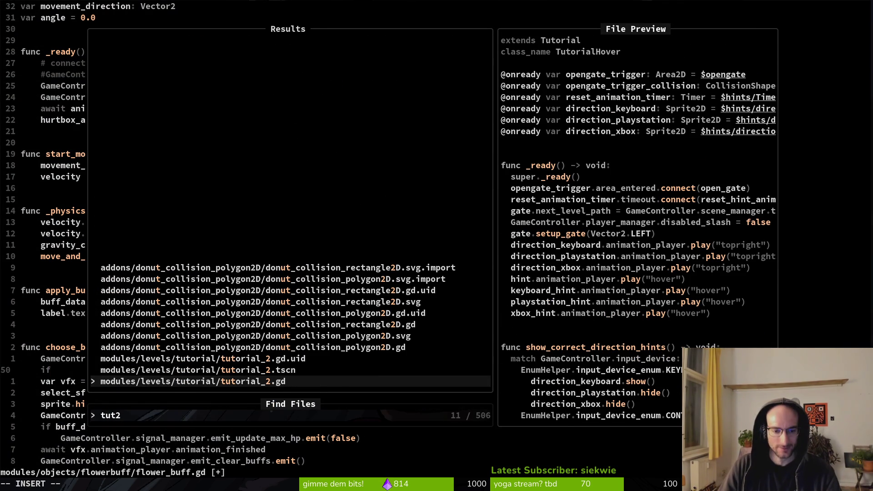
{"action": "key", "text": "Return"}
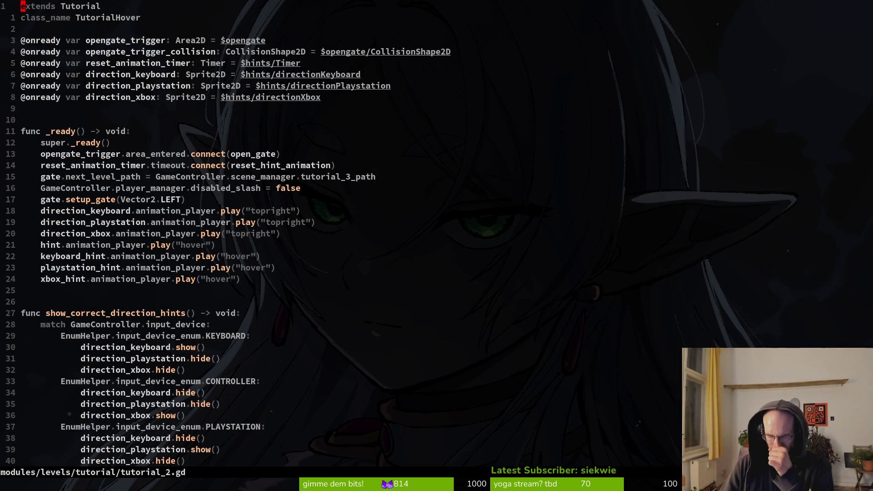
{"action": "scroll", "coordinate": [437, 245], "scroll_direction": "down", "scroll_amount": 20}
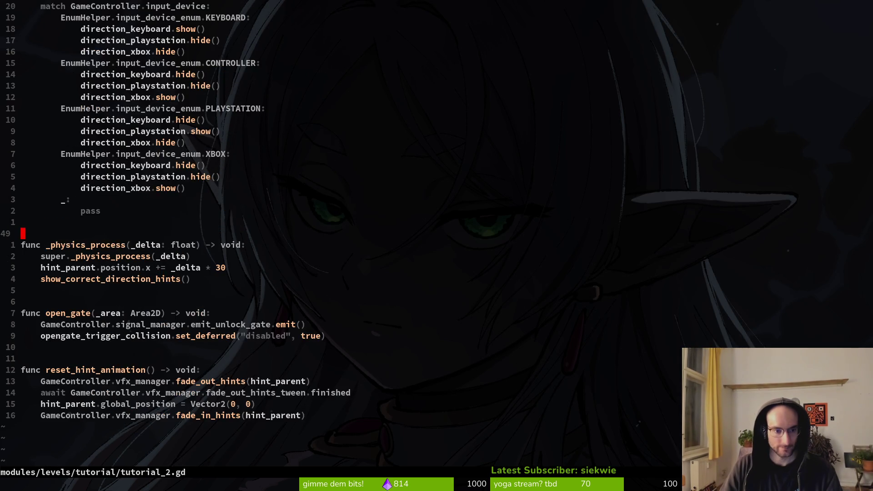
{"action": "scroll", "coordinate": [436, 245], "scroll_direction": "up", "scroll_amount": 8}
In dying.gd, yank the two commented tutorial_flower elif and swap_scenes lines.
{"action": "key", "text": "space"}
{"action": "key", "text": "f"}
{"action": "key", "text": "f"}
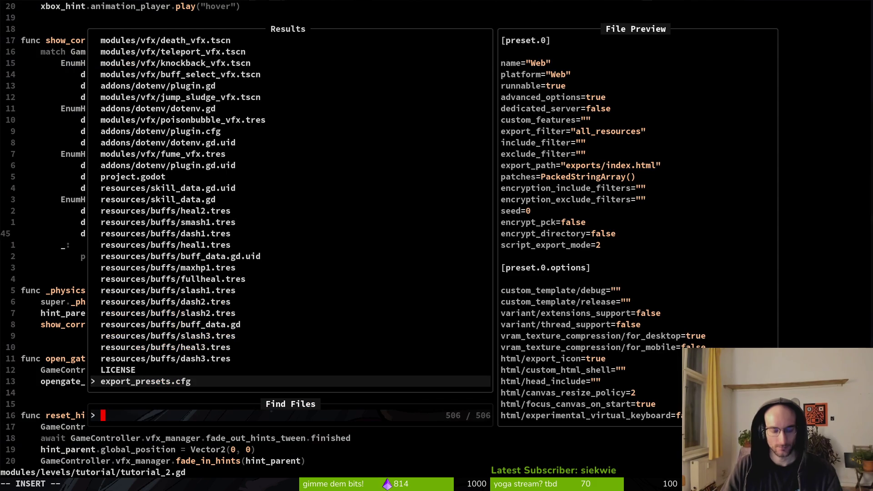
{"action": "type", "text": "dying"}
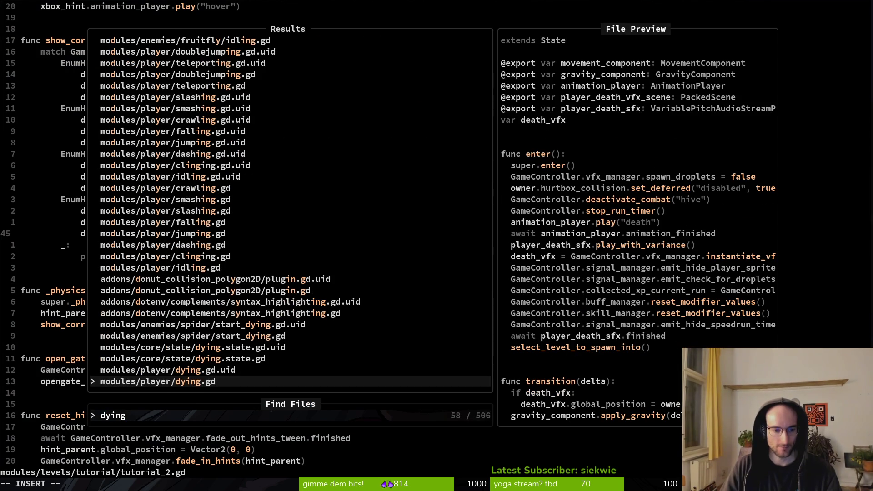
{"action": "key", "text": "Return"}
{"action": "key", "text": "ctrl+d"}
{"action": "key", "text": "ctrl+d"}
{"action": "key", "text": "k"}
{"action": "key", "text": "k"}
{"action": "key", "text": "k"}
{"action": "key", "text": "k"}
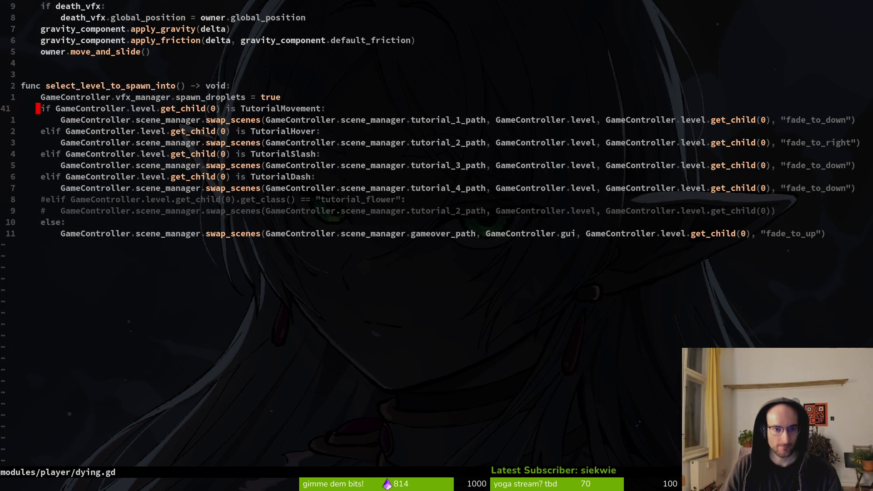
{"action": "key", "text": "j"}
{"action": "key", "text": "j"}
{"action": "key", "text": "j"}
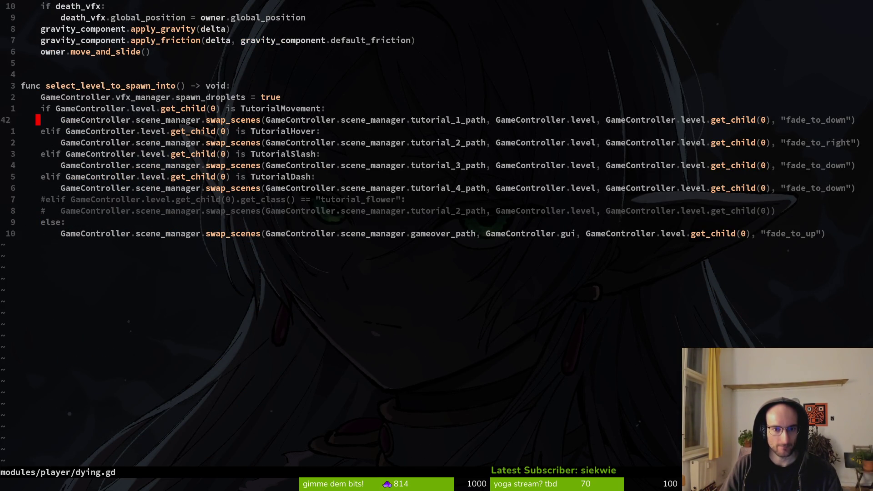
{"action": "key", "text": "shift+v"}
{"action": "key", "text": "j"}
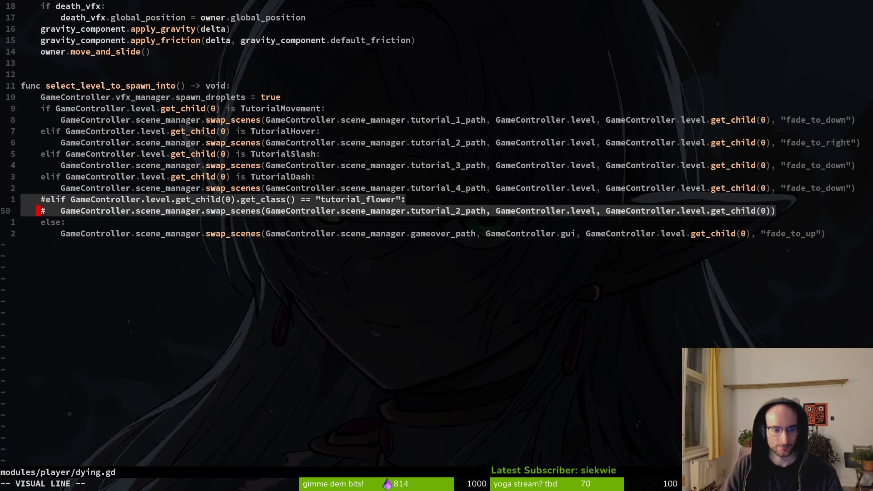
{"action": "key", "text": "y"}
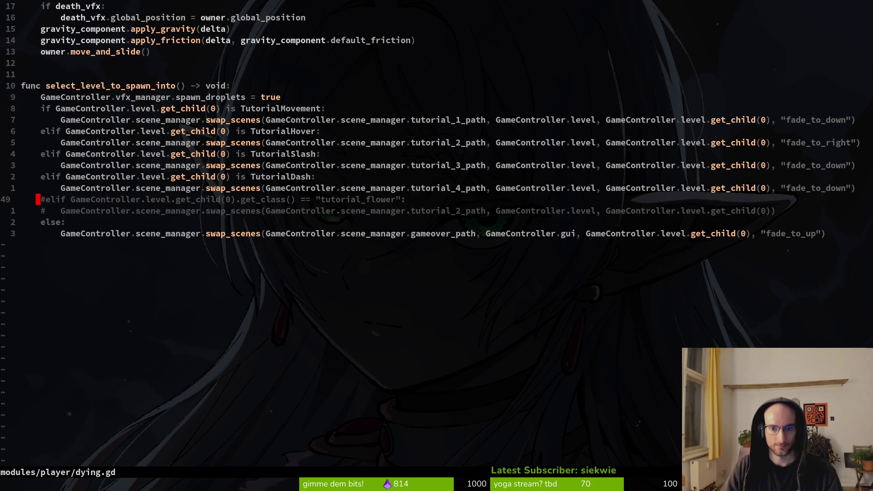
Glance at tutorial_2.gd and tutorial_6.gd, then open flower_buff.gd.
{"action": "key", "text": "ctrl+6"}
{"action": "key", "text": "ctrl+6"}
{"action": "key", "text": "space"}
{"action": "key", "text": "f"}
{"action": "key", "text": "f"}
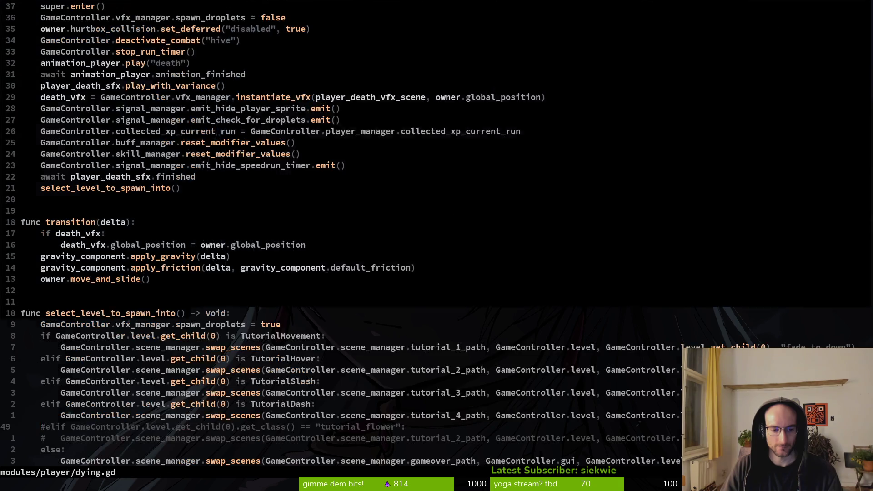
{"action": "type", "text": "tut6"}
{"action": "key", "text": "Return"}
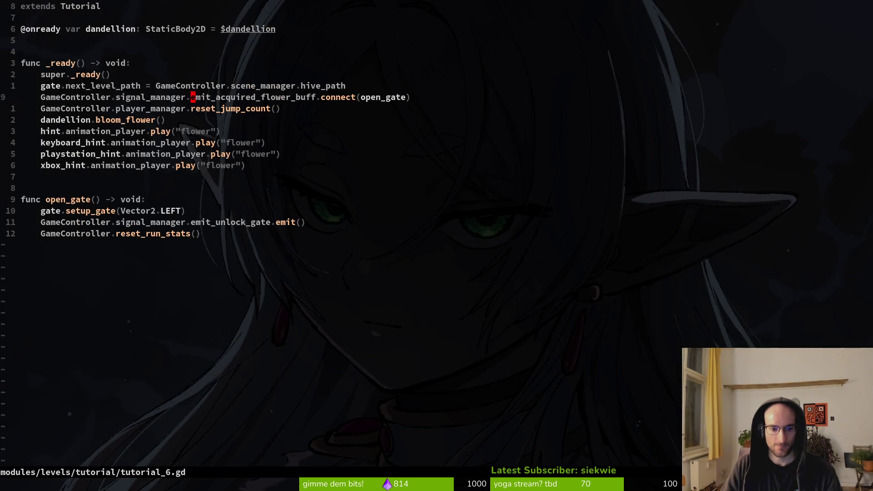
{"action": "key", "text": "space"}
{"action": "key", "text": "f"}
{"action": "key", "text": "f"}
{"action": "type", "text": "flobf"}
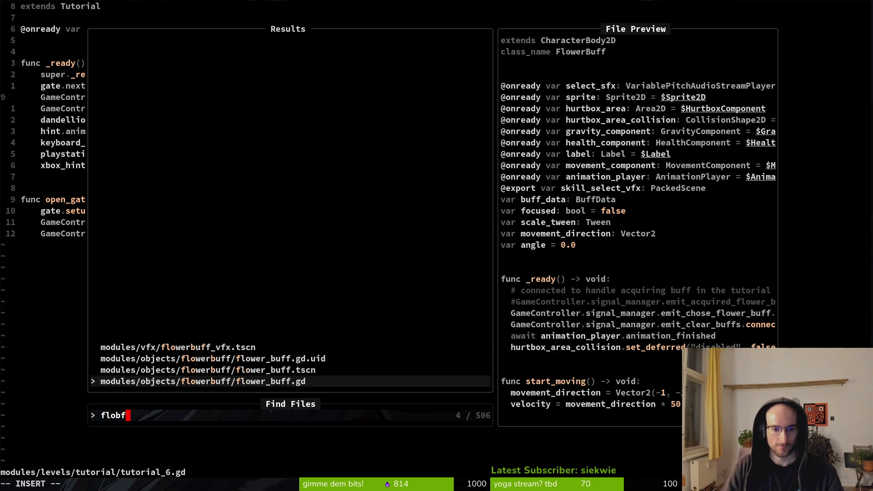
{"action": "key", "text": "Return"}
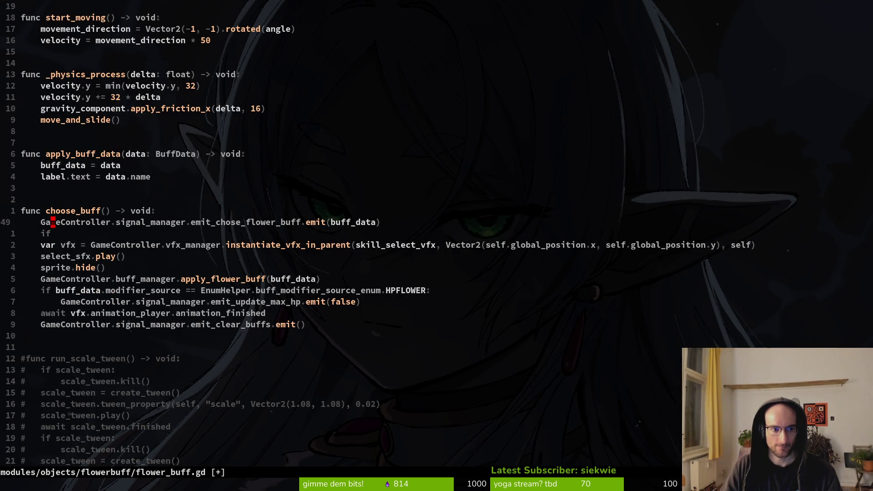
Paste the tutorial_flower lines into choose_buff above the emit, replacing the stray if, and uncomment them.
{"action": "key", "text": "P"}
{"action": "key", "text": "j"}
{"action": "key", "text": "j"}
{"action": "key", "text": "j"}
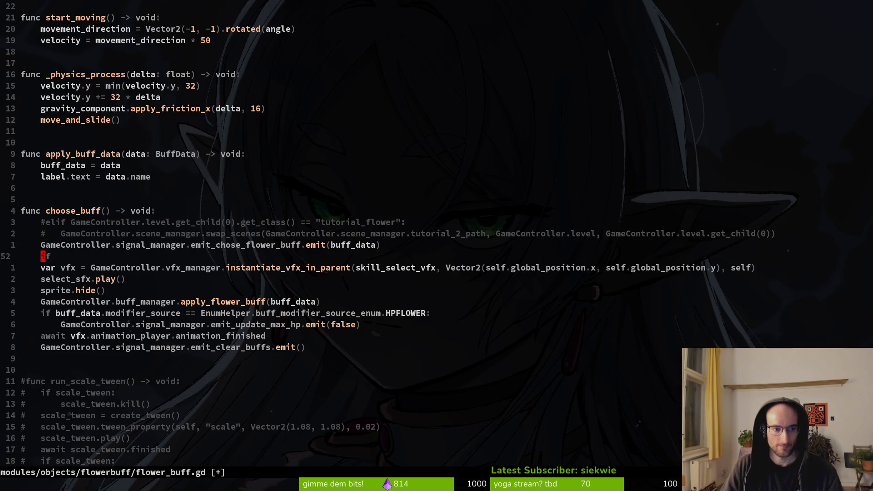
{"action": "key", "text": "d"}
{"action": "key", "text": "d"}
{"action": "key", "text": "k"}
{"action": "key", "text": "k"}
{"action": "key", "text": "k"}
{"action": "key", "text": "ctrl+v"}
{"action": "key", "text": "j"}
{"action": "key", "text": "d"}
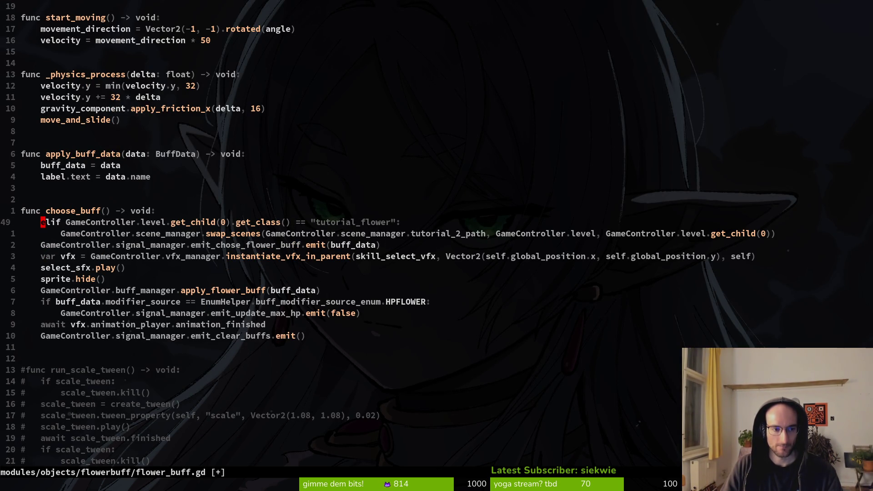
Change the pasted elif to if and save flower_buff.gd.
{"action": "key", "text": "c"}
{"action": "key", "text": "t"}
{"action": "key", "text": "i"}
{"action": "key", "text": "Escape"}
{"action": "type", "text": ":w"}
{"action": "key", "text": "Return"}
{"action": "key", "text": "w"}
{"action": "key", "text": "w"}
{"action": "key", "text": "w"}
{"action": "key", "text": "w"}
{"action": "key", "text": "w"}
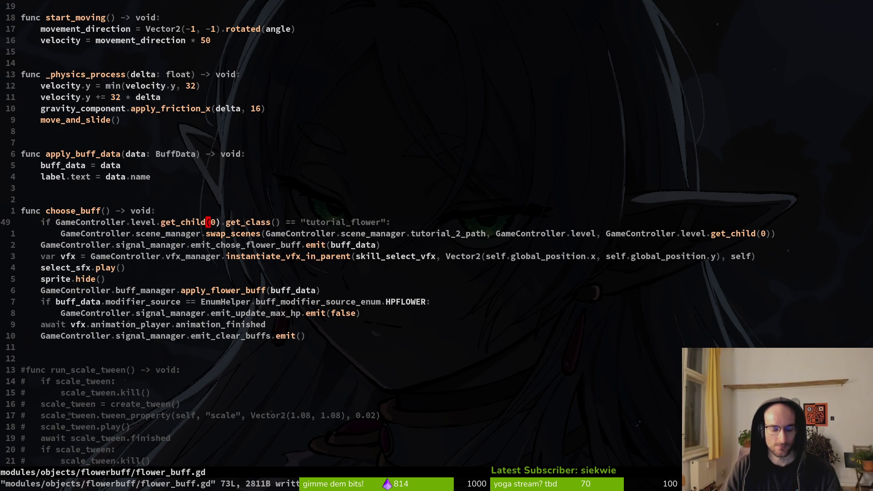
Search the file finder for tutorial_6.gd.
{"action": "key", "text": "space"}
{"action": "key", "text": "f"}
{"action": "key", "text": "f"}
{"action": "type", "text": "tt6"}
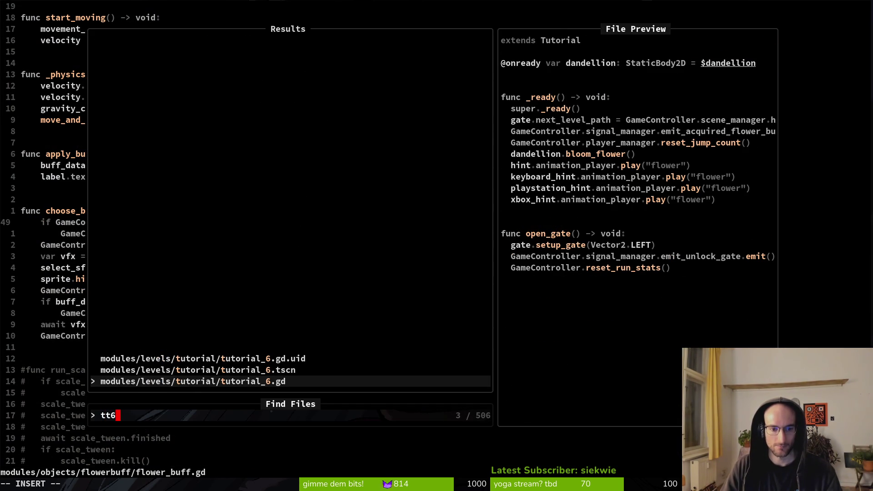
Open tutorial_6.gd, then tutorial_4.gd to copy its class_name line.
{"action": "key", "text": "Return"}
{"action": "key", "text": "k"}
{"action": "key", "text": "k"}
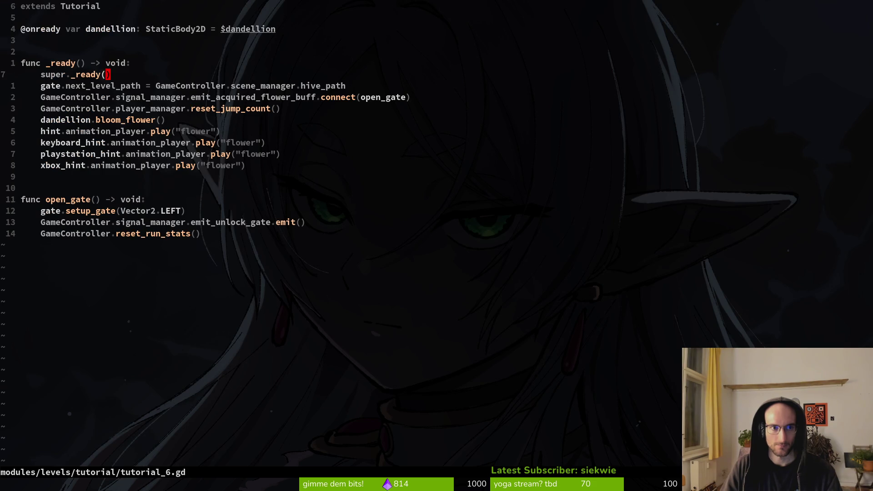
{"action": "key", "text": "ctrl+o"}
{"action": "key", "text": "ctrl+i"}
{"action": "key", "text": "space"}
{"action": "key", "text": "f"}
{"action": "key", "text": "f"}
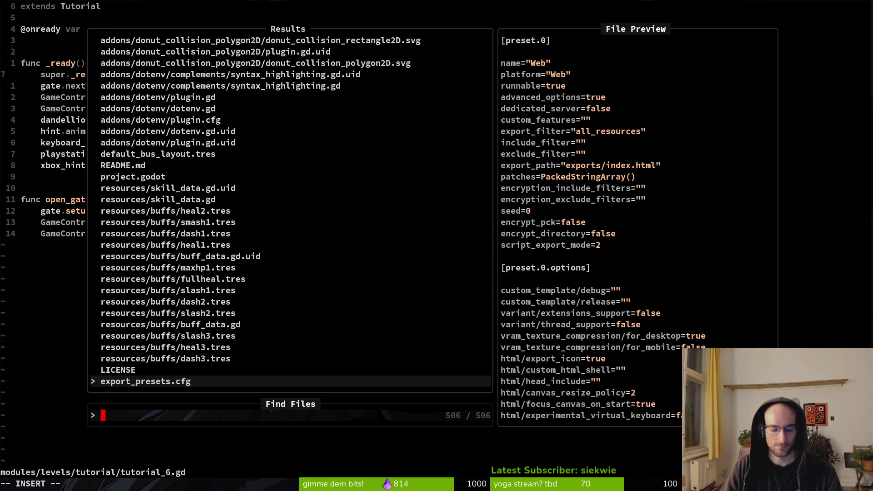
{"action": "type", "text": "tut4"}
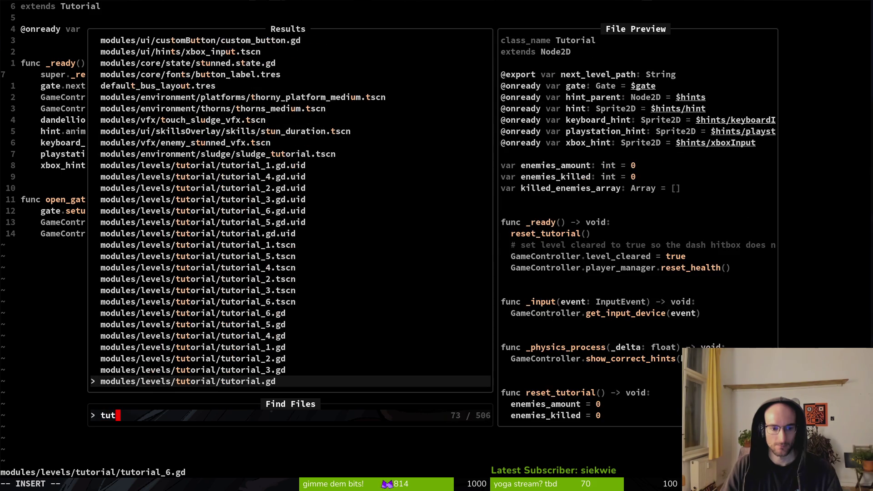
{"action": "key", "text": "Escape"}
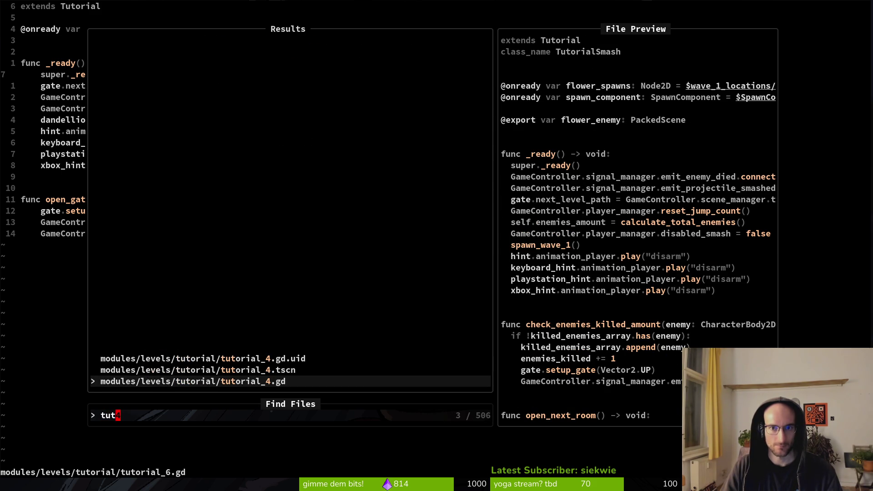
{"action": "key", "text": "Return"}
Give tutorial_6.gd the class_name TutorialFlower under extends, save it, and yank the name.
{"action": "key", "text": "ctrl+o"}
{"action": "key", "text": "braceleft"}
{"action": "key", "text": "braceleft"}
{"action": "key", "text": "P"}
{"action": "key", "text": "w"}
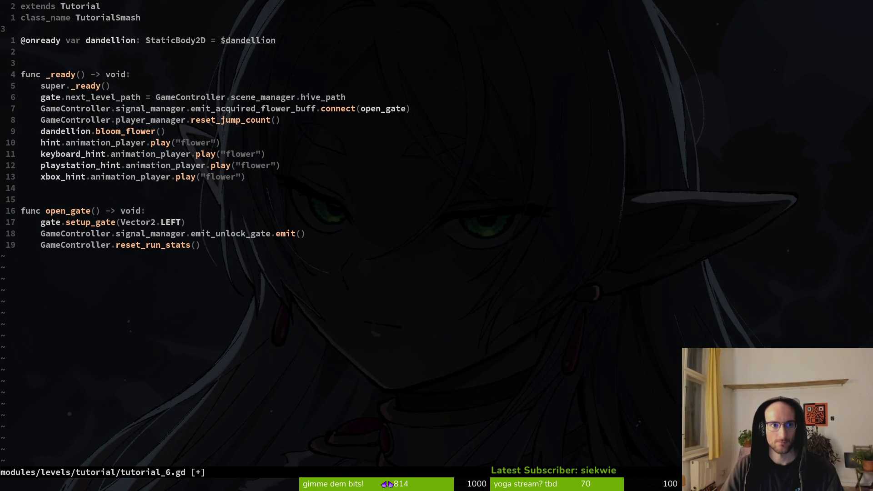
{"action": "type", "text": "cwTutorial"}
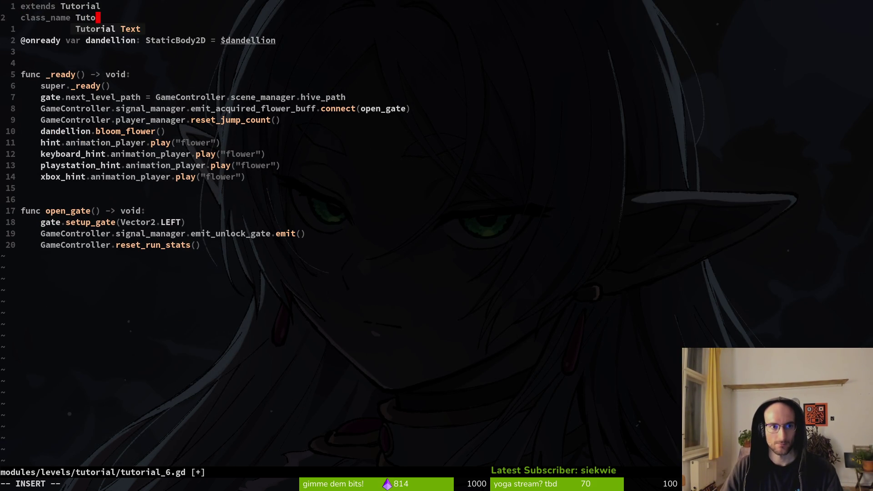
{"action": "type", "text": "Flower"}
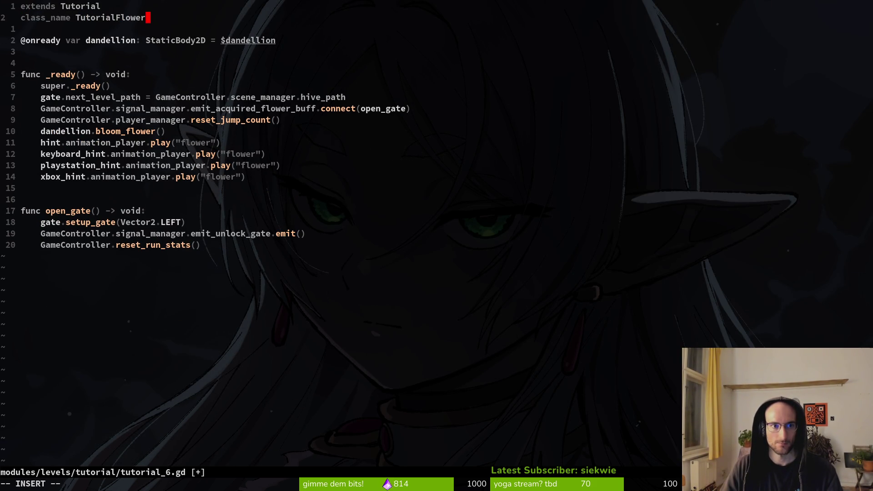
{"action": "key", "text": "Escape"}
{"action": "type", "text": ":w"}
{"action": "key", "text": "Return"}
{"action": "key", "text": "v"}
{"action": "key", "text": "i"}
{"action": "key", "text": "w"}
{"action": "key", "text": "y"}
{"action": "key", "text": "ctrl+6"}
{"action": "key", "text": "ctrl+6"}
{"action": "type", "text": ":w"}
{"action": "key", "text": "Return"}
Find and open flower_buff.gd in the file finder.
{"action": "key", "text": "space"}
{"action": "key", "text": "f"}
{"action": "key", "text": "f"}
{"action": "type", "text": "blof"}
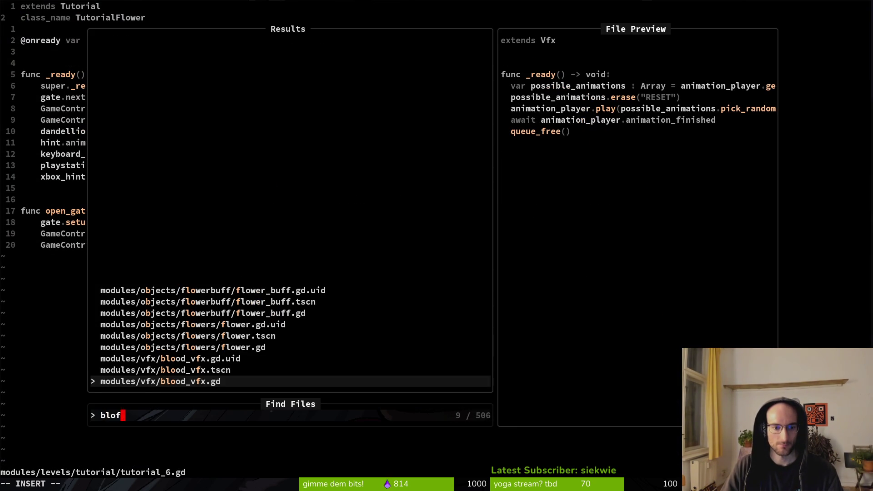
{"action": "key", "text": "BackSpace"}
{"action": "type", "text": "by"}
{"action": "key", "text": "BackSpace"}
{"action": "key", "text": "BackSpace"}
{"action": "key", "text": "BackSpace"}
{"action": "type", "text": "fl"}
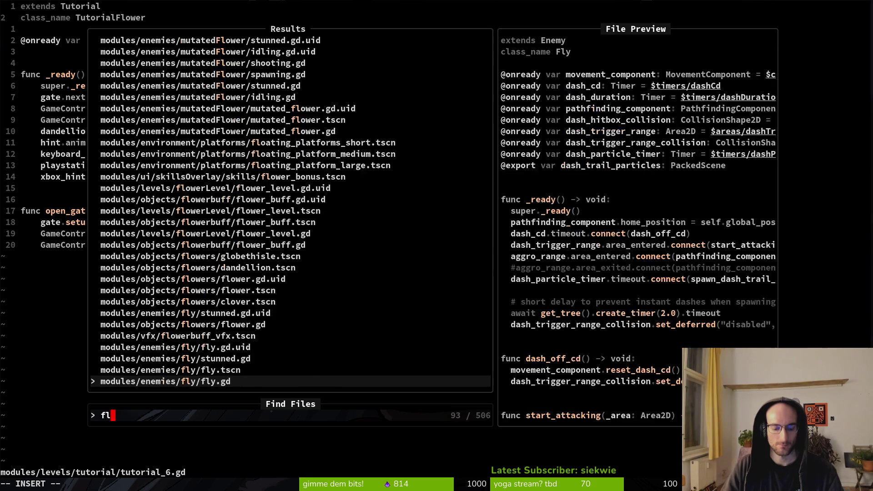
{"action": "type", "text": "owerb"}
{"action": "key", "text": "BackSpace"}
{"action": "key", "text": "BackSpace"}
{"action": "key", "text": "BackSpace"}
{"action": "type", "text": "byff"}
{"action": "key", "text": "BackSpace"}
{"action": "key", "text": "BackSpace"}
{"action": "key", "text": "BackSpace"}
{"action": "key", "text": "Return"}
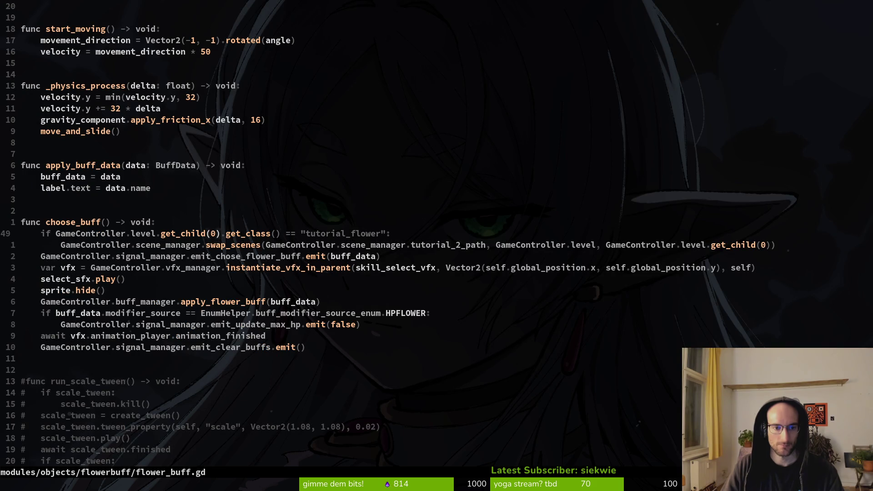
Change the == "tutorial_flower" check to is TutorialFlower and save.
{"action": "key", "text": "w"}
{"action": "key", "text": "w"}
{"action": "key", "text": "w"}
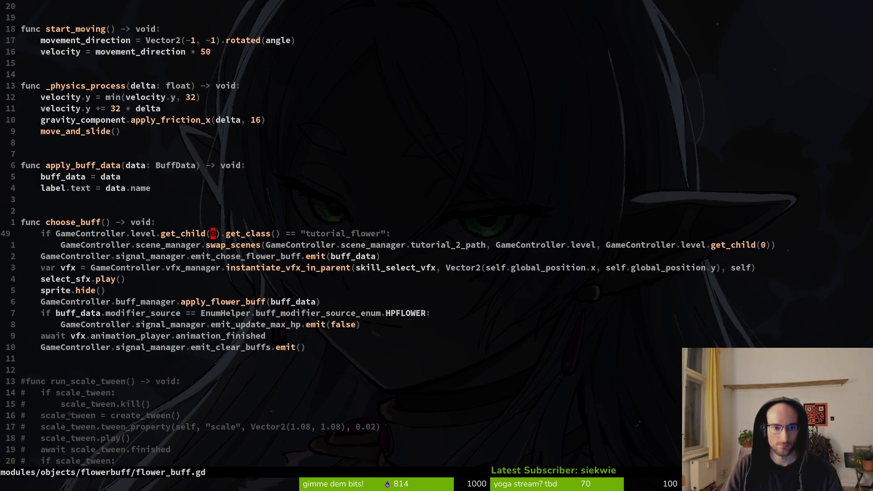
{"action": "key", "text": "s"}
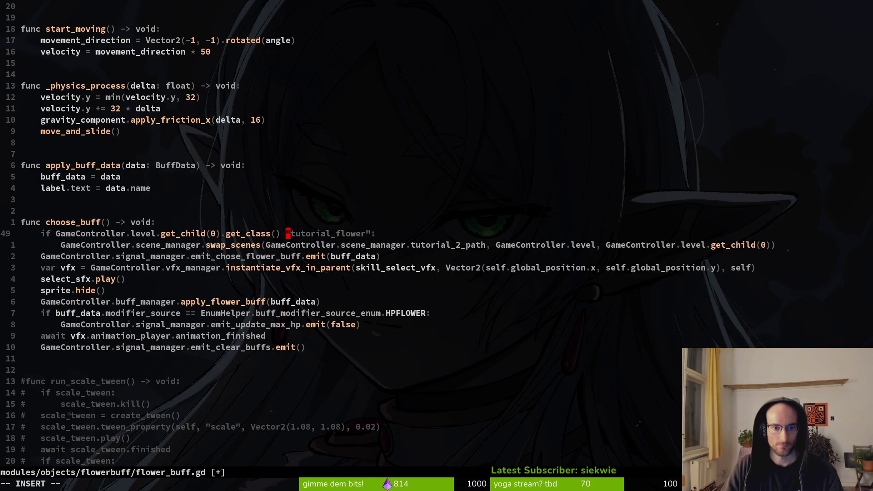
{"action": "type", "text": "is"}
{"action": "key", "text": "BackSpace"}
{"action": "key", "text": "BackSpace"}
{"action": "key", "text": "BackSpace"}
{"action": "type", "text": "is"}
{"action": "key", "text": "Delete"}
{"action": "key", "text": "Delete"}
{"action": "key", "text": "Delete"}
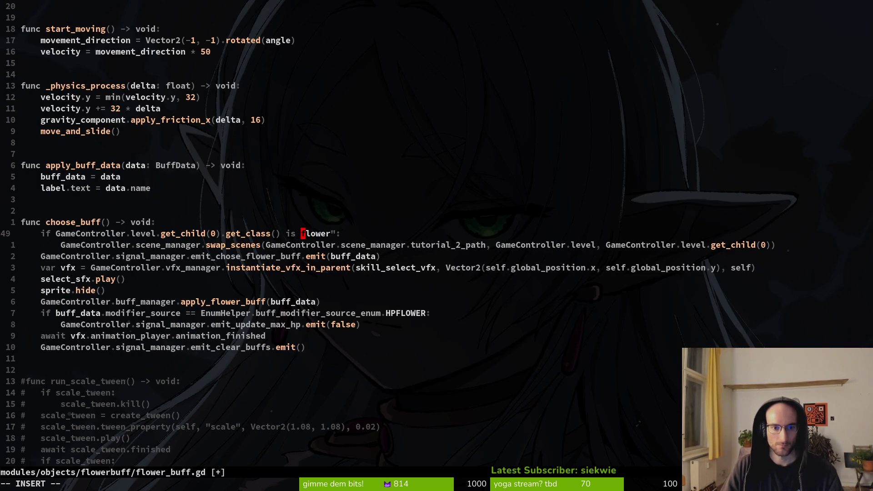
{"action": "key", "text": "Escape"}
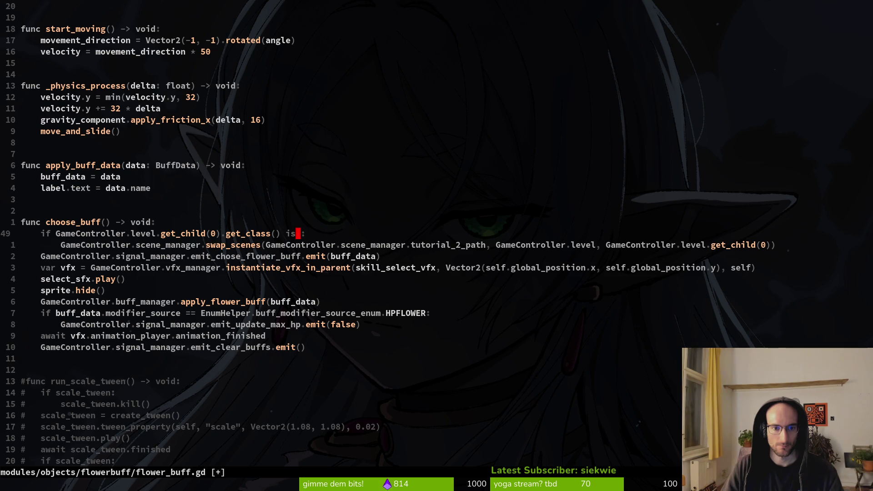
{"action": "type", "text": "p:w"}
{"action": "key", "text": "Return"}
Copy the chose-buff emit line into the if block under the TutorialFlower check.
{"action": "key", "text": "j"}
{"action": "key", "text": "O"}
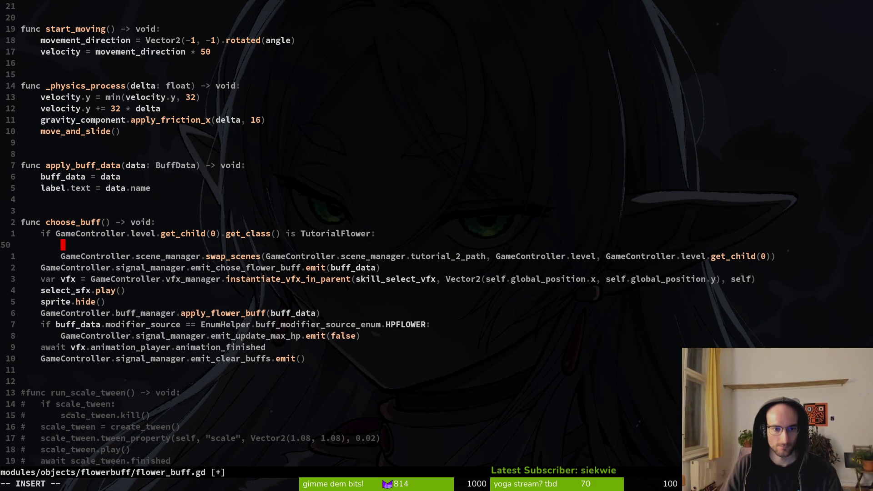
{"action": "key", "text": "Escape"}
{"action": "key", "text": "j"}
{"action": "key", "text": "V"}
{"action": "key", "text": "Escape"}
{"action": "key", "text": "k"}
{"action": "key", "text": "p"}
Delete the swap_scenes call, indent the emit line, remove the blank line, and save.
{"action": "key", "text": "j"}
{"action": "key", "text": "d"}
{"action": "key", "text": "d"}
{"action": "key", "text": "k"}
{"action": "key", "text": "V"}
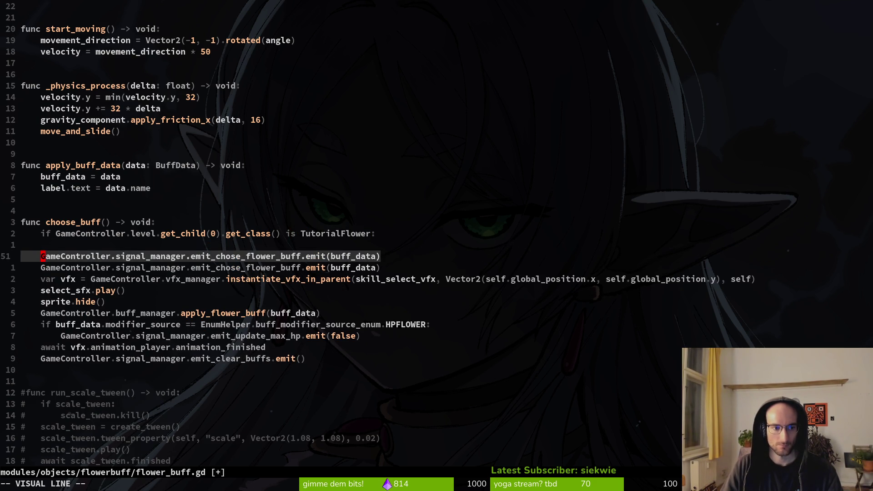
{"action": "key", "text": "greater"}
{"action": "key", "text": "k"}
{"action": "key", "text": "d"}
{"action": "key", "text": "d"}
{"action": "type", "text": ":w"}
{"action": "key", "text": "Return"}
{"action": "key", "text": "k"}
{"action": "key", "text": "k"}
Add the comment '# to unlock gate in flowerTutorial' above the check.
{"action": "key", "text": "o"}
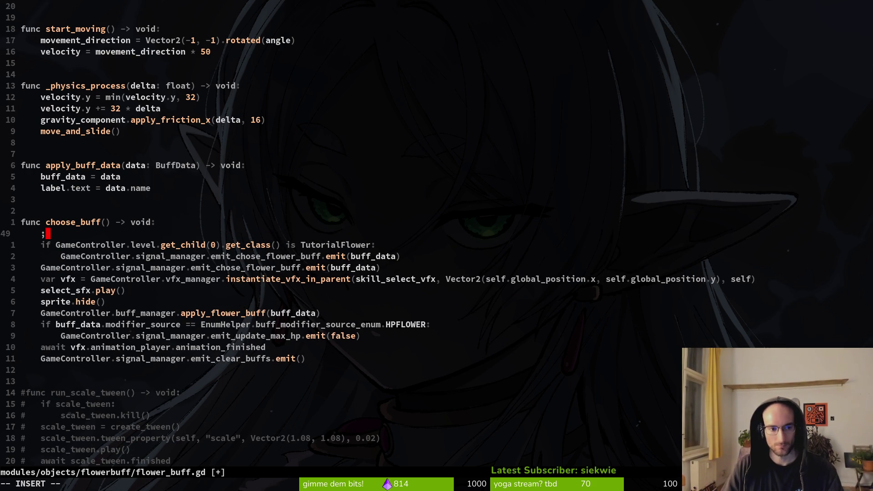
{"action": "type", "text": "# to unloc"}
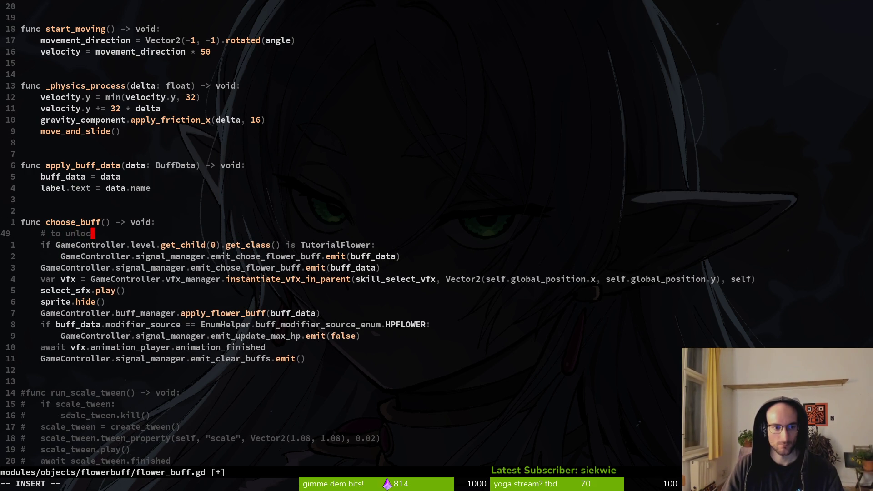
{"action": "type", "text": "k gate in tut"}
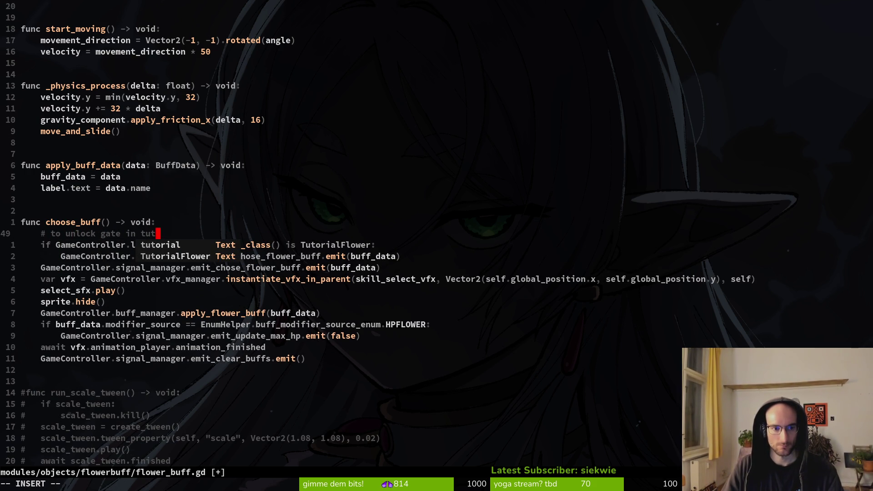
{"action": "type", "text": "orial"}
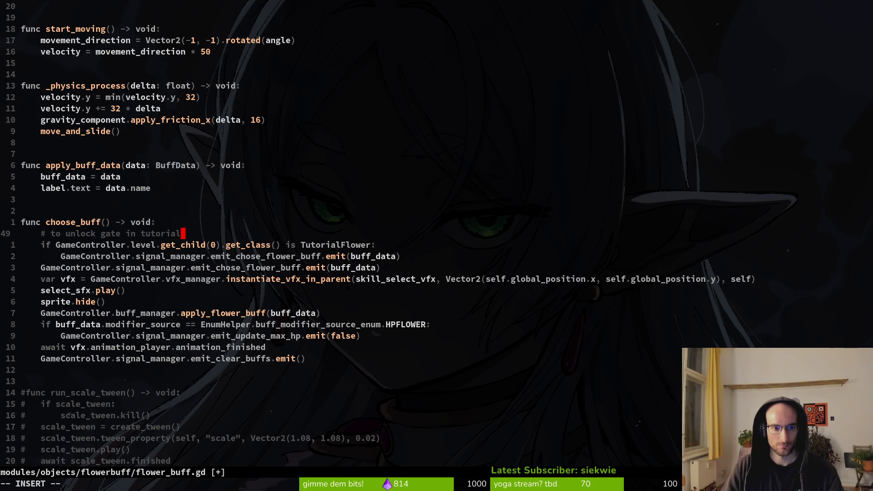
{"action": "key", "text": "BackSpace"}
{"action": "key", "text": "BackSpace"}
{"action": "key", "text": "BackSpace"}
{"action": "type", "text": "flowerTutorial"}
{"action": "key", "text": "Escape"}
Move the three-line gate block below the emit_clear_buffs line and save flower_buff.gd.
{"action": "key", "text": "shift+v"}
{"action": "key", "text": "j"}
{"action": "key", "text": "j"}
{"action": "key", "text": "shift+j"}
{"action": "key", "text": "shift+j"}
{"action": "key", "text": "shift+j"}
{"action": "key", "text": "shift+j"}
{"action": "key", "text": "shift+k"}
{"action": "key", "text": "shift+k"}
{"action": "key", "text": "shift+k"}
{"action": "key", "text": "shift+j"}
{"action": "key", "text": "shift+j"}
{"action": "key", "text": "shift+j"}
{"action": "key", "text": "shift+j"}
{"action": "key", "text": "shift+j"}
{"action": "key", "text": "Escape"}
{"action": "type", "text": ":w"}
{"action": "key", "text": "Return"}
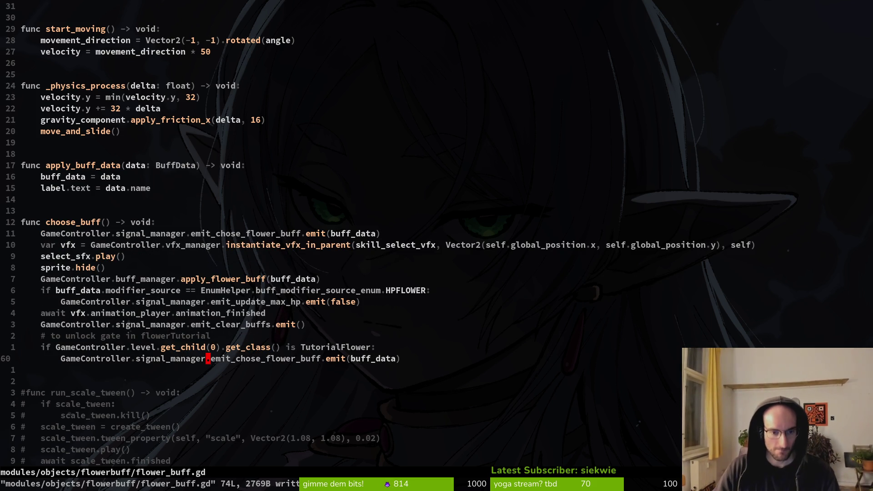
Review the relocated gate block, then open tutorial_6.gd.
{"action": "key", "text": "k"}
{"action": "key", "text": "k"}
{"action": "key", "text": "k"}
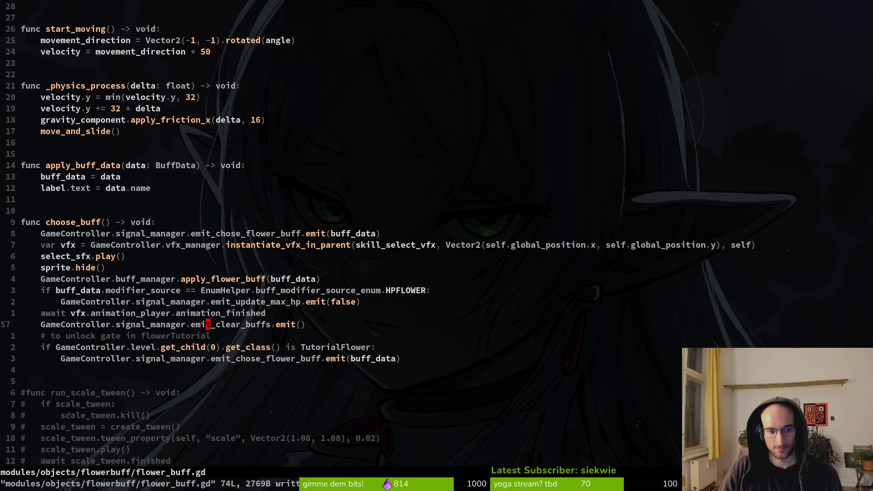
{"action": "key", "text": "j"}
{"action": "key", "text": "V"}
{"action": "key", "text": "j"}
{"action": "key", "text": "j"}
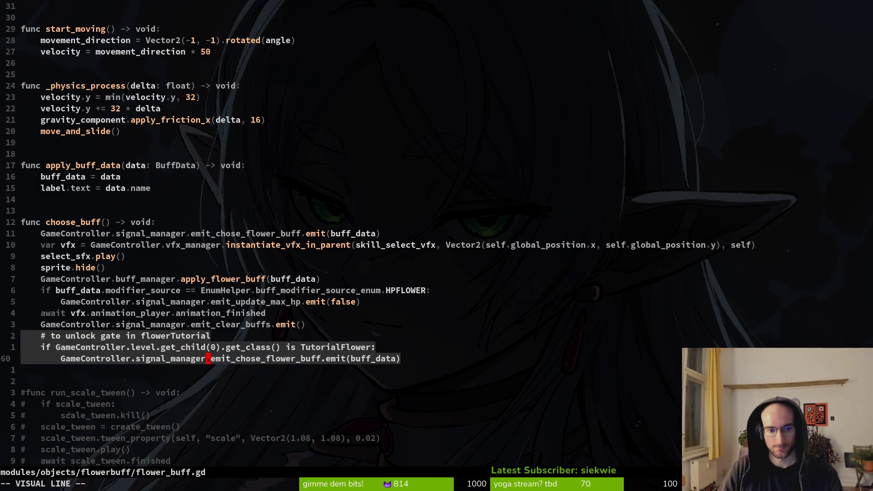
{"action": "key", "text": "Escape"}
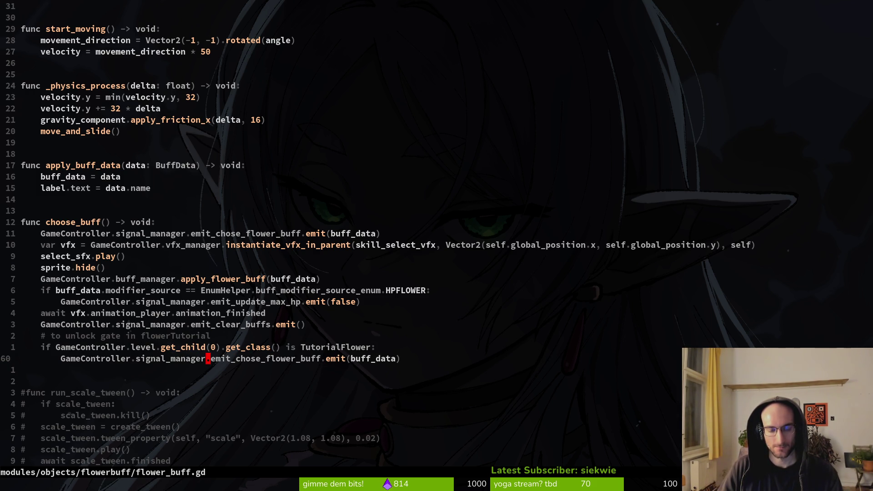
{"action": "key", "text": "ctrl+p"}
{"action": "type", "text": "tuto6"}
{"action": "key", "text": "Return"}
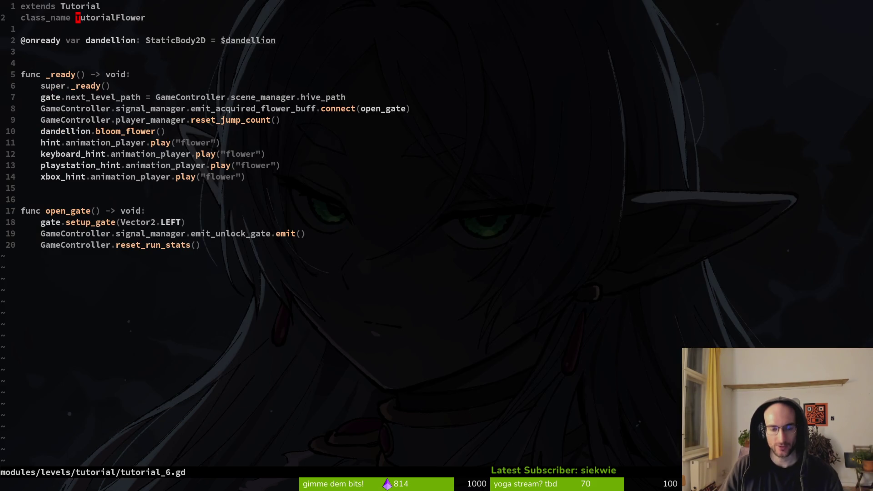
In tutorial_6.gd, select the emit_acquired_flower_buff signal name on the connect line.
{"action": "key", "text": "j"}
{"action": "key", "text": "j"}
{"action": "key", "text": "j"}
{"action": "key", "text": "j"}
{"action": "key", "text": "w"}
{"action": "key", "text": "w"}
{"action": "key", "text": "j"}
{"action": "key", "text": "j"}
{"action": "key", "text": "j"}
{"action": "key", "text": "w"}
{"action": "key", "text": "w"}
{"action": "key", "text": "w"}
{"action": "key", "text": "i"}
{"action": "key", "text": "Escape"}
{"action": "key", "text": "l"}
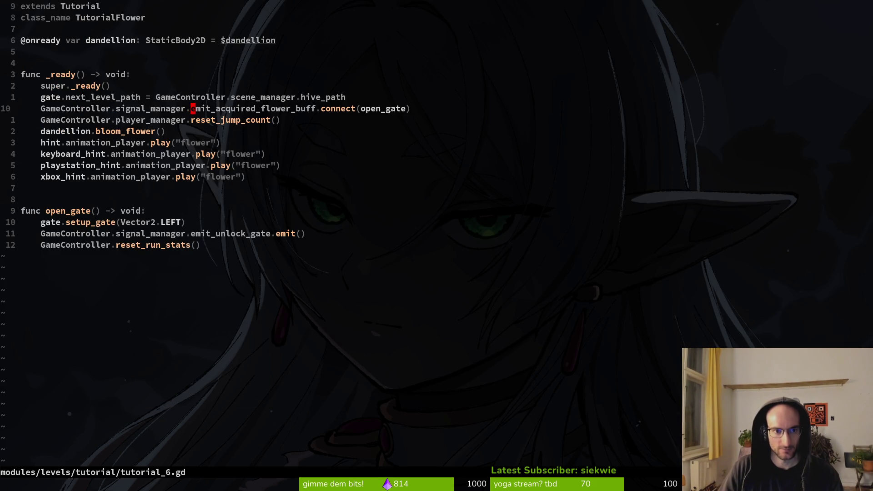
{"action": "key", "text": "v"}
{"action": "key", "text": "e"}
{"action": "key", "text": "l"}
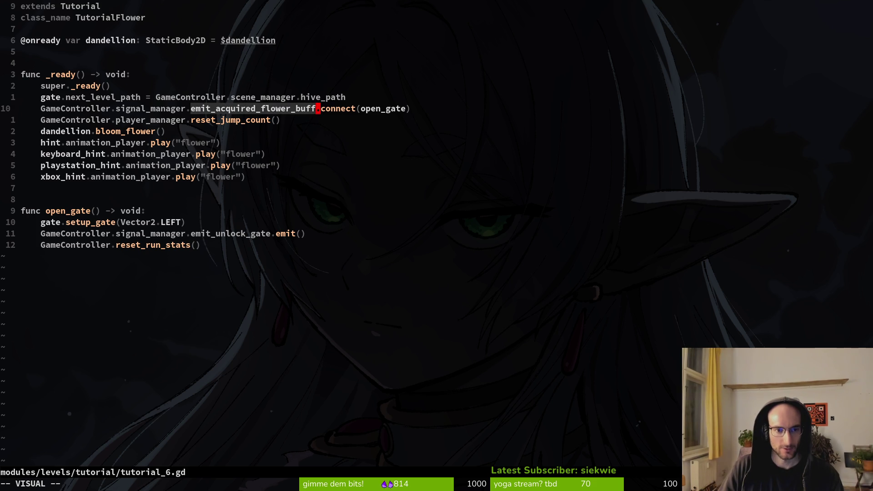
{"action": "key", "text": "y"}
Delete the three-line gate block from choose_buff in flower_buff.gd and save the file.
{"action": "key", "text": "ctrl+o"}
{"action": "key", "text": "k"}
{"action": "key", "text": "V"}
{"action": "key", "text": "k"}
{"action": "key", "text": "o"}
{"action": "key", "text": "j"}
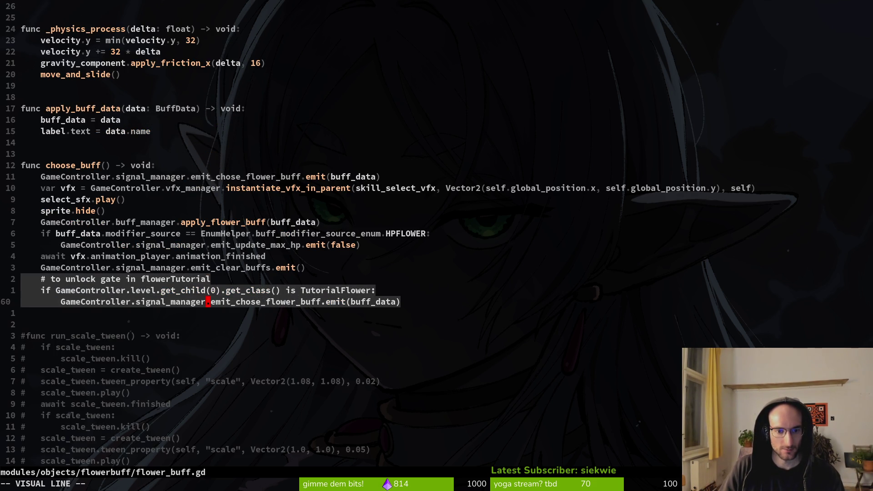
{"action": "key", "text": "d"}
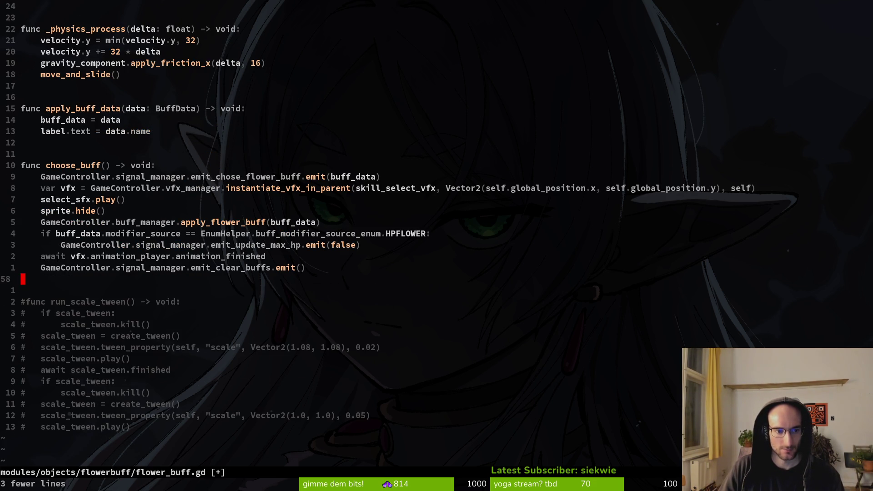
{"action": "key", "text": "ctrl+s"}
{"action": "key", "text": "k"}
Copy emit_clear_buffs, paste it over emit_acquired_flower_buff in tutorial_6.gd, and save.
{"action": "key", "text": "w"}
{"action": "key", "text": "w"}
{"action": "key", "text": "w"}
{"action": "key", "text": "v"}
{"action": "key", "text": "e"}
{"action": "key", "text": "y"}
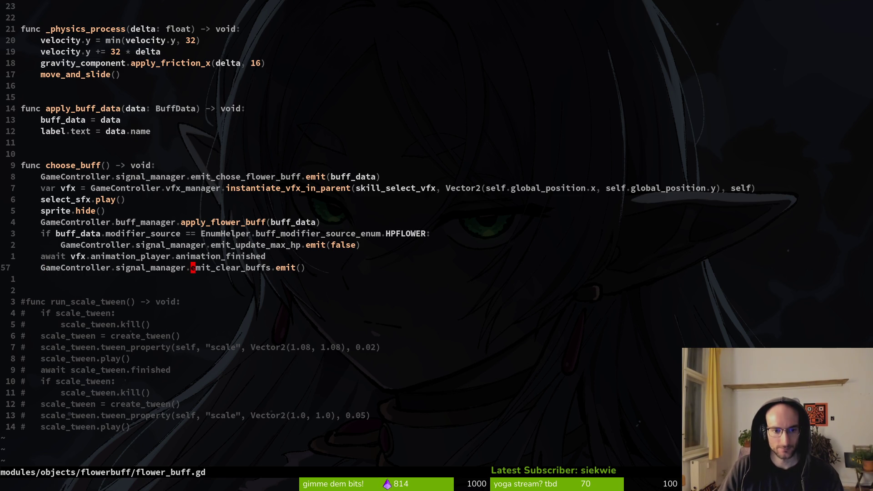
{"action": "key", "text": "ctrl+o"}
{"action": "key", "text": "h"}
{"action": "key", "text": "v"}
{"action": "key", "text": "b"}
{"action": "key", "text": "p"}
{"action": "key", "text": "ctrl+s"}
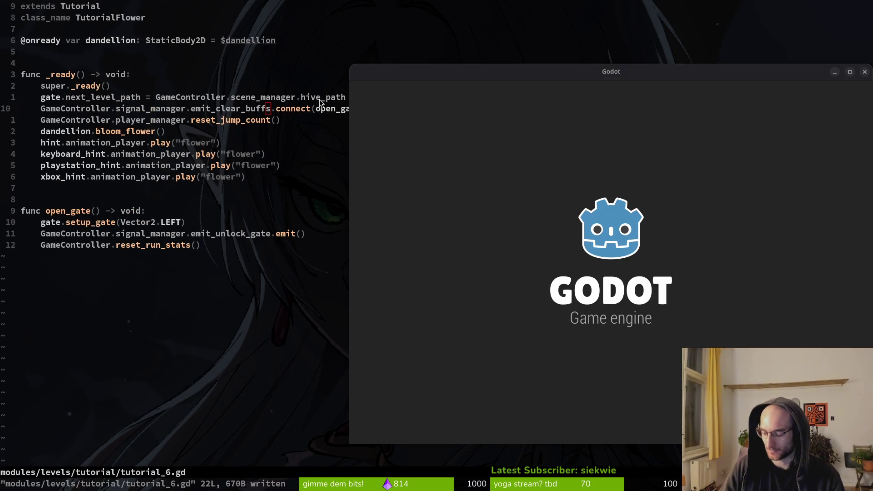
Bring the Godot editor forward and run the pollinateOrDie project in its debug window.
{"action": "key", "text": "alt+Tab"}
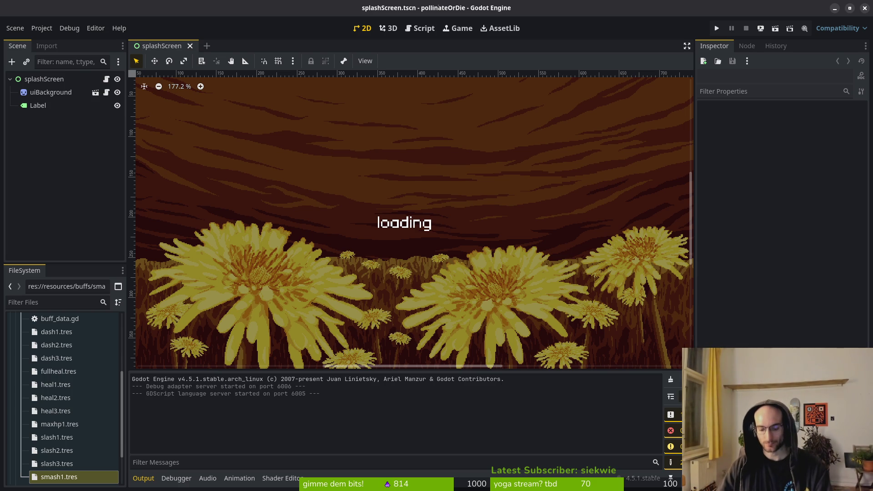
{"action": "left_click", "coordinate": [72, 153]}
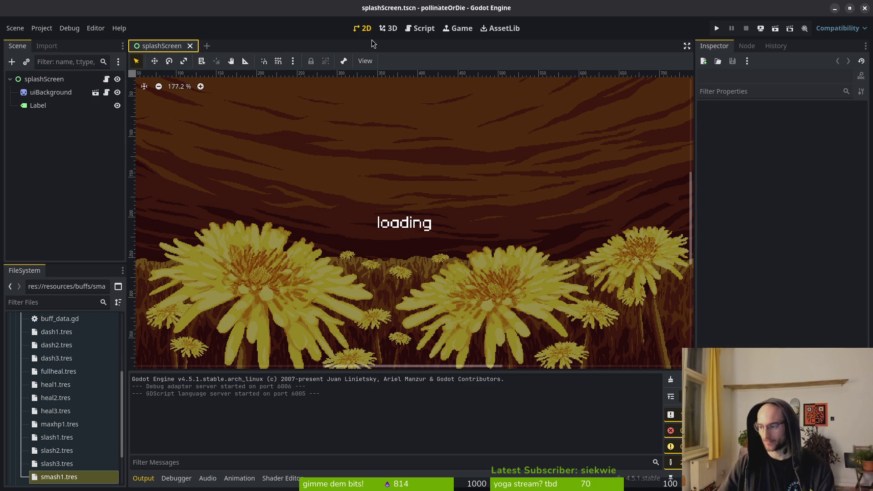
{"action": "key", "text": "alt+Tab"}
{"action": "key", "text": "alt+Tab"}
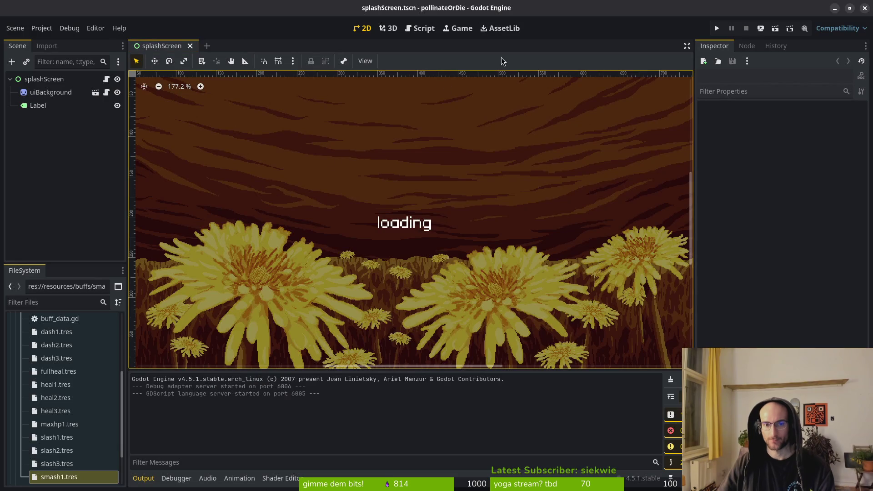
{"action": "left_click", "coordinate": [716, 28]}
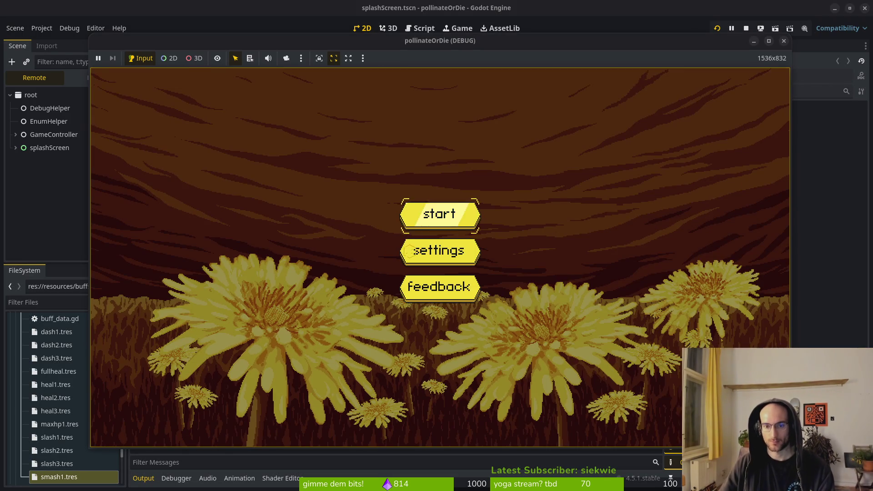
Start the game and guide the bee across the branches and out through the first rooms' exits.
{"action": "left_click", "coordinate": [461, 223]}
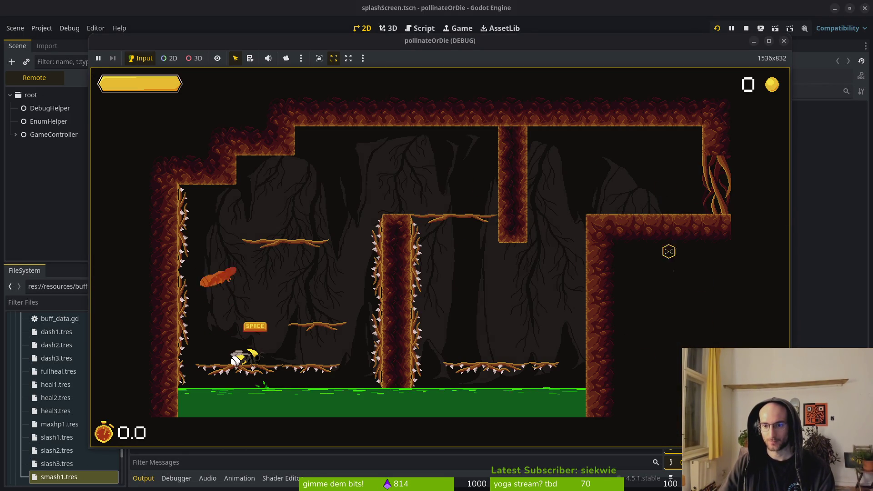
{"action": "key", "text": "d"}
{"action": "key", "text": "space"}
{"action": "key", "text": "space"}
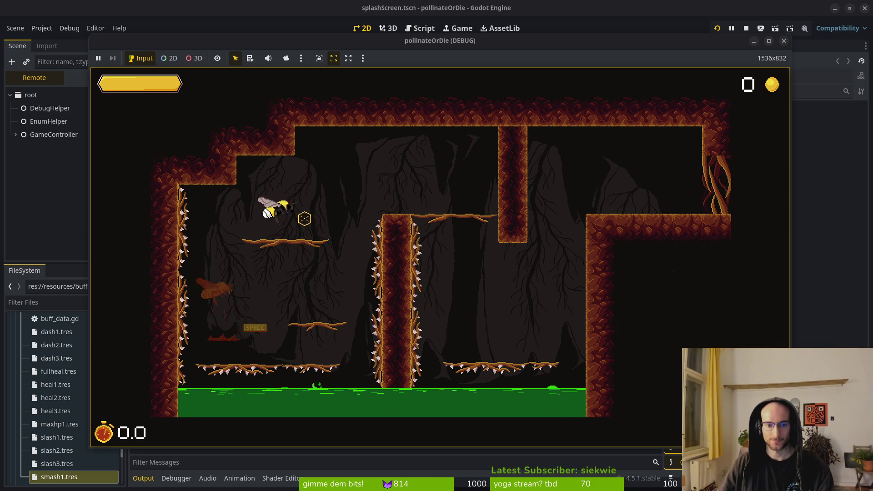
{"action": "key", "text": "d"}
{"action": "key", "text": "s"}
{"action": "key", "text": "space"}
{"action": "key", "text": "d"}
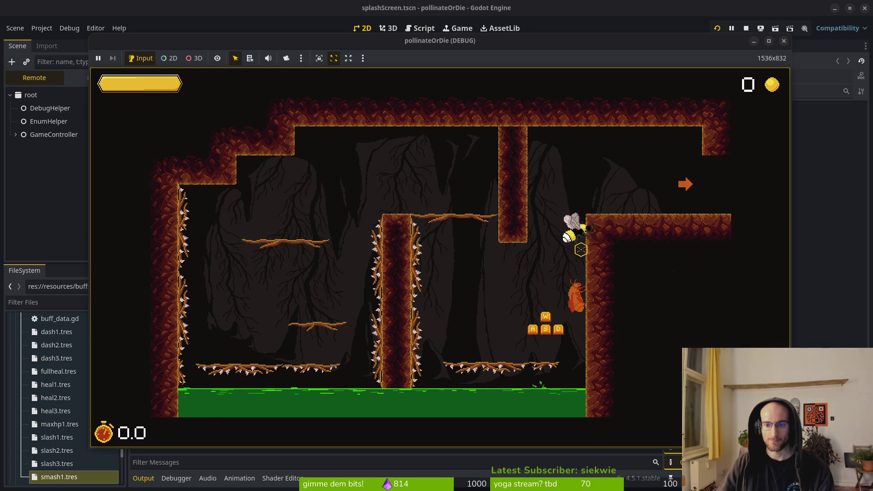
{"action": "key", "text": "d"}
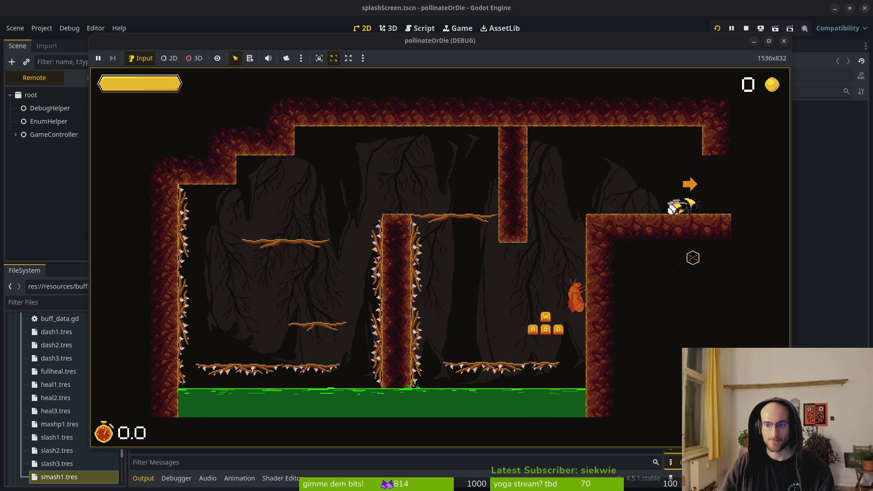
{"action": "key", "text": "d"}
{"action": "key", "text": "j"}
{"action": "key", "text": "d"}
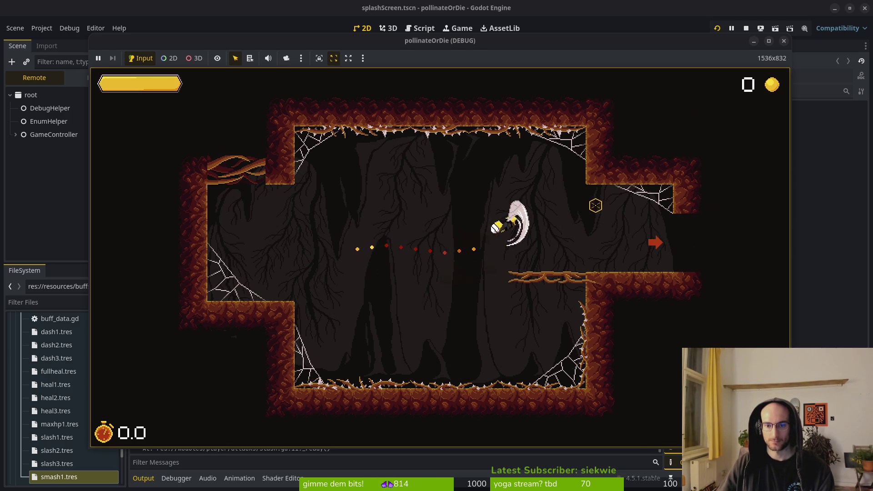
{"action": "key", "text": "d"}
{"action": "key", "text": "d"}
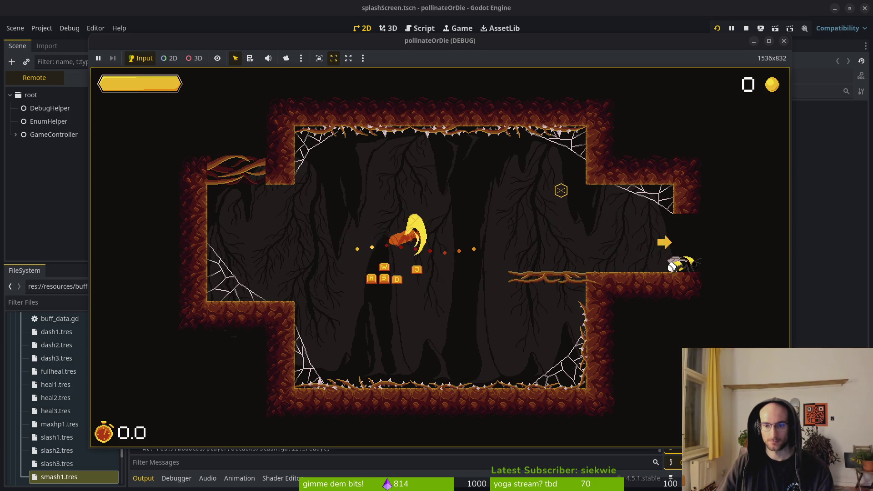
{"action": "key", "text": "d"}
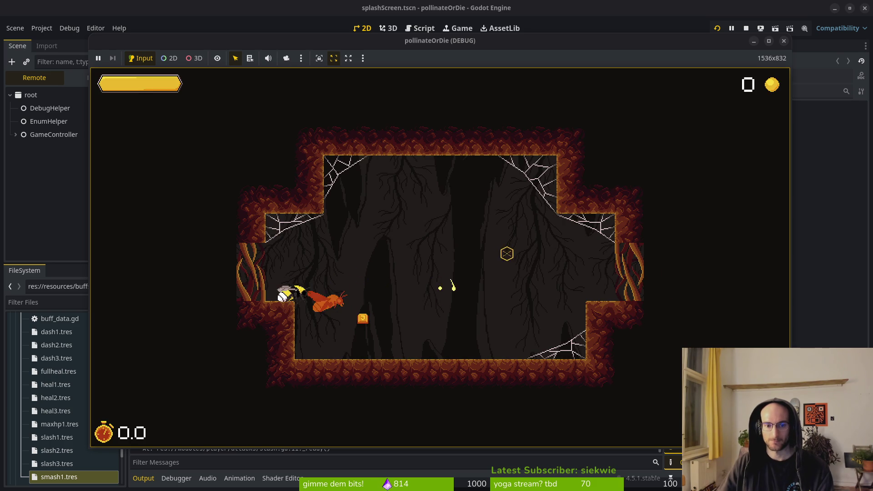
Kill the moths in the next room, then drop the bee into the shaft below.
{"action": "key", "text": "w"}
{"action": "left_click", "coordinate": [530, 288]}
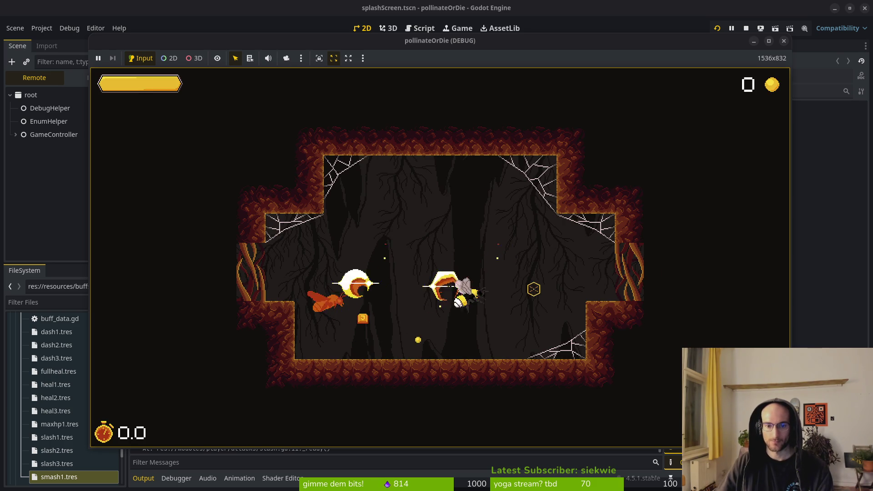
{"action": "key", "text": "a"}
{"action": "left_click", "coordinate": [454, 282]}
{"action": "left_click", "coordinate": [391, 259]}
{"action": "key", "text": "d"}
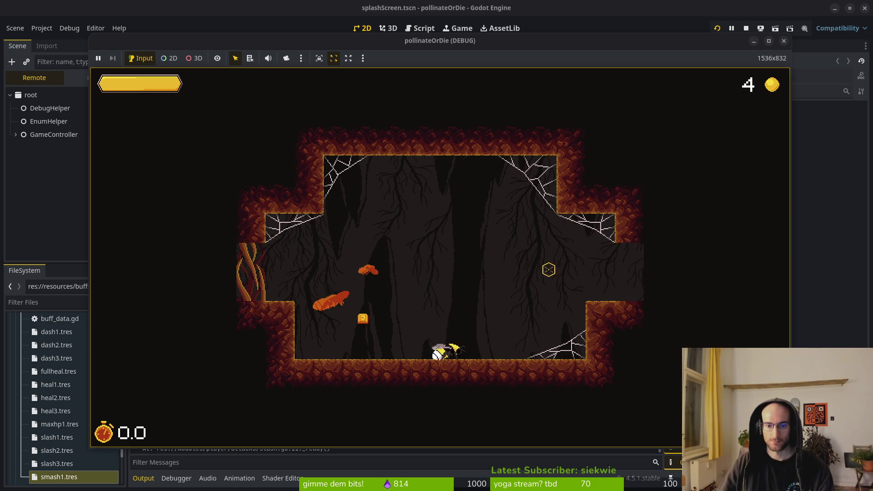
{"action": "key", "text": "w"}
{"action": "key", "text": "a"}
{"action": "left_click", "coordinate": [624, 296]}
{"action": "key", "text": "d"}
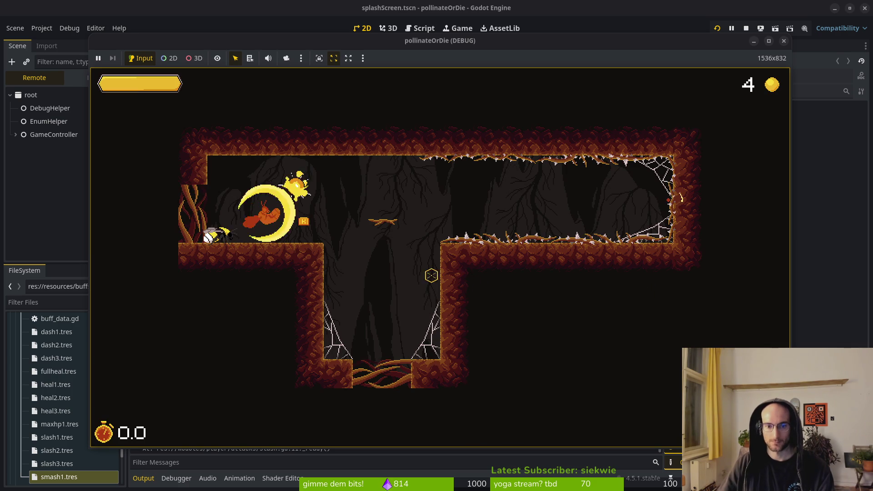
{"action": "key", "text": "d"}
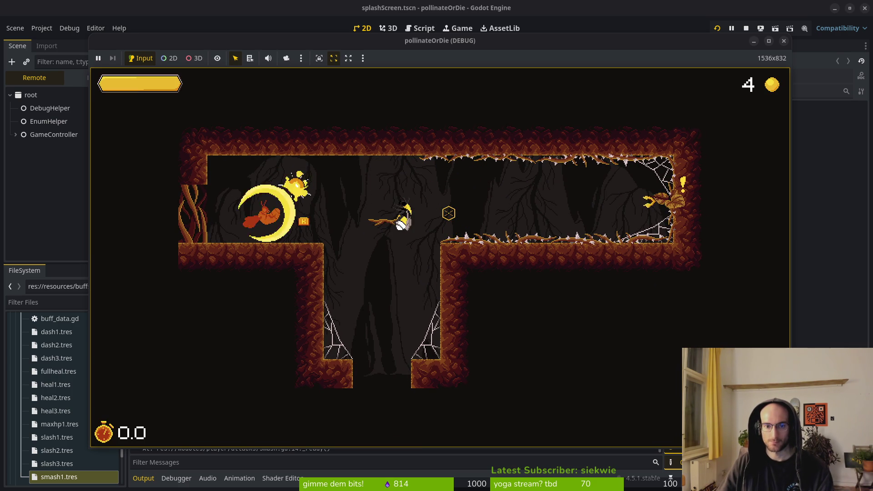
{"action": "key", "text": "s"}
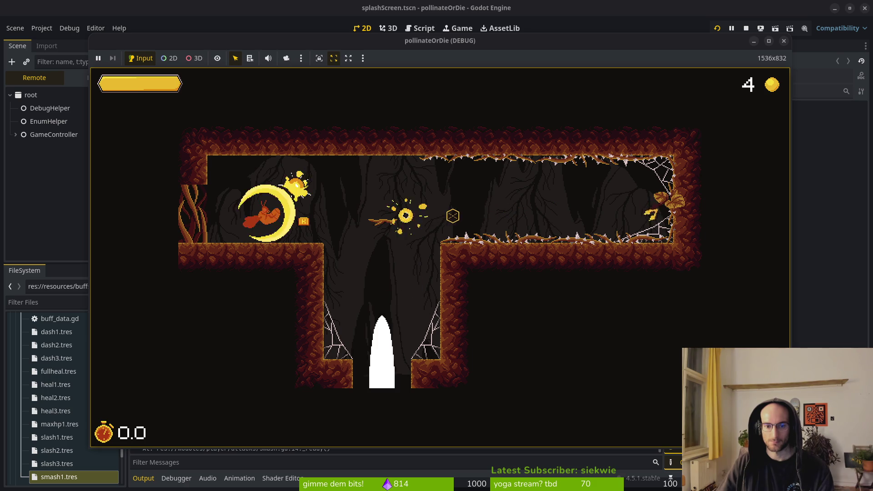
Slash all the wasps across the cave, then fly up off the dandelion.
{"action": "key", "text": "w"}
{"action": "left_click", "coordinate": [449, 171]}
{"action": "left_click", "coordinate": [556, 211]}
{"action": "left_click", "coordinate": [598, 221]}
{"action": "left_click", "coordinate": [494, 271]}
{"action": "left_click", "coordinate": [494, 272]}
{"action": "left_click", "coordinate": [437, 291]}
{"action": "left_click", "coordinate": [380, 284]}
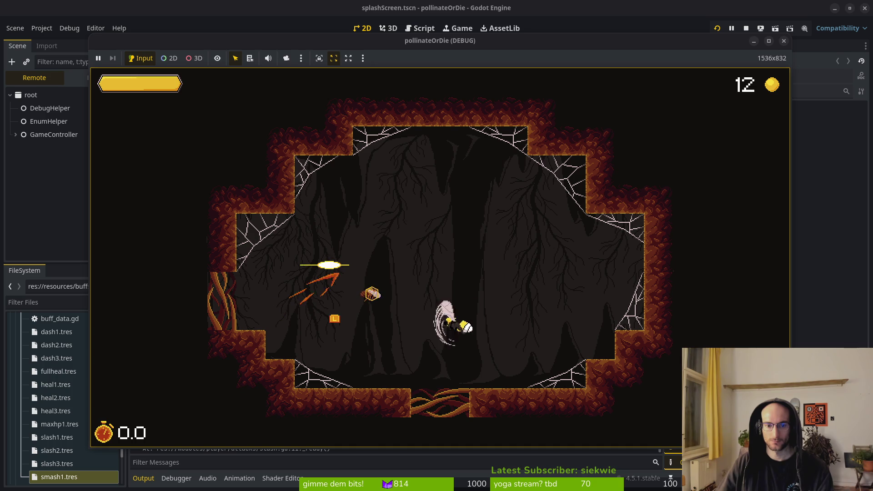
{"action": "left_click", "coordinate": [434, 258]}
{"action": "left_click", "coordinate": [447, 320]}
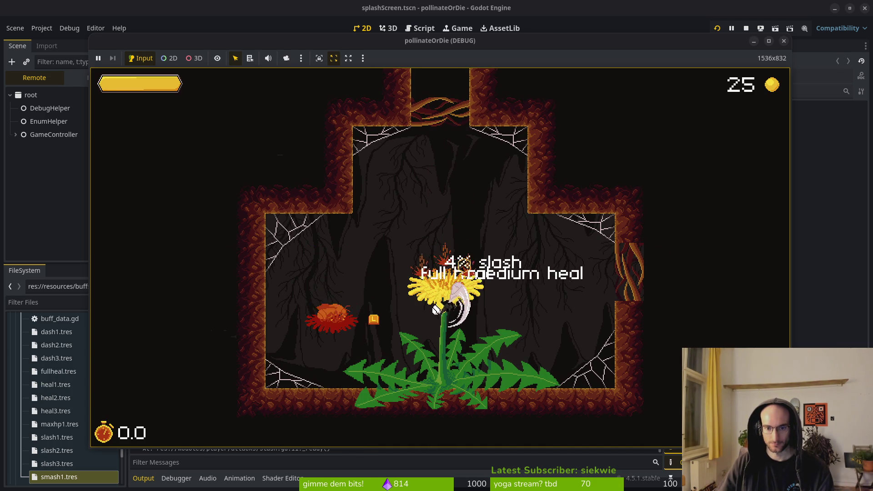
{"action": "left_click", "coordinate": [454, 229]}
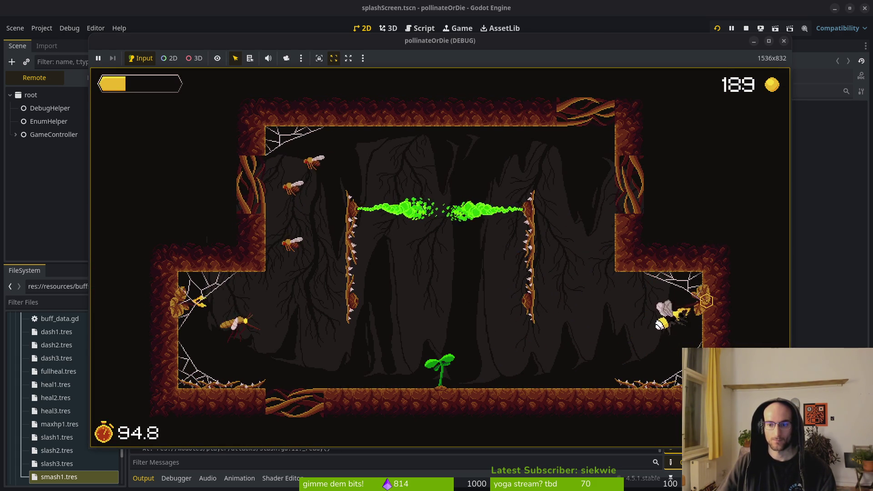
Fight the enemy waves along the left web and wall with slashes and smashes.
{"action": "key", "text": "a"}
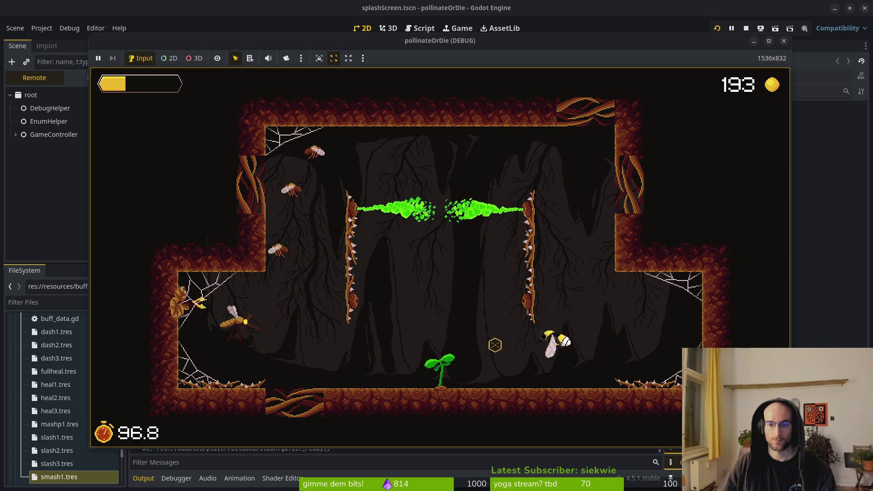
{"action": "left_click", "coordinate": [404, 358]}
{"action": "key", "text": "a"}
{"action": "left_click", "coordinate": [345, 357]}
{"action": "left_click", "coordinate": [199, 320]}
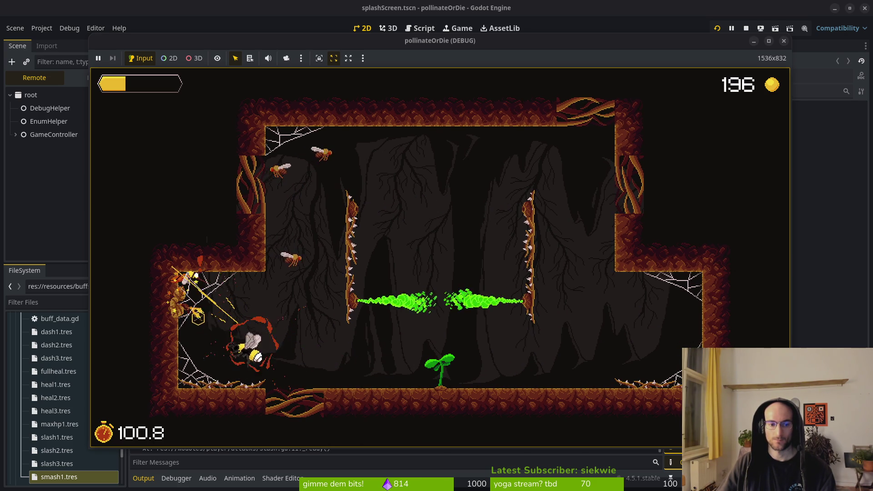
{"action": "key", "text": "w"}
{"action": "left_click", "coordinate": [300, 237]}
{"action": "left_click", "coordinate": [333, 153]}
{"action": "key", "text": "s"}
{"action": "left_click", "coordinate": [302, 197]}
{"action": "left_click", "coordinate": [302, 197]}
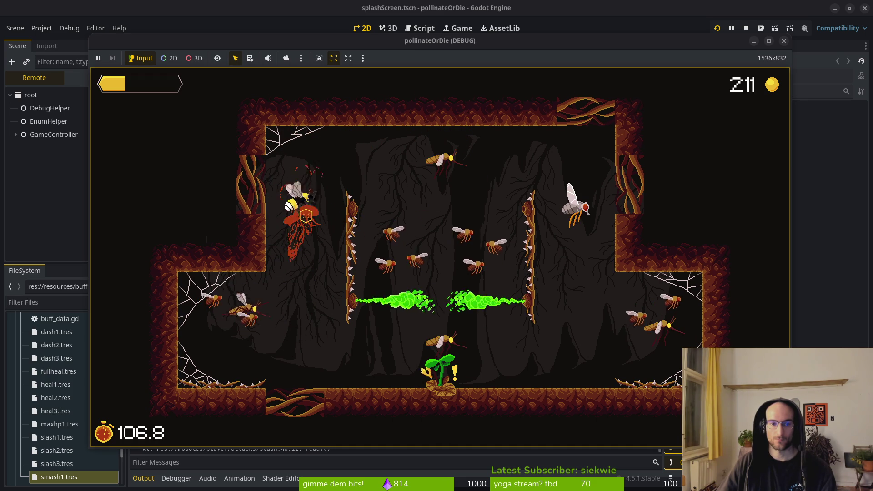
{"action": "left_click", "coordinate": [298, 254]}
Keep attacking enemies from the left web across to the right wall until the run ends.
{"action": "key", "text": "s"}
{"action": "left_click", "coordinate": [287, 279]}
{"action": "left_click", "coordinate": [301, 259]}
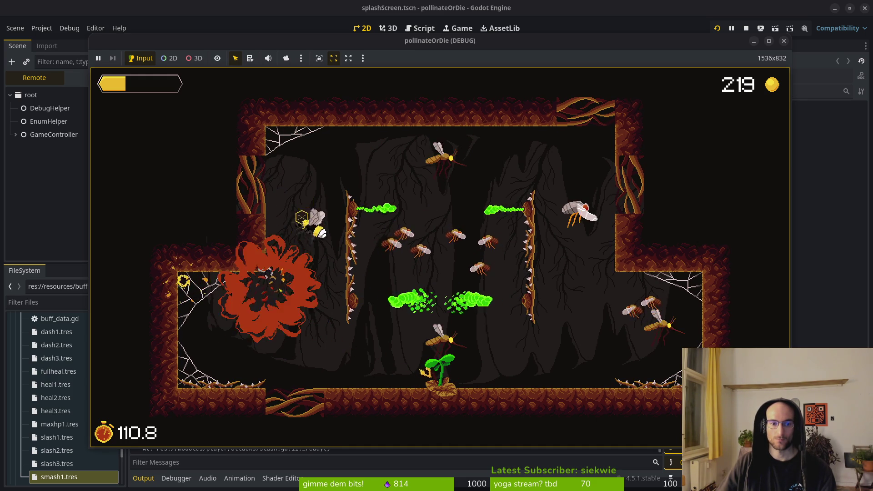
{"action": "left_click", "coordinate": [355, 178]}
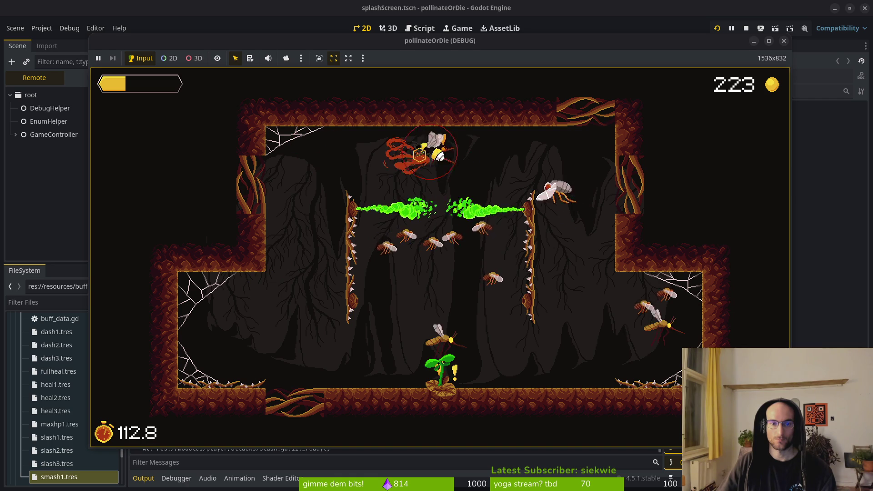
{"action": "left_click", "coordinate": [325, 172]}
{"action": "left_click", "coordinate": [437, 156]}
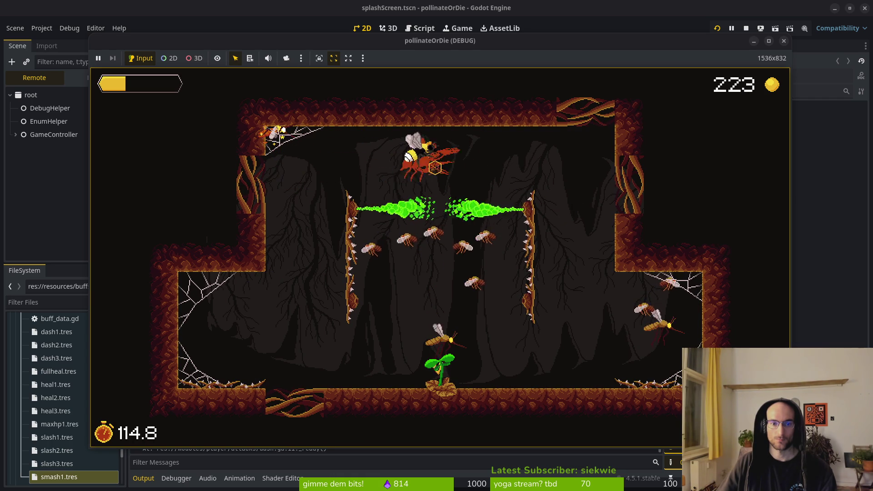
{"action": "left_click", "coordinate": [514, 157]}
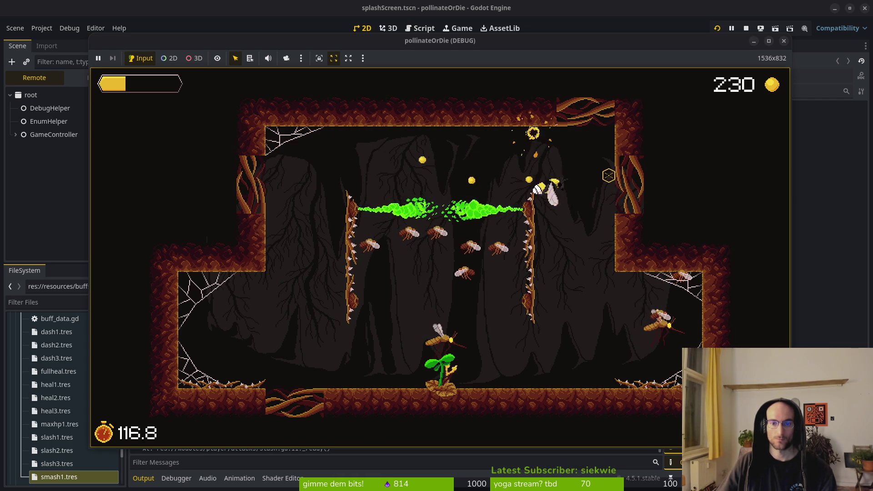
{"action": "left_click", "coordinate": [612, 333]}
{"action": "left_click", "coordinate": [664, 311]}
{"action": "left_click", "coordinate": [655, 312]}
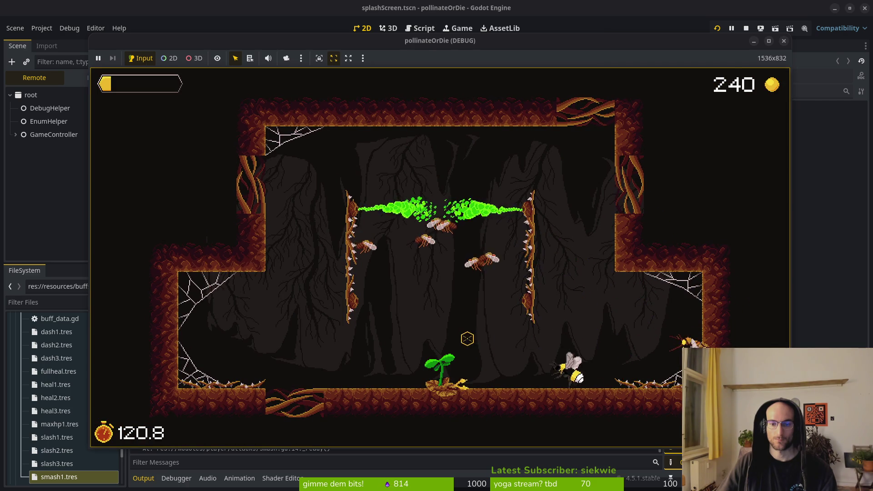
{"action": "left_click", "coordinate": [481, 353]}
{"action": "left_click", "coordinate": [475, 362]}
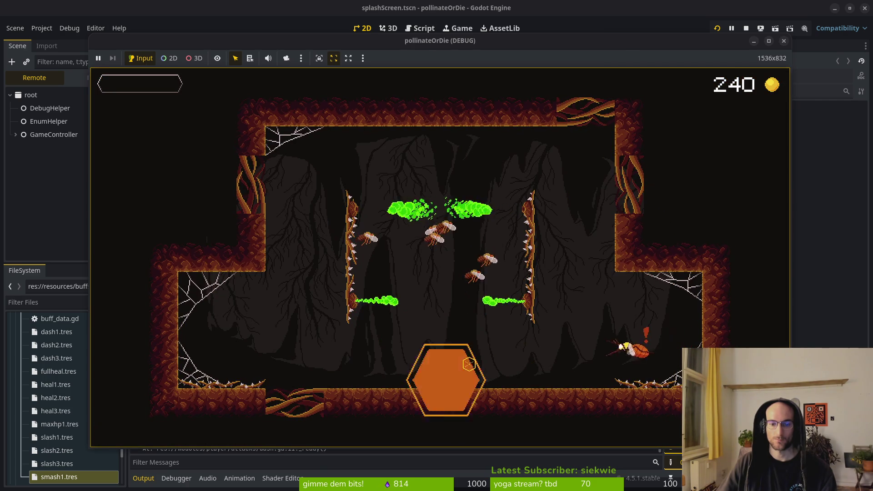
{"action": "left_click", "coordinate": [606, 353]}
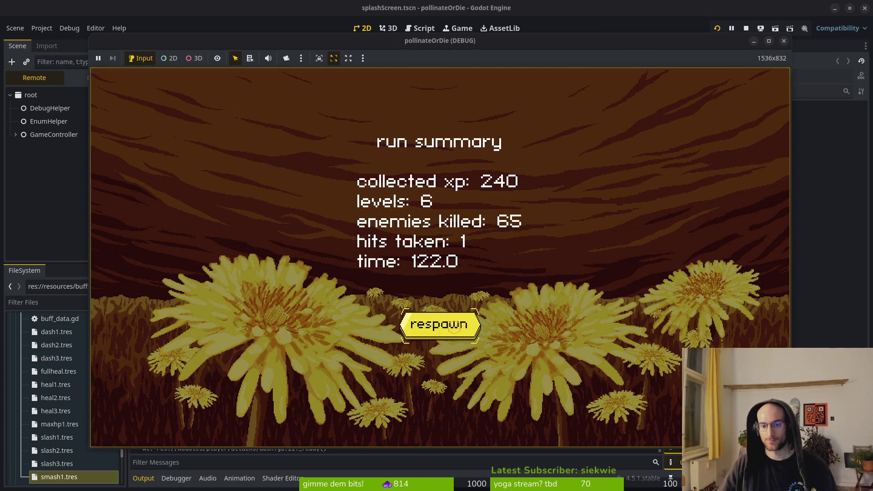
Respawn, walk the bee back and forth in the level select room, then stop the game.
{"action": "left_click", "coordinate": [454, 329]}
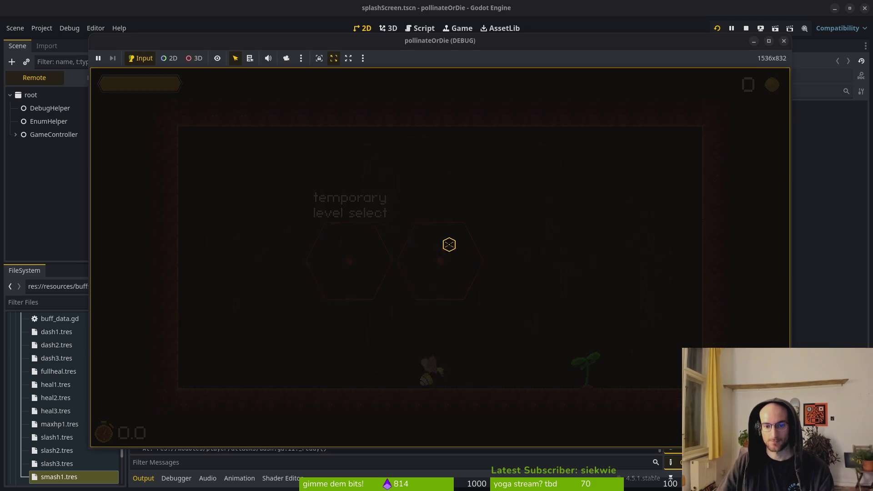
{"action": "key", "text": "d"}
{"action": "key", "text": "a"}
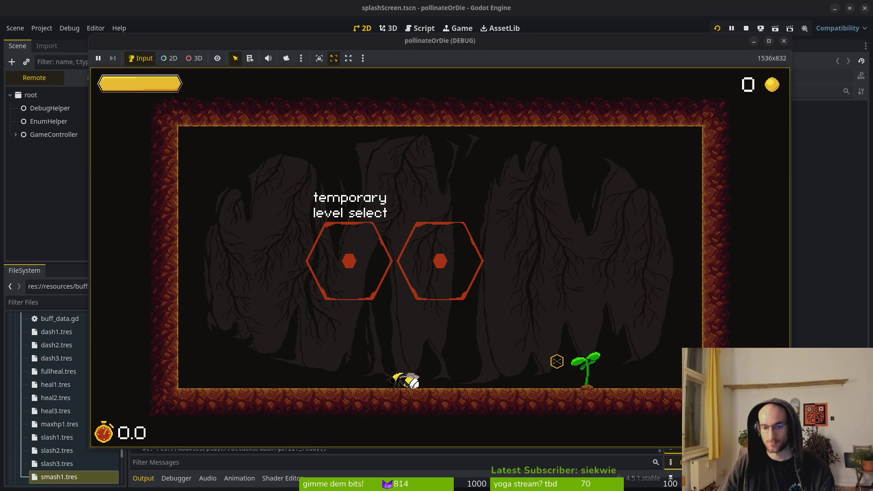
{"action": "key", "text": "d"}
{"action": "key", "text": "a"}
{"action": "key", "text": "d"}
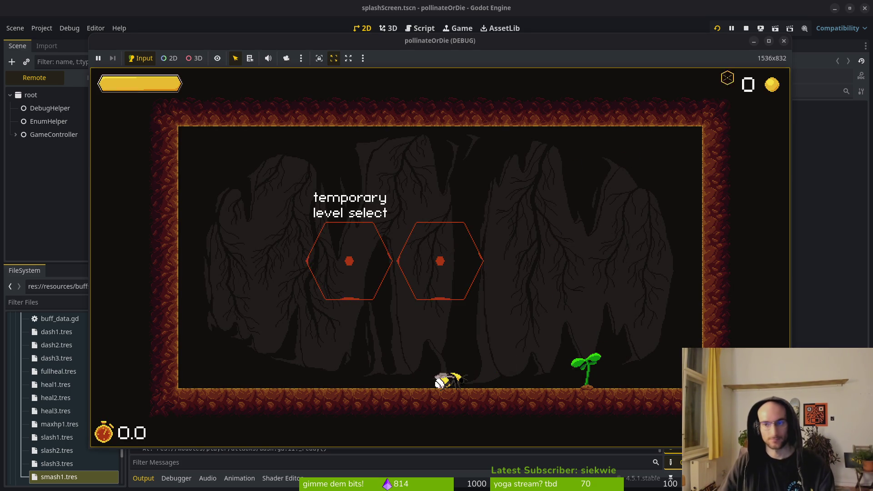
{"action": "left_click", "coordinate": [784, 42]}
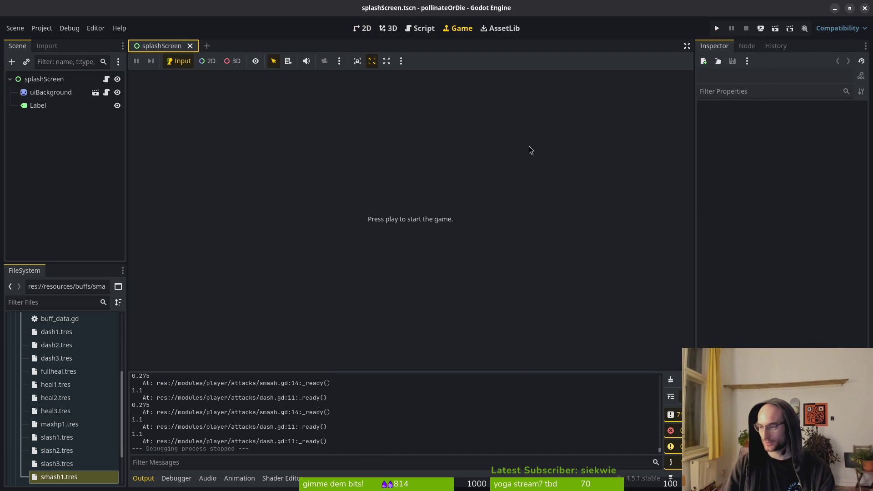
Correct tutorial_6.gd in Vim to use emit_clear_buffs, then relaunch the game from Godot.
{"action": "key", "text": "alt+Tab"}
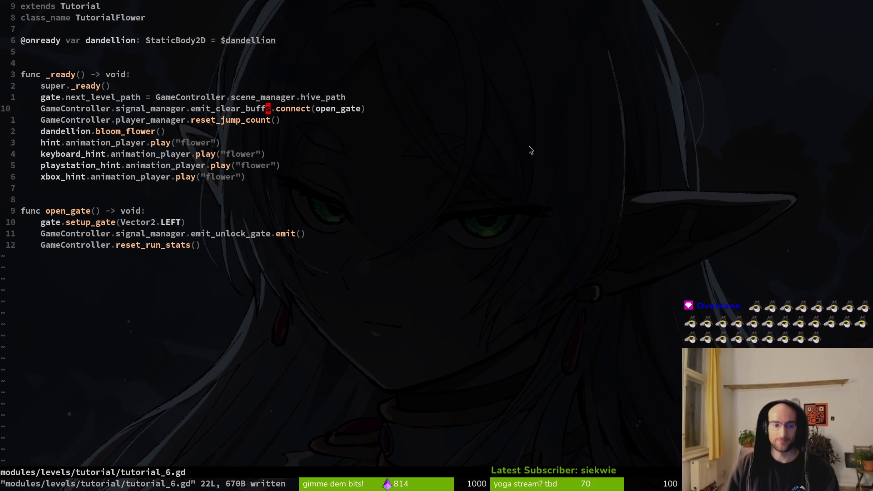
{"action": "key", "text": "alt+Tab"}
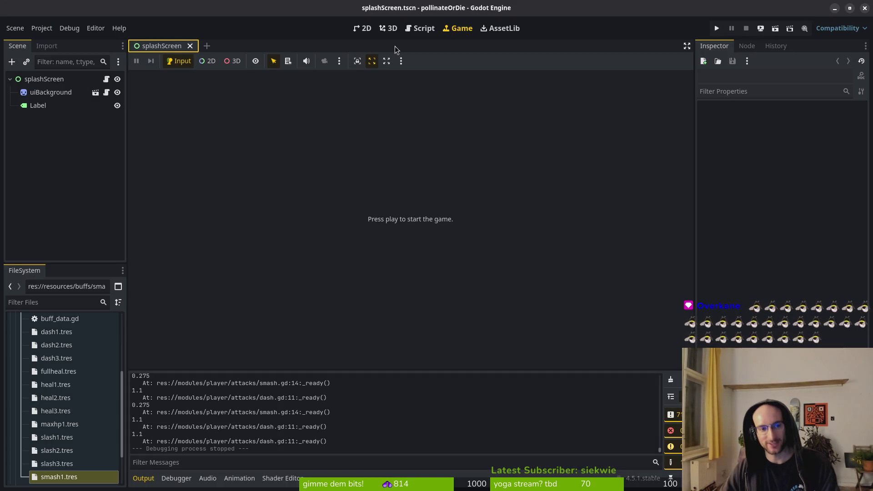
{"action": "left_click", "coordinate": [717, 28]}
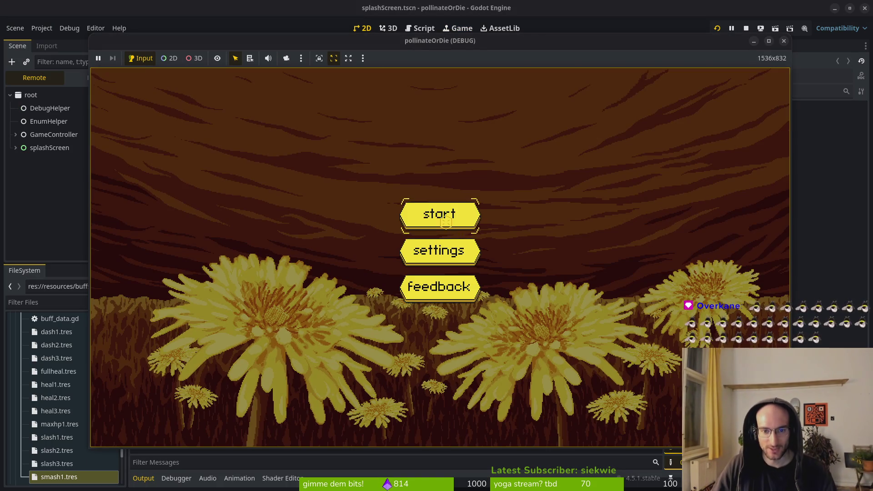
Start the game, break the level-select hexagons and enter the boss level.
{"action": "left_click", "coordinate": [446, 222]}
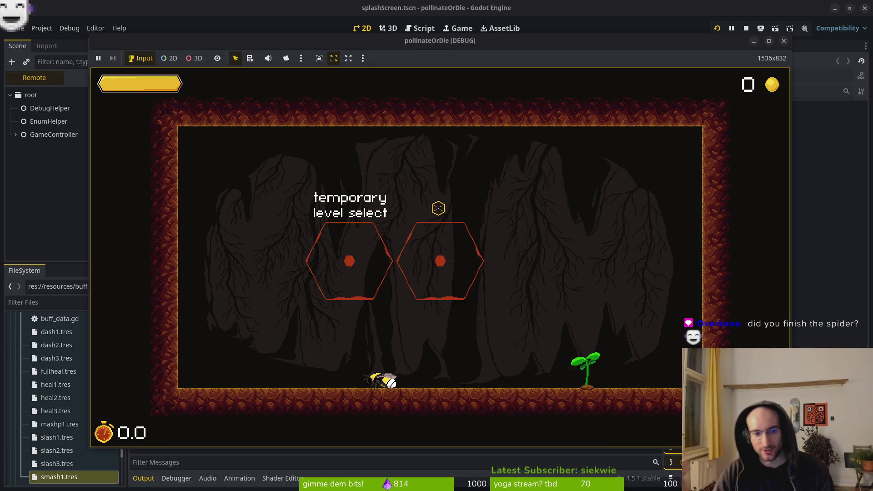
{"action": "key", "text": "w"}
{"action": "left_click", "coordinate": [378, 252]}
{"action": "left_click", "coordinate": [409, 273]}
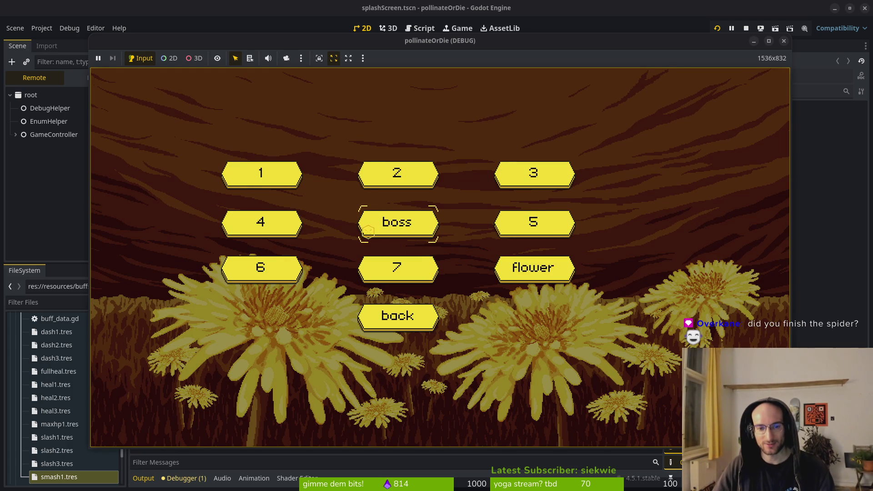
{"action": "left_click", "coordinate": [414, 219]}
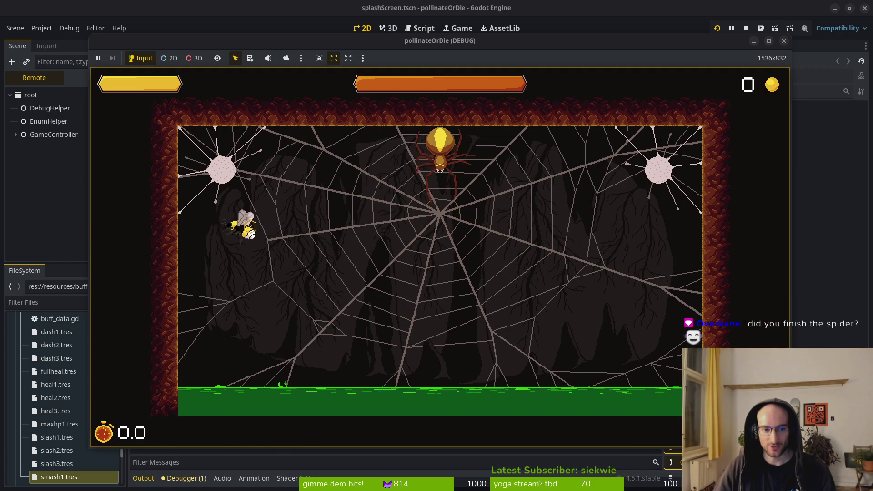
Slash across the web while dodging the spider's web beam and falling projectiles.
{"action": "left_click", "coordinate": [213, 215]}
{"action": "left_click", "coordinate": [225, 220]}
{"action": "left_click", "coordinate": [229, 176]}
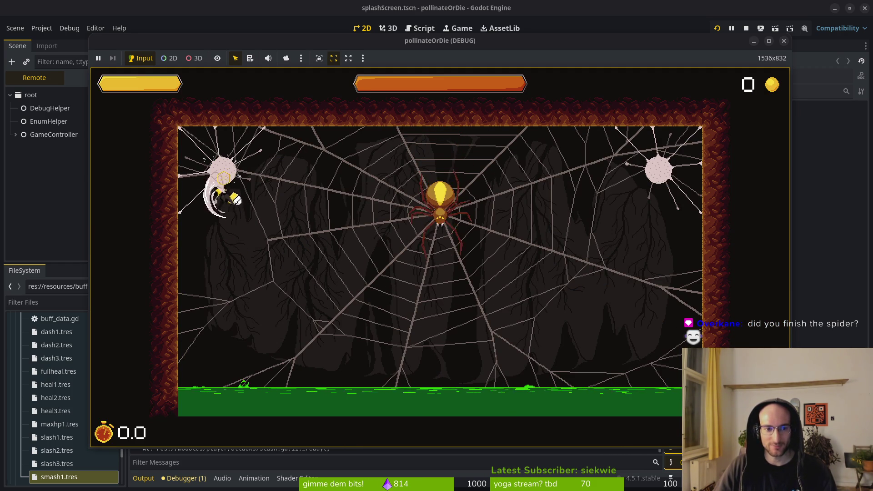
{"action": "left_click", "coordinate": [365, 268]}
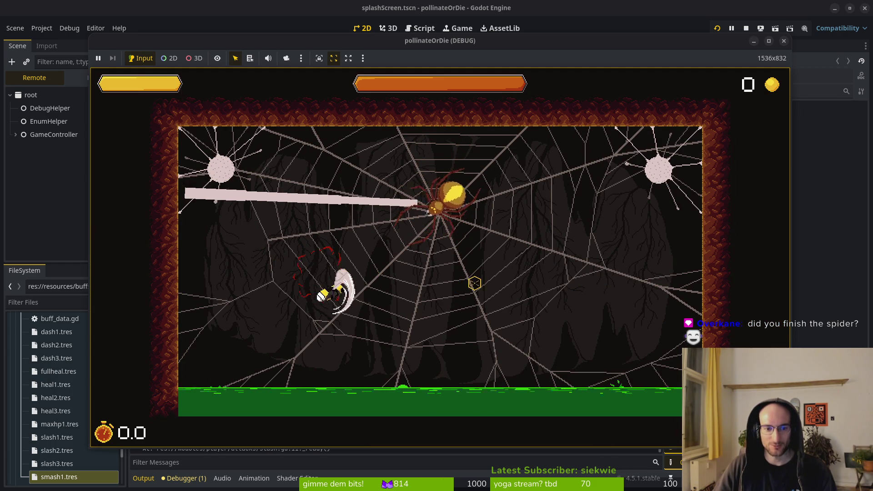
{"action": "left_click", "coordinate": [530, 258]}
{"action": "left_click", "coordinate": [599, 314]}
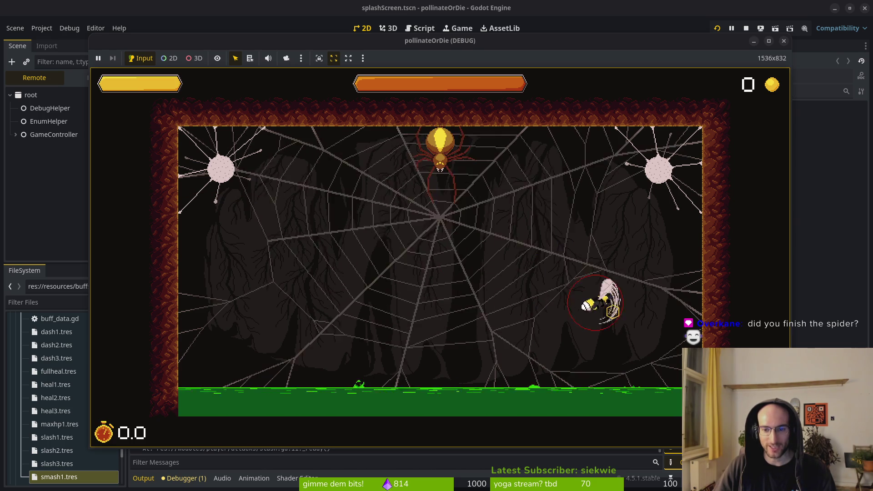
{"action": "left_click", "coordinate": [590, 311]}
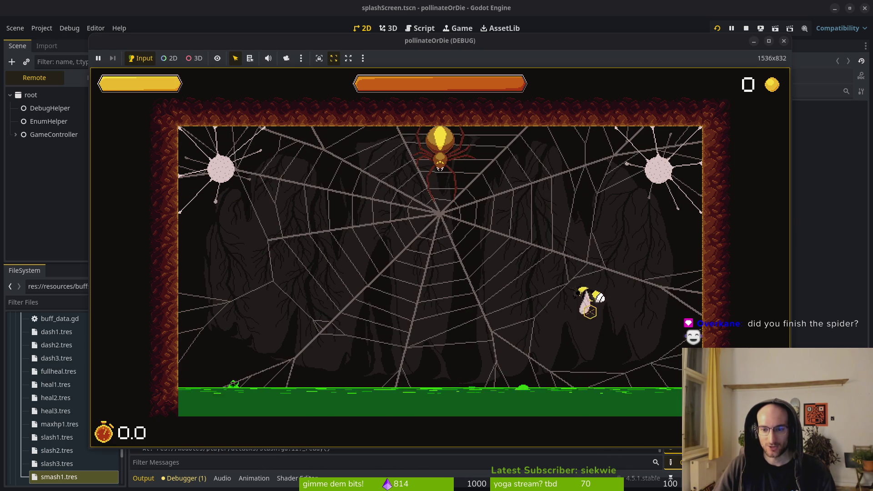
{"action": "left_click", "coordinate": [478, 276]}
{"action": "left_click", "coordinate": [515, 291]}
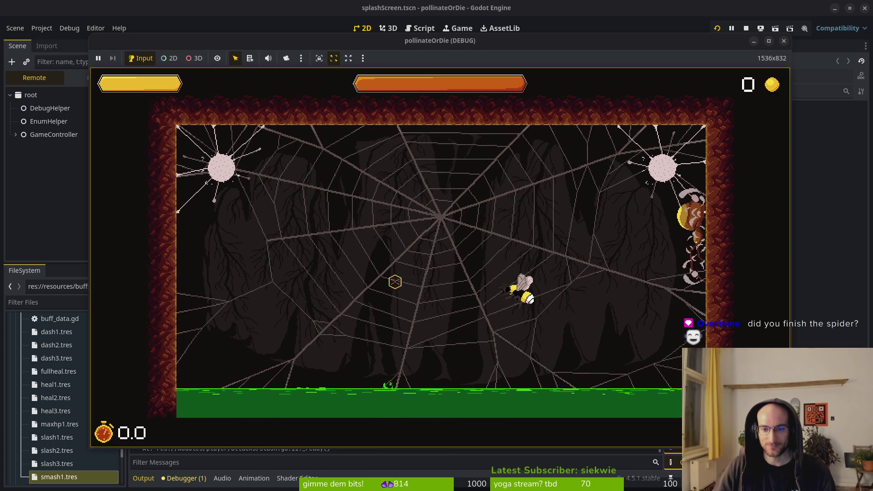
{"action": "left_click", "coordinate": [366, 293]}
{"action": "right_click", "coordinate": [536, 322]}
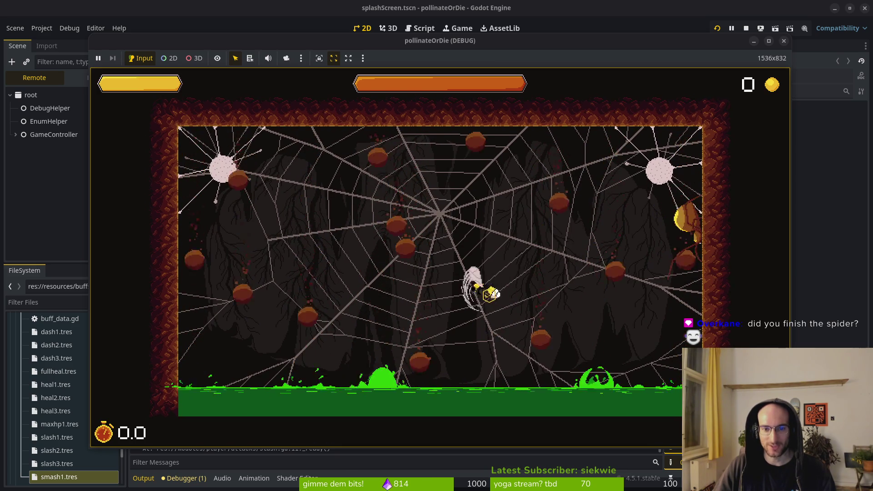
Attack the spider from the left, then slash the beetles crawling on the web.
{"action": "left_click", "coordinate": [452, 294]}
{"action": "left_click", "coordinate": [273, 257]}
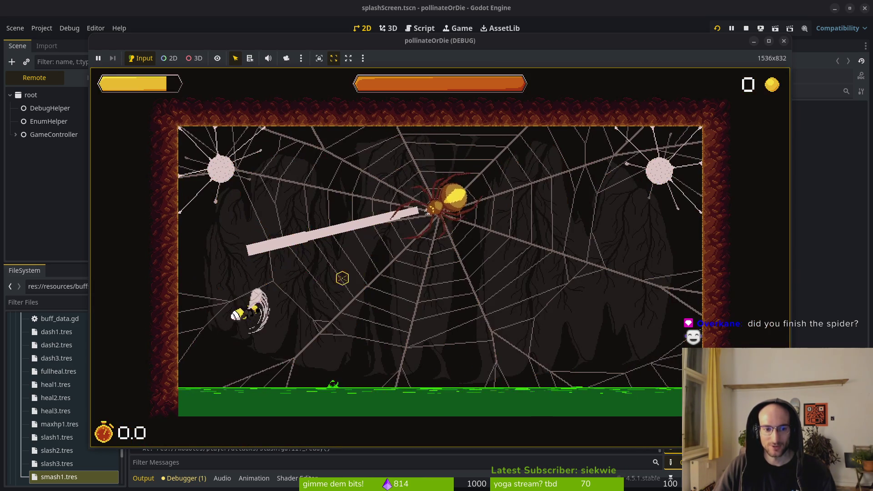
{"action": "right_click", "coordinate": [457, 223]}
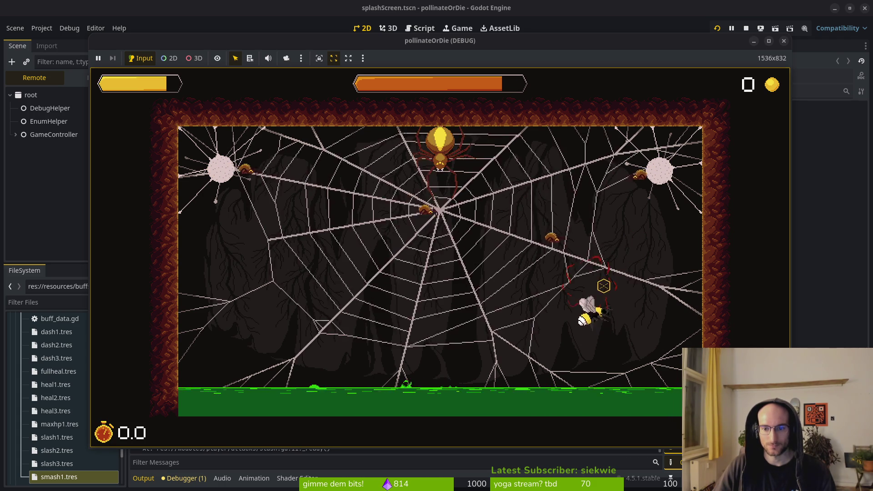
{"action": "left_click", "coordinate": [578, 272]}
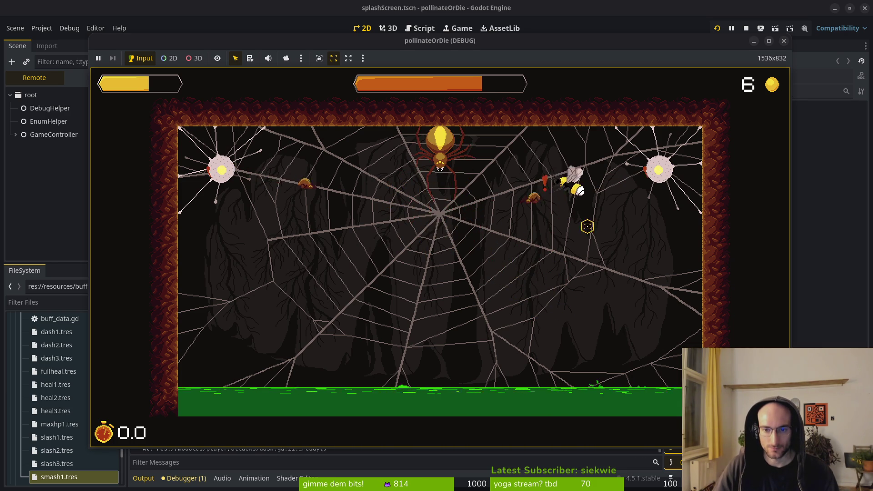
{"action": "left_click", "coordinate": [631, 288]}
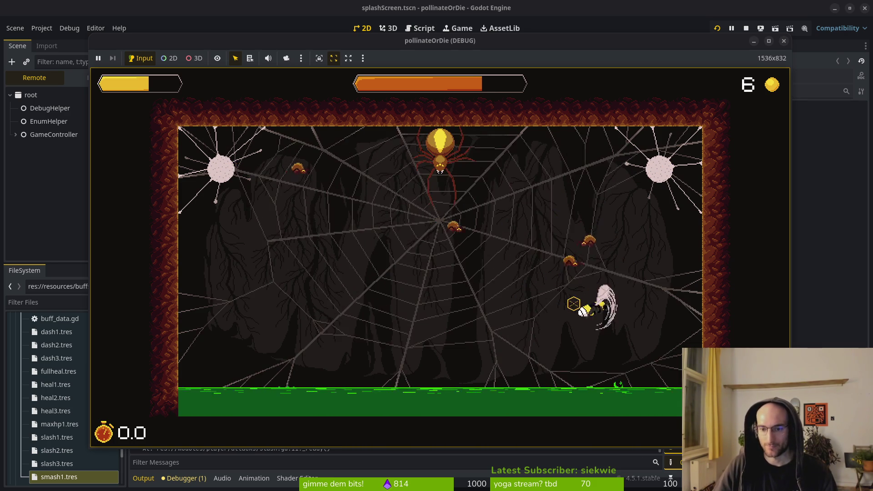
{"action": "left_click", "coordinate": [592, 254]}
{"action": "left_click", "coordinate": [591, 300]}
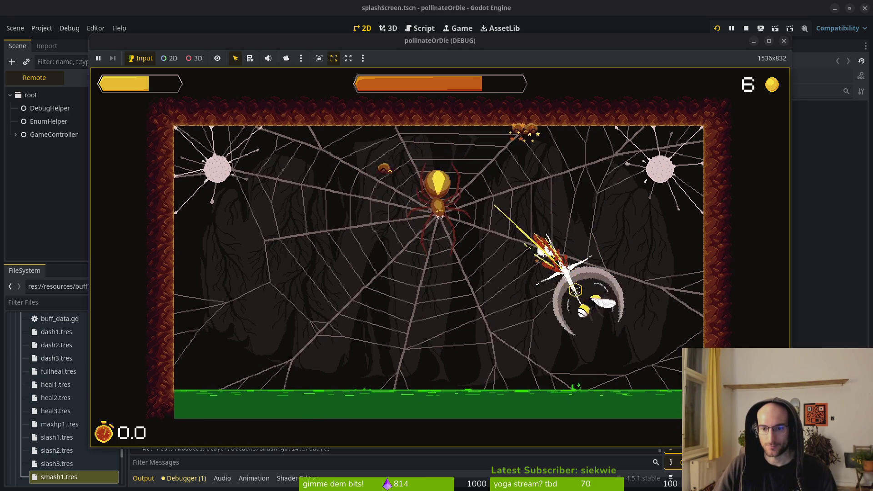
Dash to the web centre and slash the spider at close range until the bee dies.
{"action": "right_click", "coordinate": [436, 260]}
{"action": "left_click", "coordinate": [455, 278]}
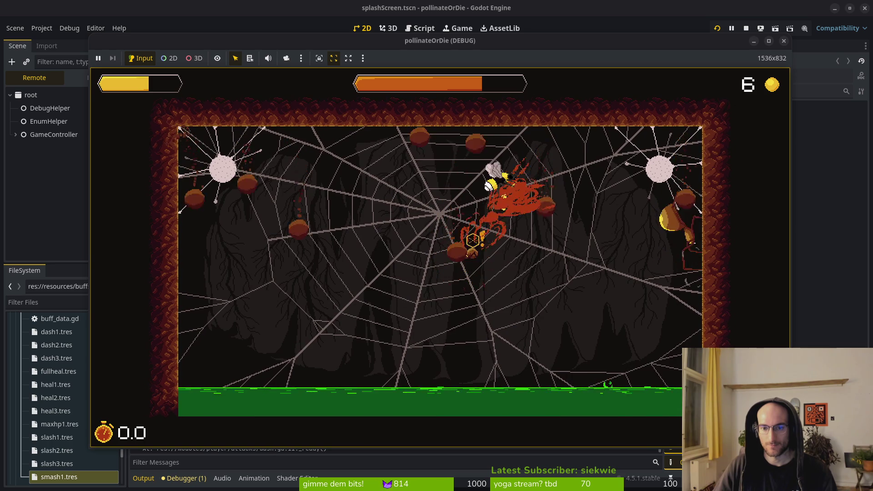
{"action": "left_click", "coordinate": [459, 312]}
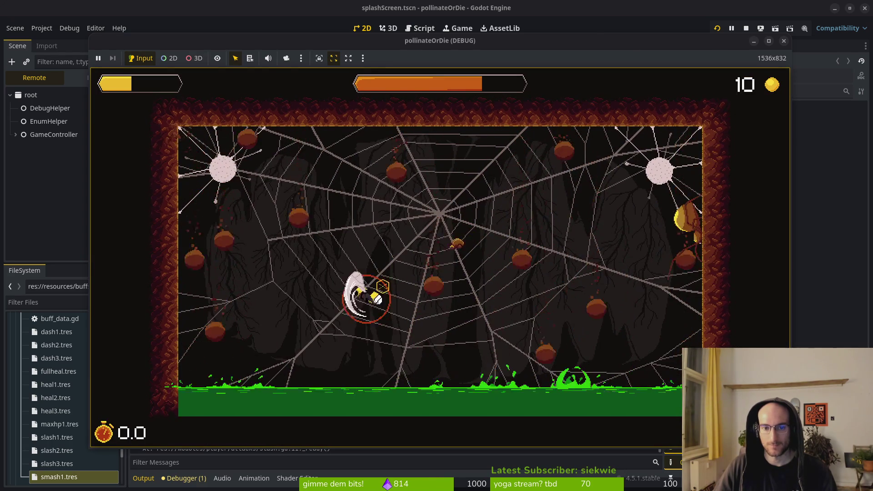
{"action": "left_click", "coordinate": [453, 263]}
{"action": "right_click", "coordinate": [455, 266]}
{"action": "left_click", "coordinate": [466, 276]}
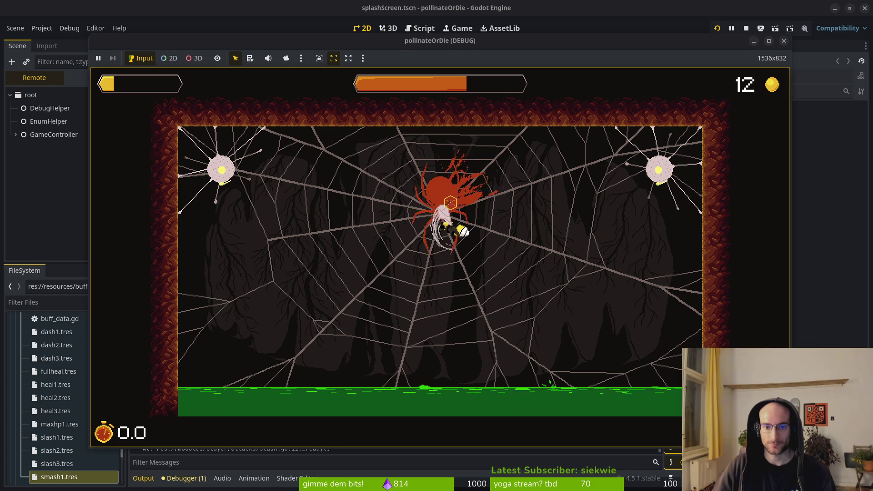
{"action": "right_click", "coordinate": [542, 243]}
{"action": "left_click", "coordinate": [577, 246]}
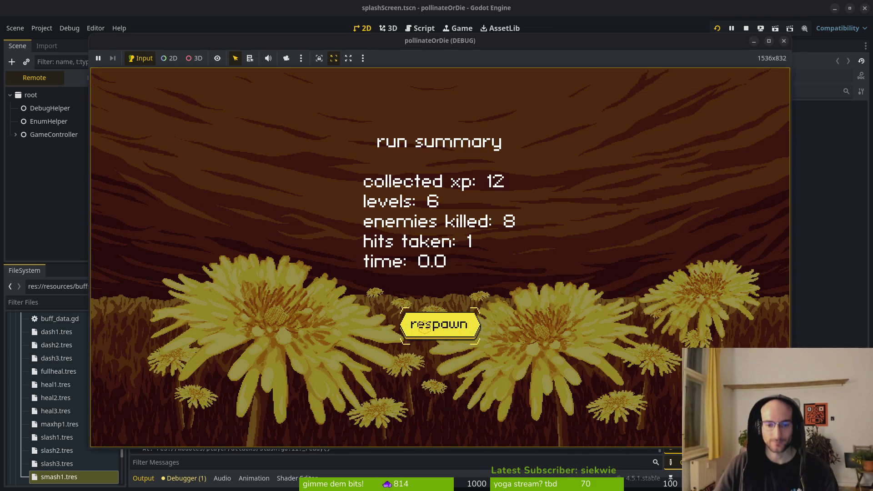
Dismiss the run summary, stop the game with F8, and launch another test run.
{"action": "left_click", "coordinate": [418, 329]}
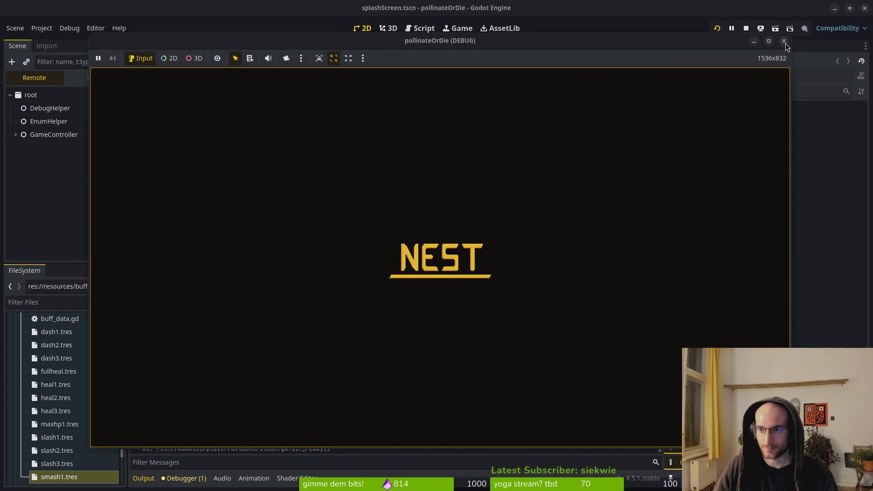
{"action": "key", "text": "F8"}
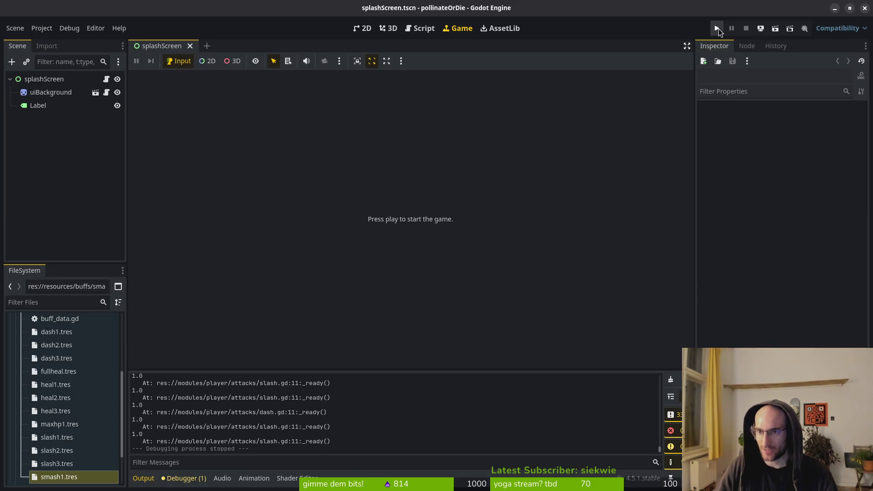
{"action": "left_click", "coordinate": [717, 28]}
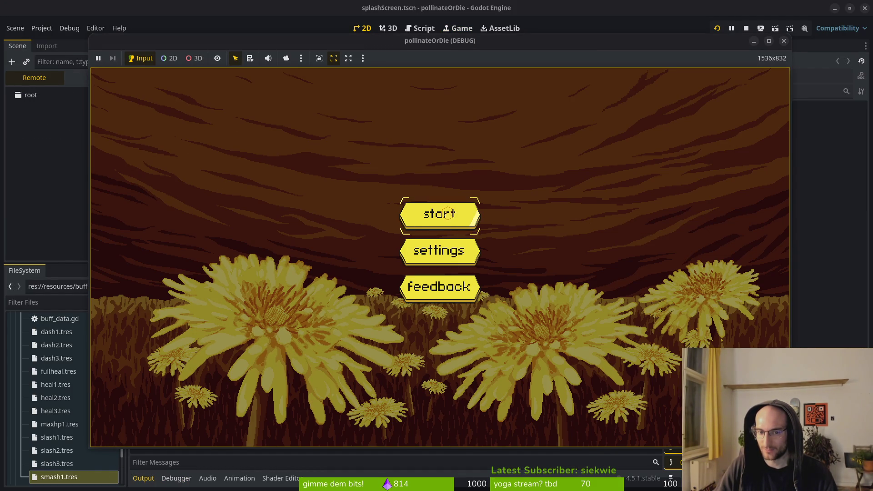
Start the game into the tutorial and fly the bee up with a dash slash.
{"action": "left_click", "coordinate": [448, 213]}
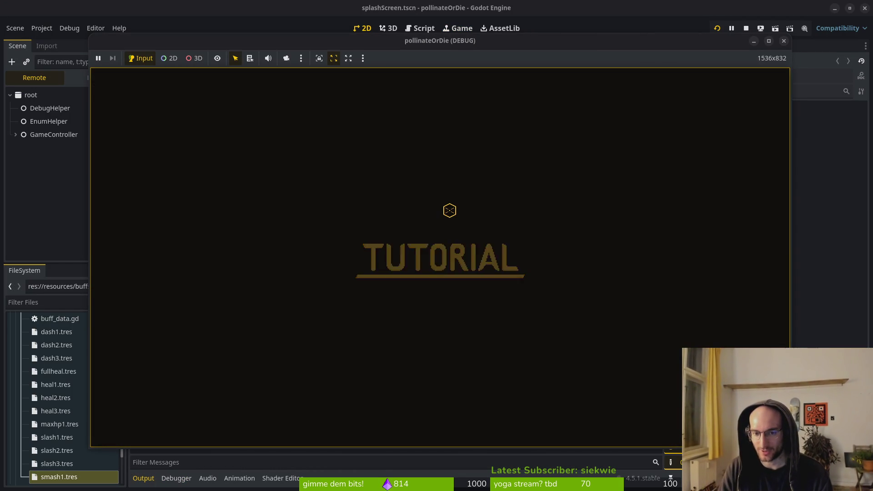
{"action": "key", "text": "w"}
{"action": "key", "text": "d"}
{"action": "key", "text": "d"}
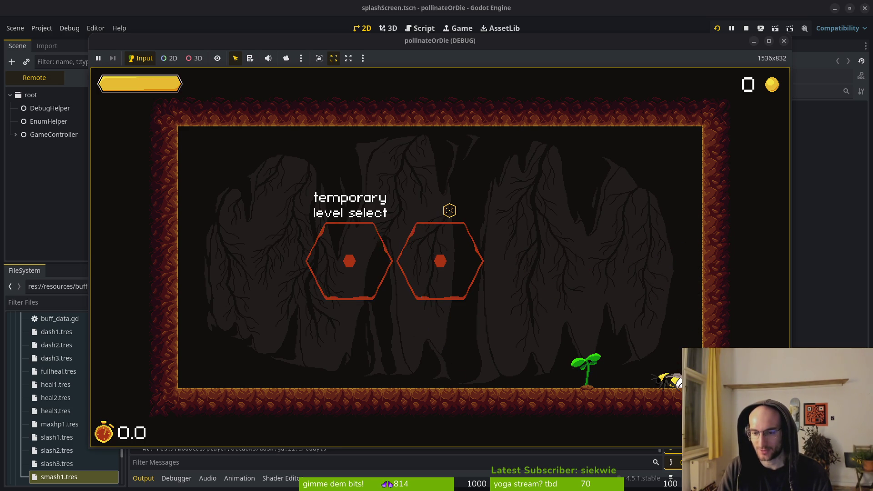
{"action": "key", "text": "space"}
{"action": "key", "text": "shift"}
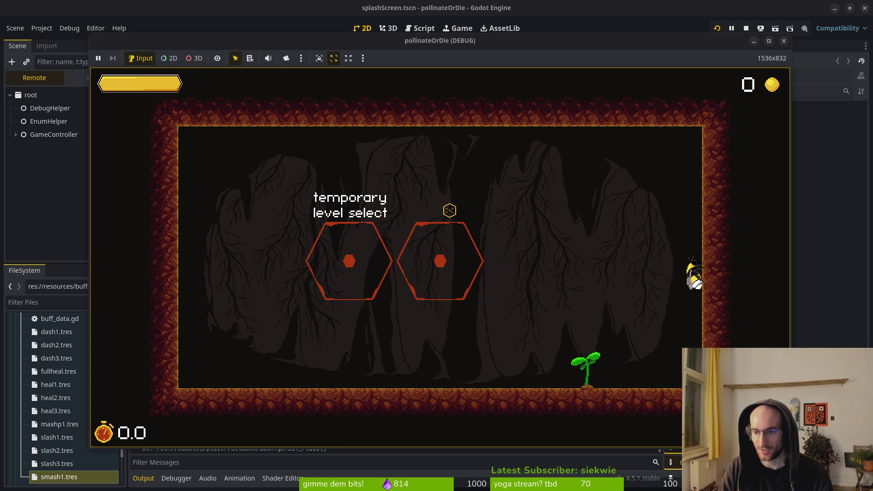
Dash the bee onto the right wall, fly off it, turn left, then return to the editor.
{"action": "key", "text": "space"}
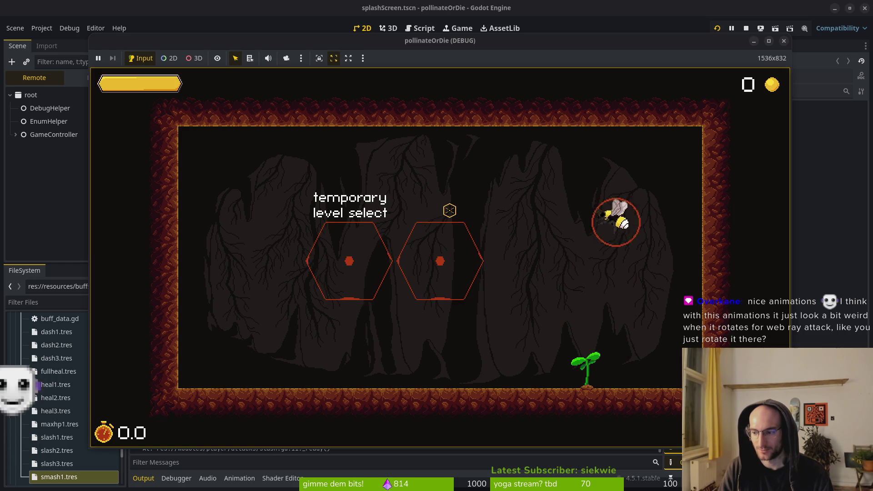
{"action": "key", "text": "shift"}
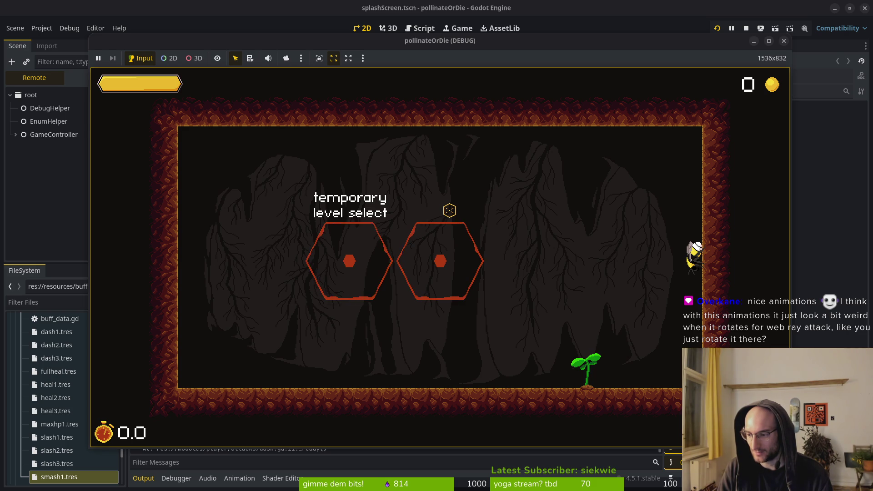
{"action": "key", "text": "space"}
{"action": "key", "text": "space"}
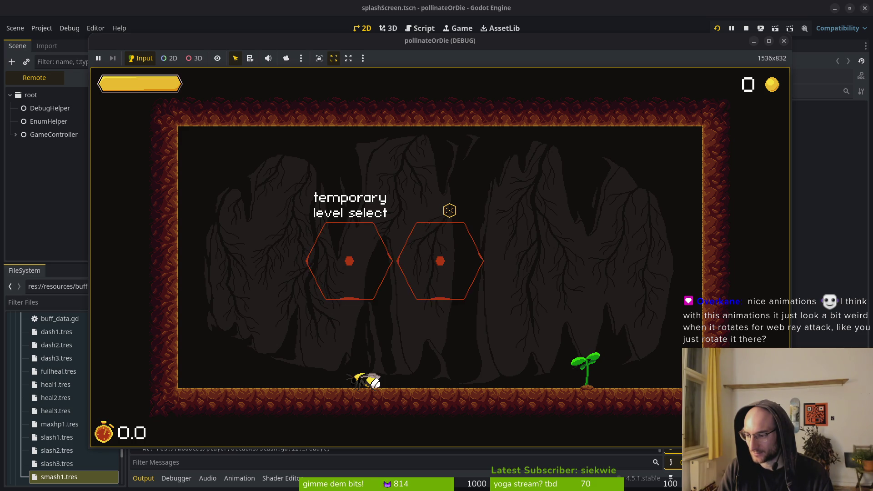
{"action": "key", "text": "a"}
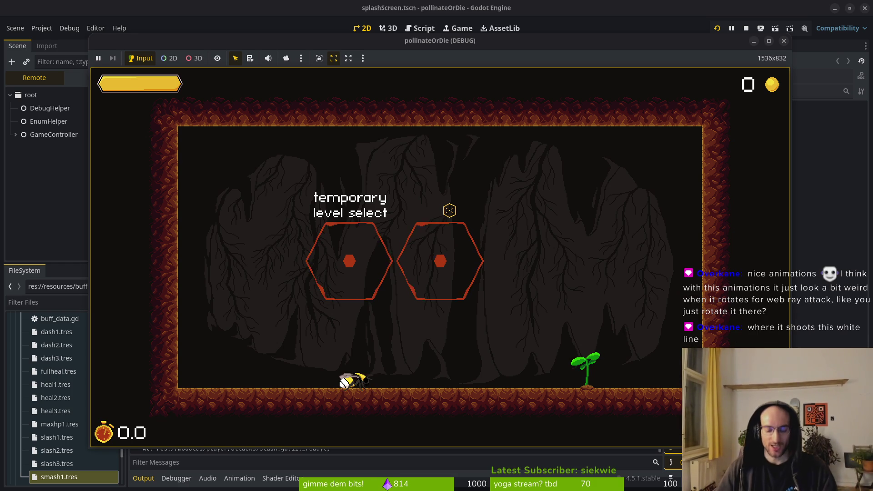
{"action": "key", "text": "alt+Tab"}
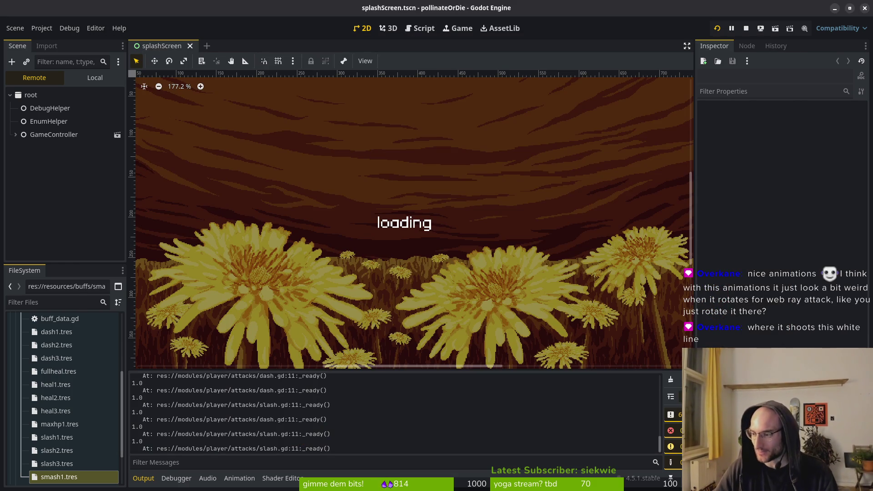
Open the silk_shot scene through the quick resource search.
{"action": "key", "text": "alt+shift+o"}
{"action": "key", "text": "Escape"}
{"action": "key", "text": "alt+shift+o"}
{"action": "type", "text": "silk_shotts"}
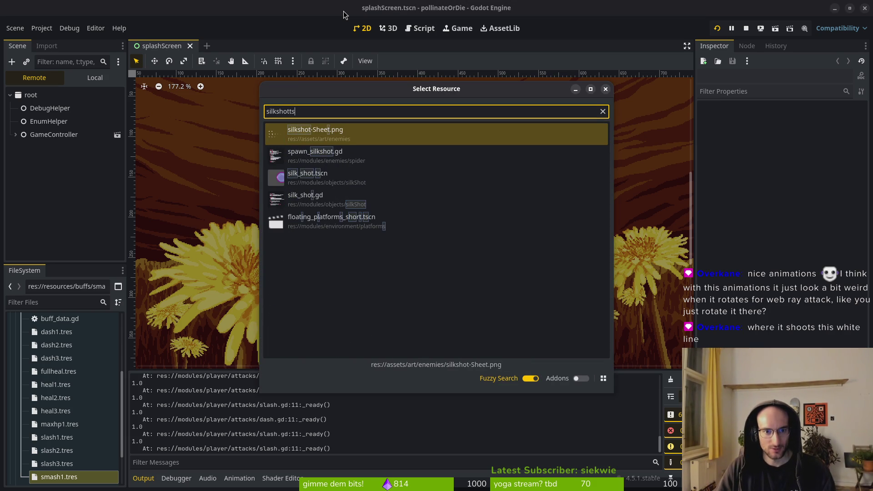
{"action": "key", "text": "Return"}
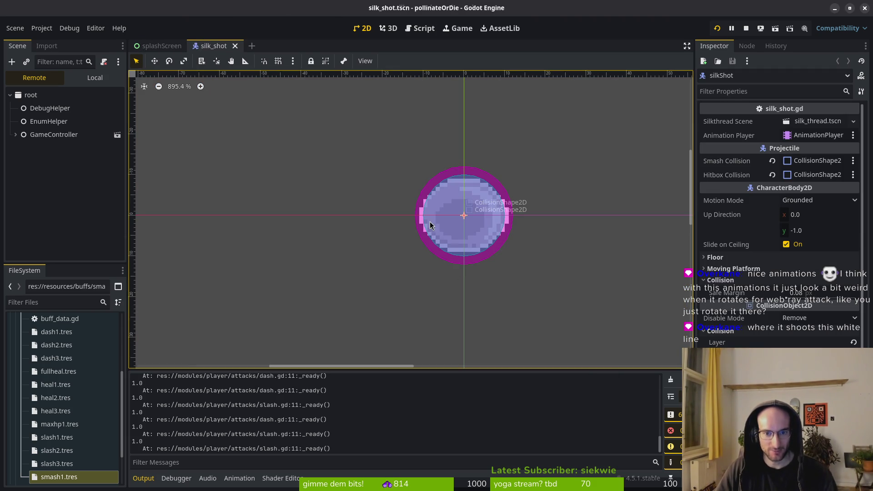
Open silk_thread.tscn with its local scene tree, stop the running game, and return to silk_shot.
{"action": "key", "text": "ctrl+shift+o"}
{"action": "type", "text": "thread"}
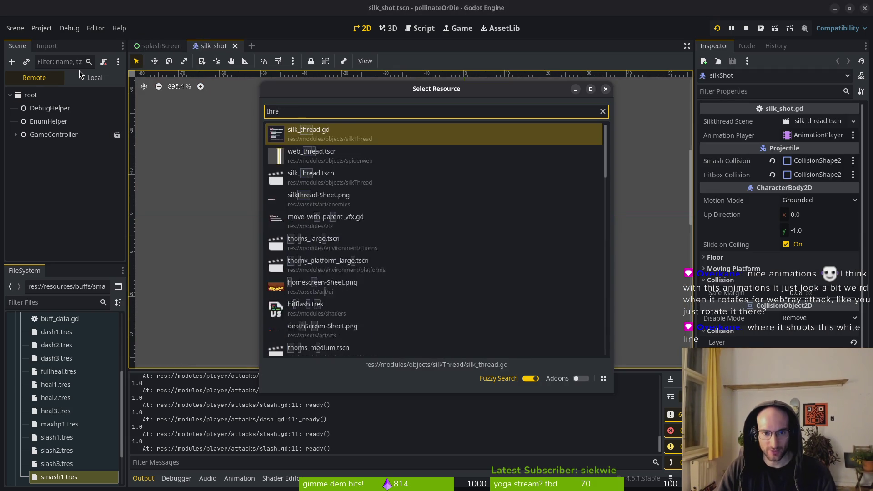
{"action": "key", "text": "Down"}
{"action": "key", "text": "Down"}
{"action": "key", "text": "Down"}
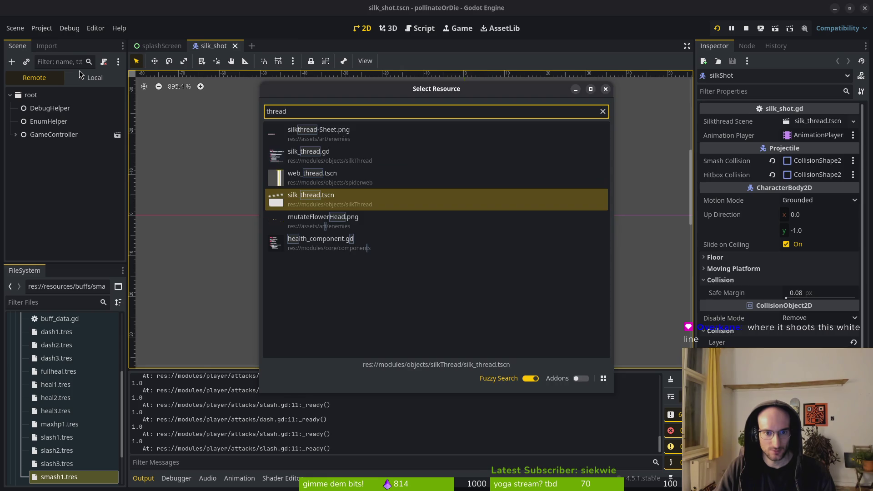
{"action": "key", "text": "Return"}
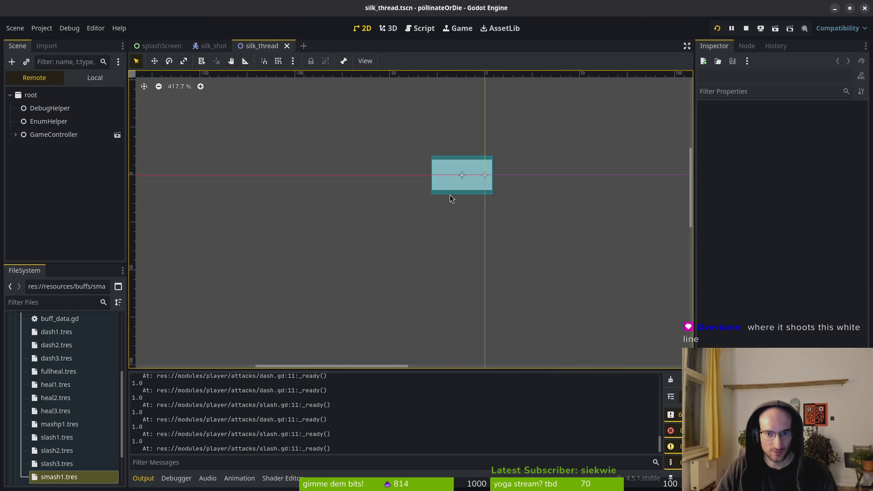
{"action": "left_click", "coordinate": [90, 76]}
{"action": "left_click", "coordinate": [745, 28]}
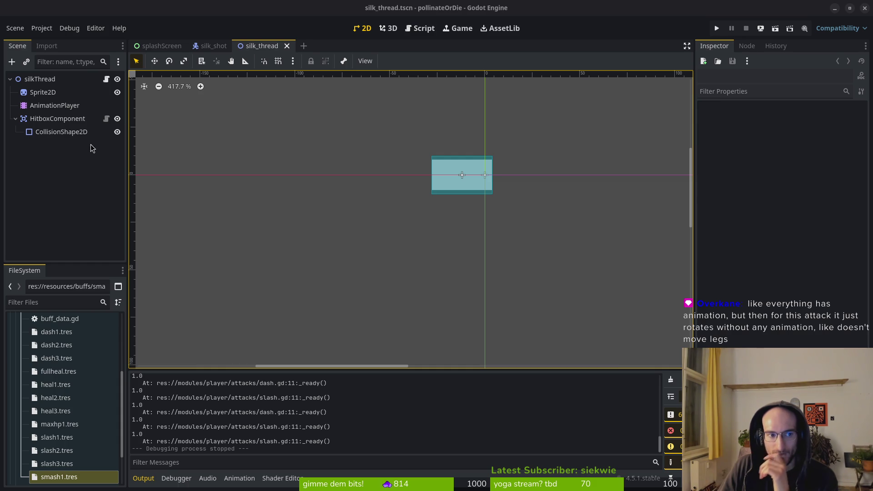
{"action": "left_click", "coordinate": [211, 48]}
Launch Aseprite from the window overview.
{"action": "key", "text": "super"}
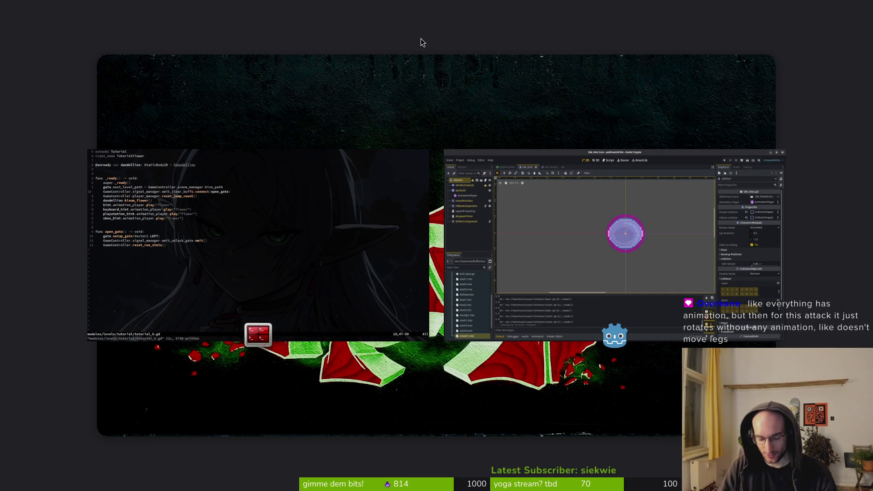
{"action": "type", "text": "aseprite"}
{"action": "key", "text": "Return"}
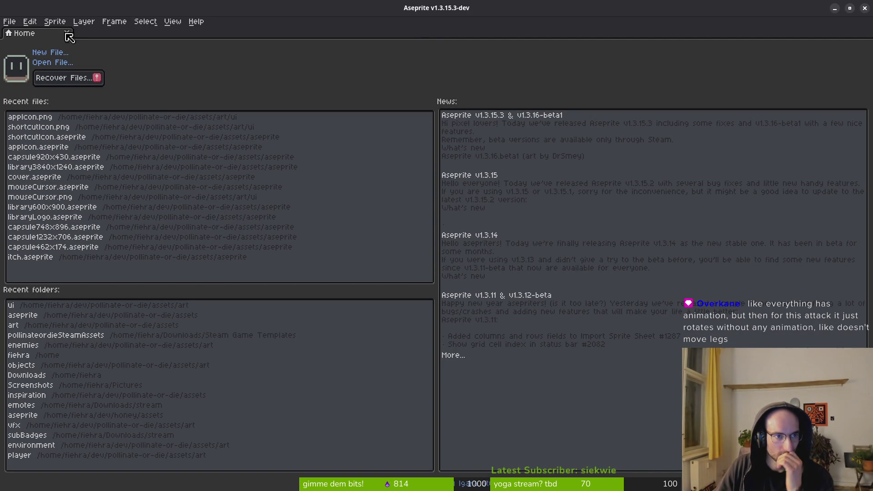
Open spider.aseprite from the assets/aseprite folder.
{"action": "left_click", "coordinate": [49, 64]}
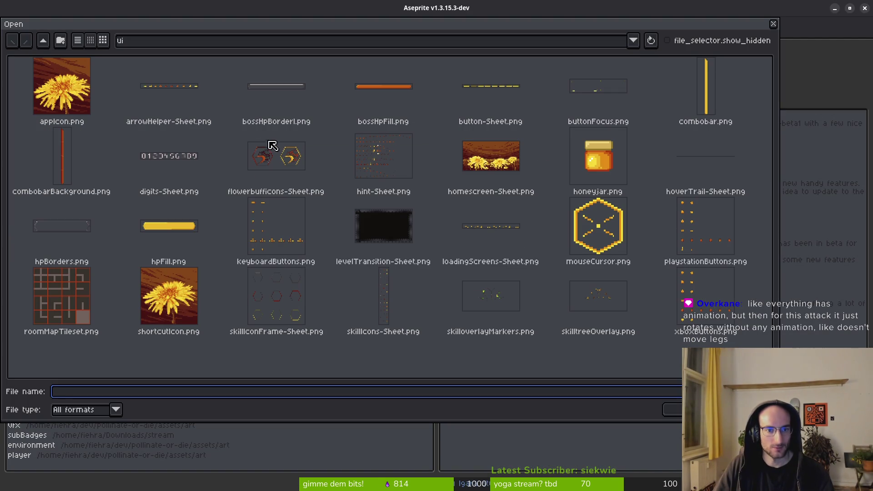
{"action": "left_click", "coordinate": [43, 41]}
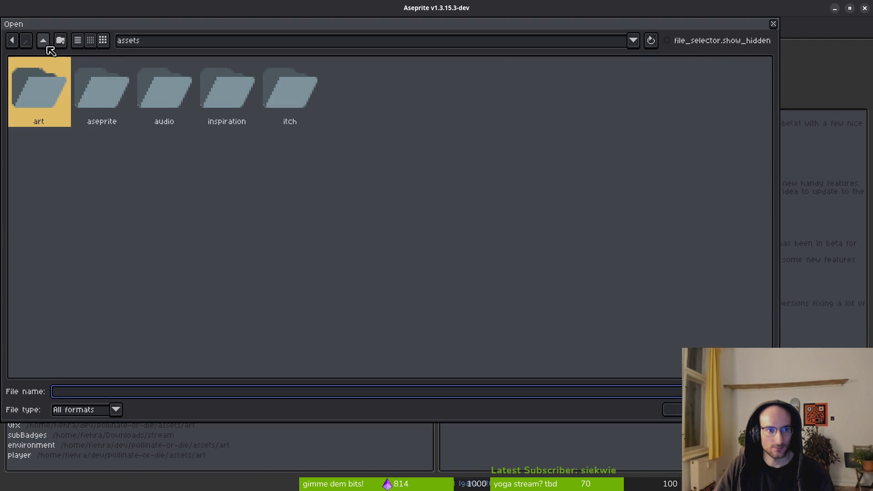
{"action": "double_click", "coordinate": [64, 92]}
{"action": "scroll", "coordinate": [509, 245], "scroll_direction": "down", "scroll_amount": 15}
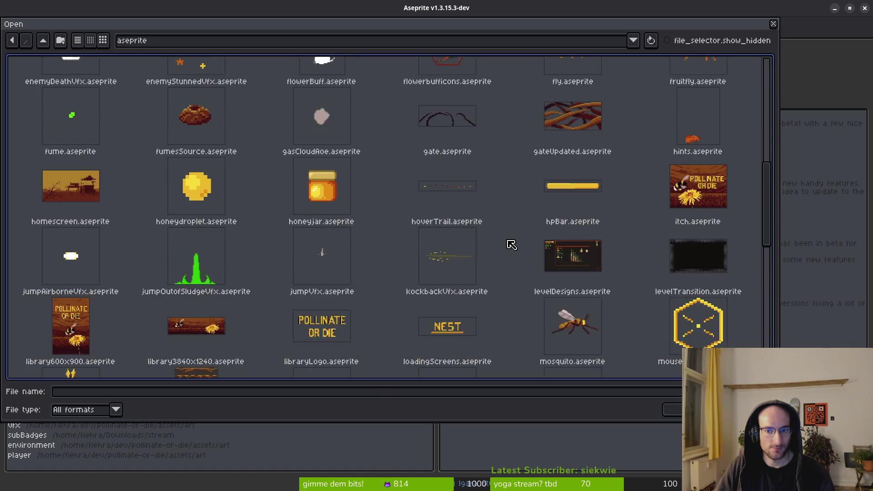
{"action": "scroll", "coordinate": [350, 205], "scroll_direction": "down", "scroll_amount": 5}
{"action": "left_click", "coordinate": [427, 203]}
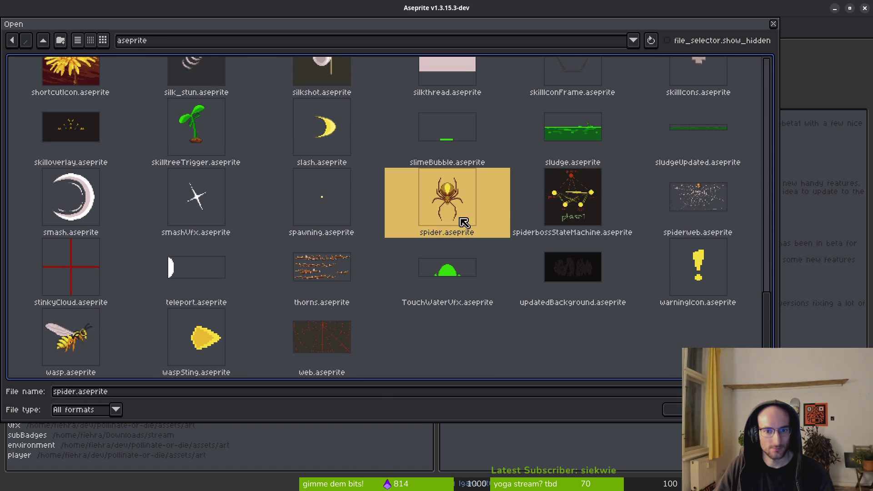
{"action": "left_click", "coordinate": [672, 409]}
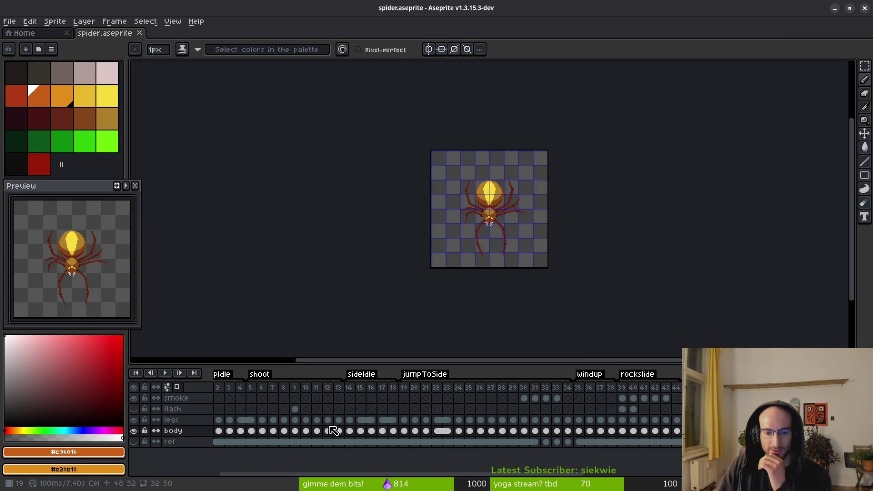
Select the smoke cels of frames 5–12 and 27–34, then compare frames 34 and 35.
{"action": "left_click_drag", "start_coordinate": [258, 404], "coordinate": [329, 400]}
{"action": "left_click_drag", "start_coordinate": [491, 400], "coordinate": [568, 400]}
{"action": "left_click", "coordinate": [579, 399]}
{"action": "key", "text": "Left"}
{"action": "key", "text": "Right"}
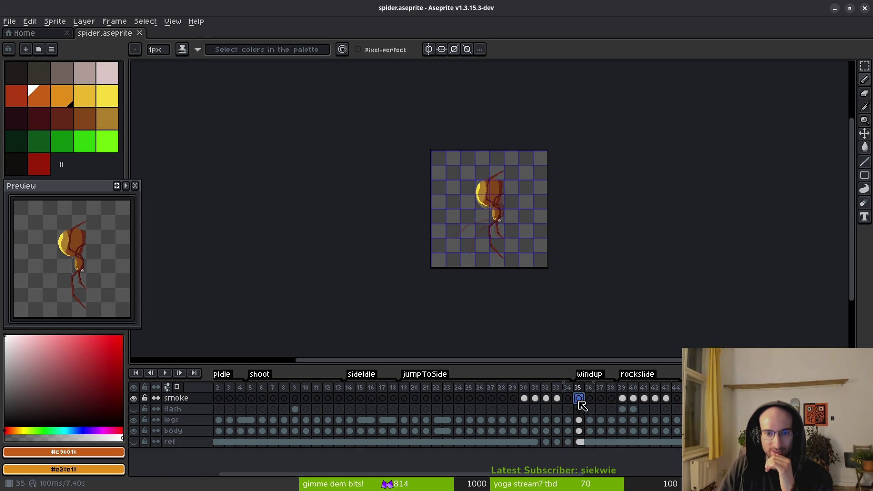
Flip back and forth through windup frames 35–38, then switch to Godot.
{"action": "left_click", "coordinate": [590, 399]}
{"action": "key", "text": "Left"}
{"action": "key", "text": "Right"}
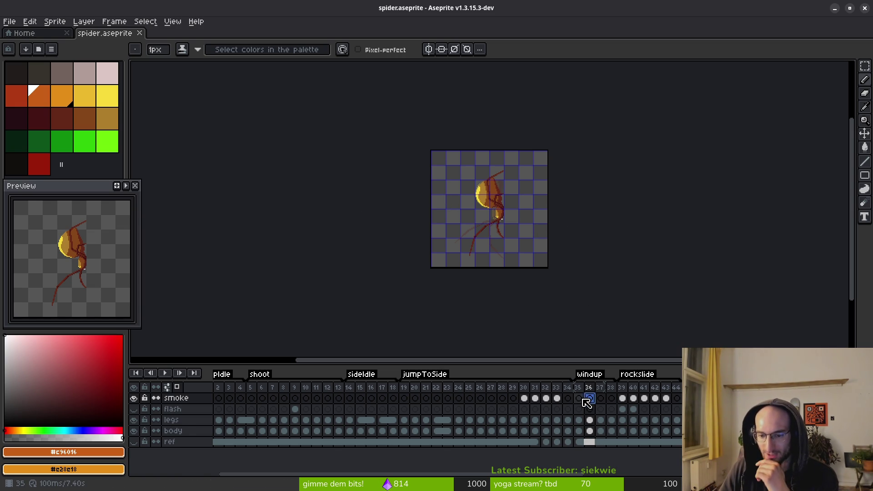
{"action": "key", "text": "Left"}
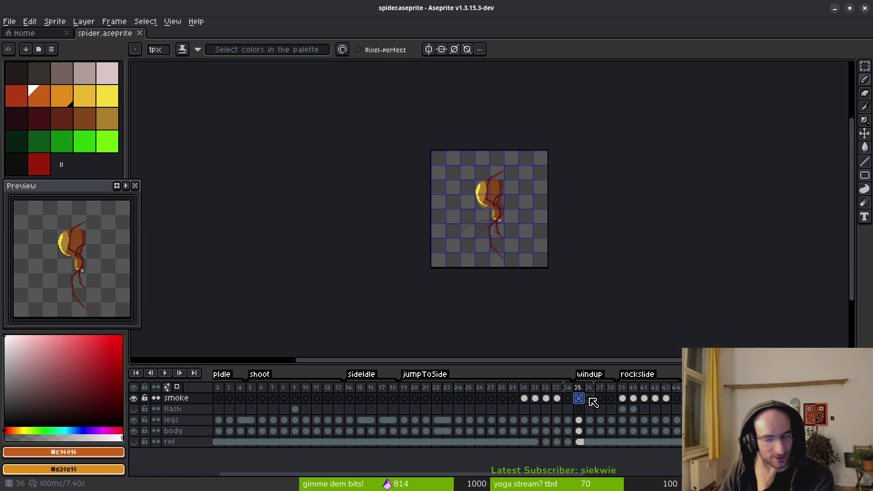
{"action": "key", "text": "Right"}
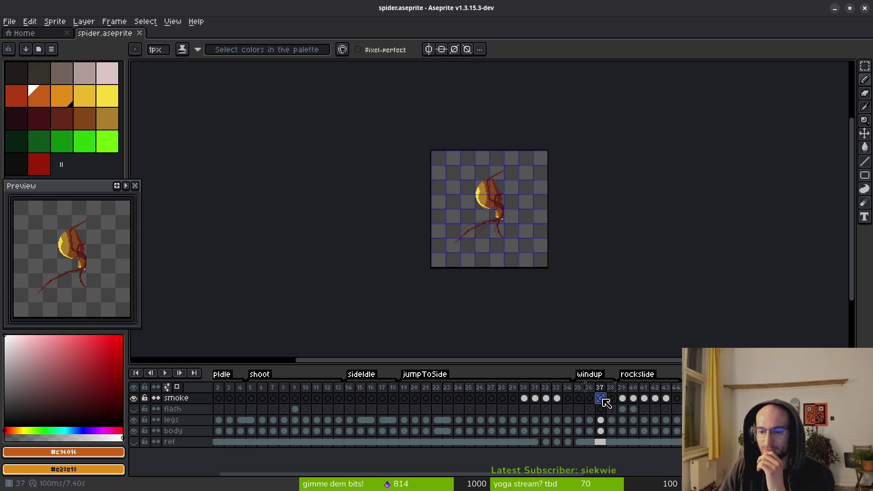
{"action": "key", "text": "Left"}
{"action": "key", "text": "Right"}
{"action": "key", "text": "Right"}
{"action": "key", "text": "Right"}
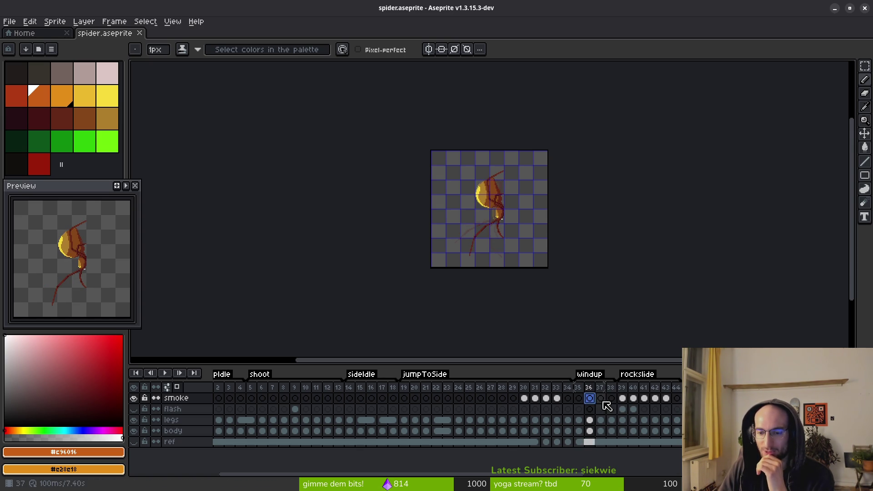
{"action": "key", "text": "alt+Tab"}
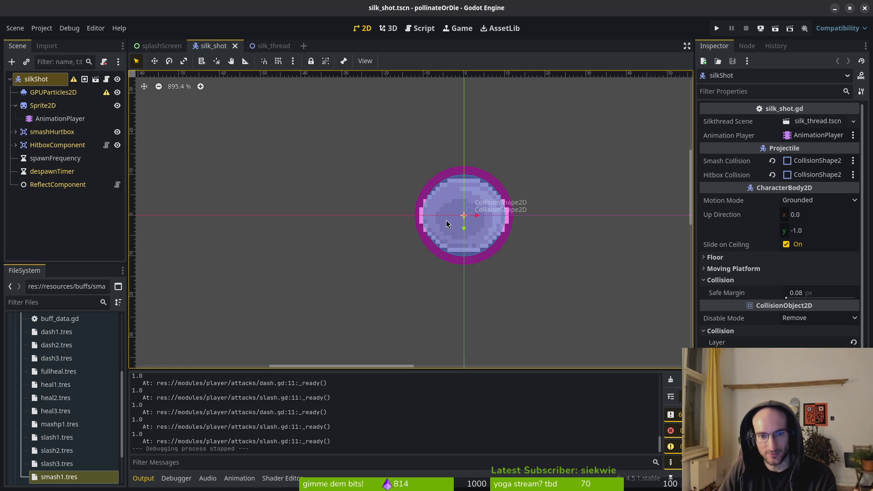
Inspect silk_shot's GPUParticles2D (15 particles, emitting off, no process material), then return to Aseprite.
{"action": "scroll", "coordinate": [448, 226], "scroll_direction": "up", "scroll_amount": 3}
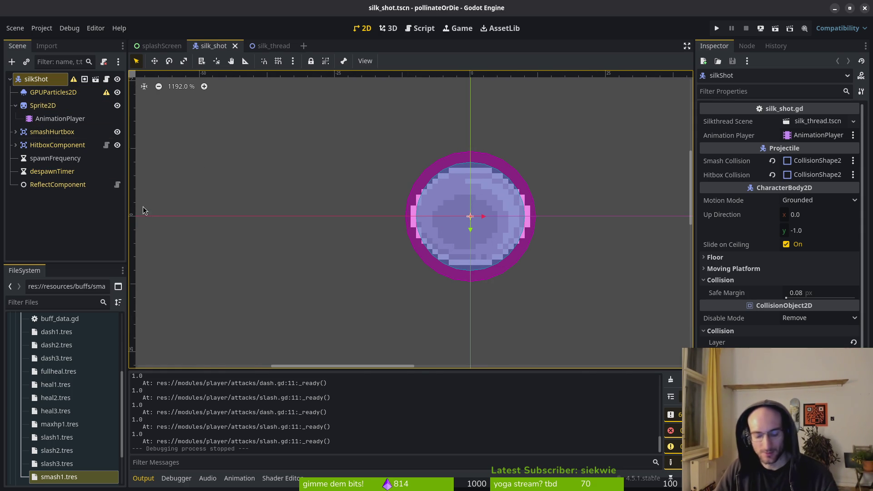
{"action": "key", "text": "alt+Tab"}
{"action": "key", "text": "alt+Tab"}
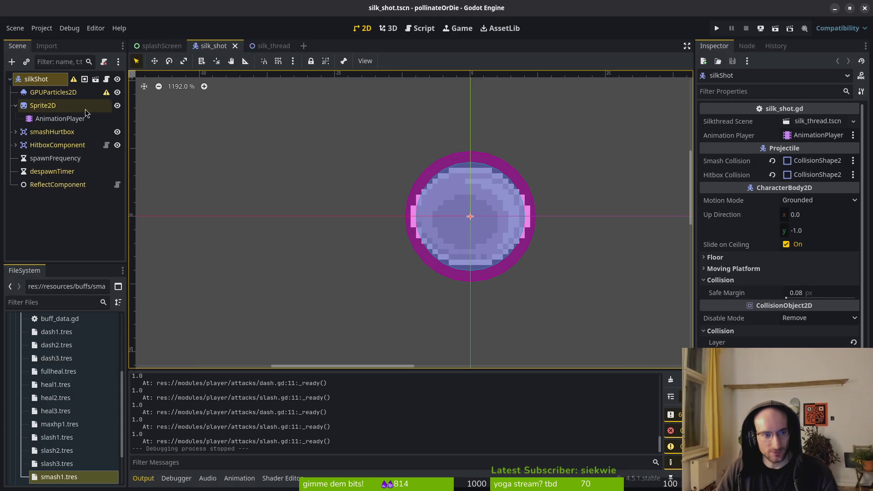
{"action": "left_click", "coordinate": [59, 92]}
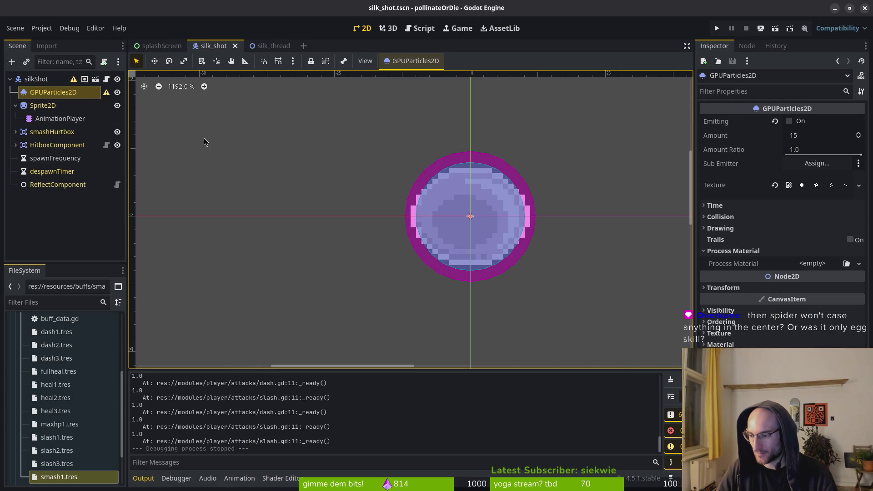
{"action": "key", "text": "alt+Tab"}
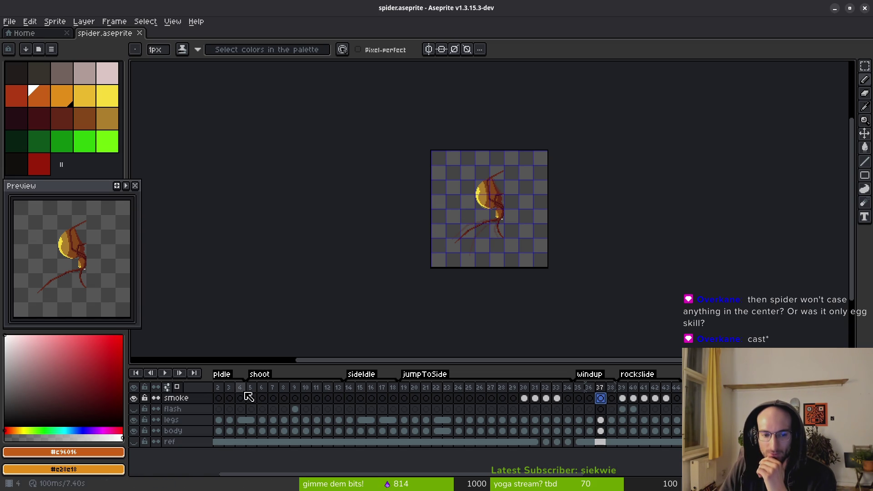
{"action": "left_click", "coordinate": [218, 398]}
{"action": "scroll", "coordinate": [275, 400], "scroll_direction": "left", "scroll_amount": 1}
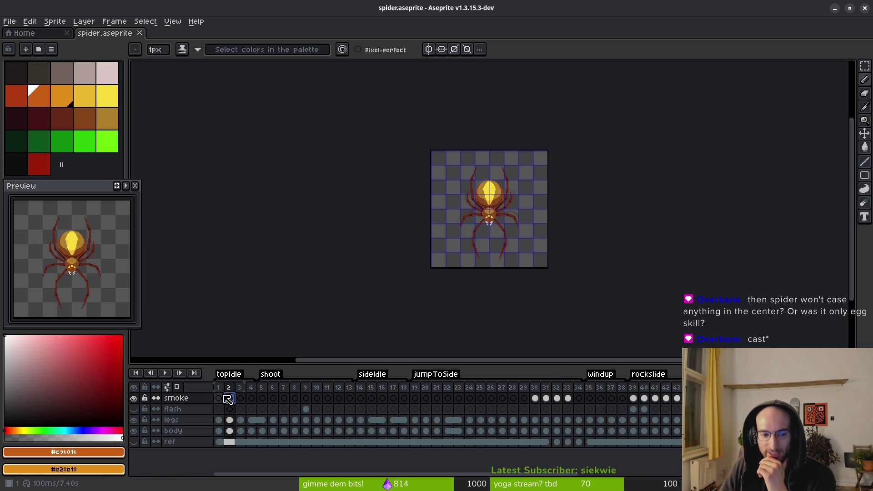
{"action": "left_click", "coordinate": [219, 409]}
{"action": "scroll", "coordinate": [490, 236], "scroll_direction": "up", "scroll_amount": 5}
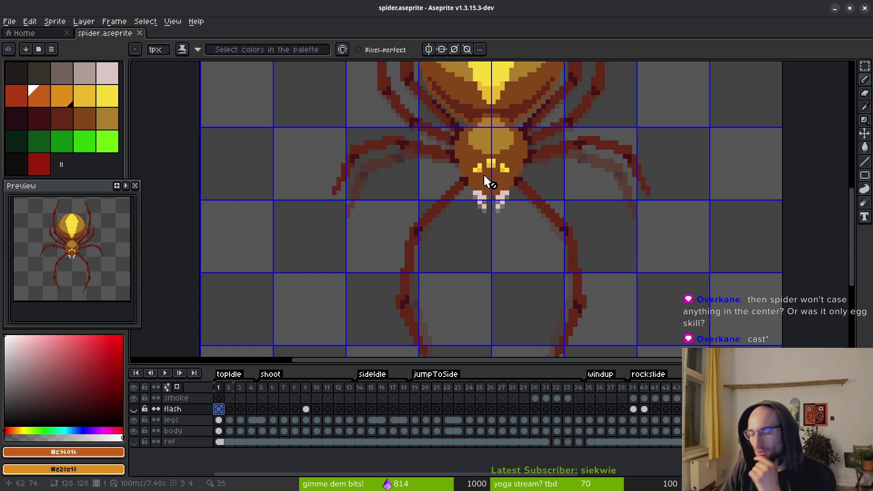
{"action": "scroll", "coordinate": [510, 186], "scroll_direction": "down", "scroll_amount": 5}
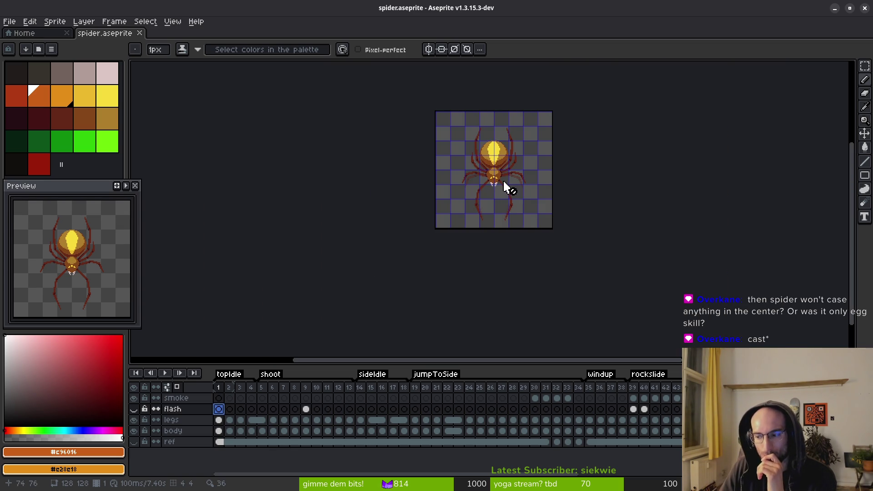
{"action": "scroll", "coordinate": [504, 181], "scroll_direction": "up", "scroll_amount": 2}
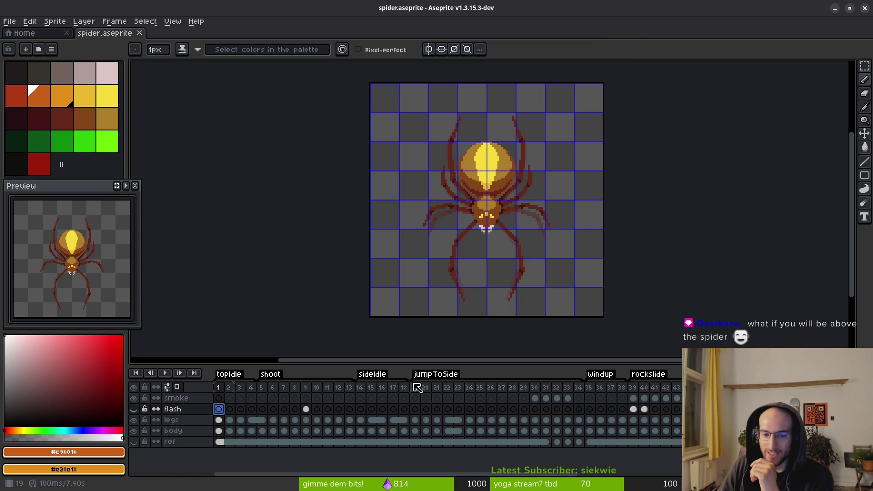
{"action": "left_click", "coordinate": [580, 399]}
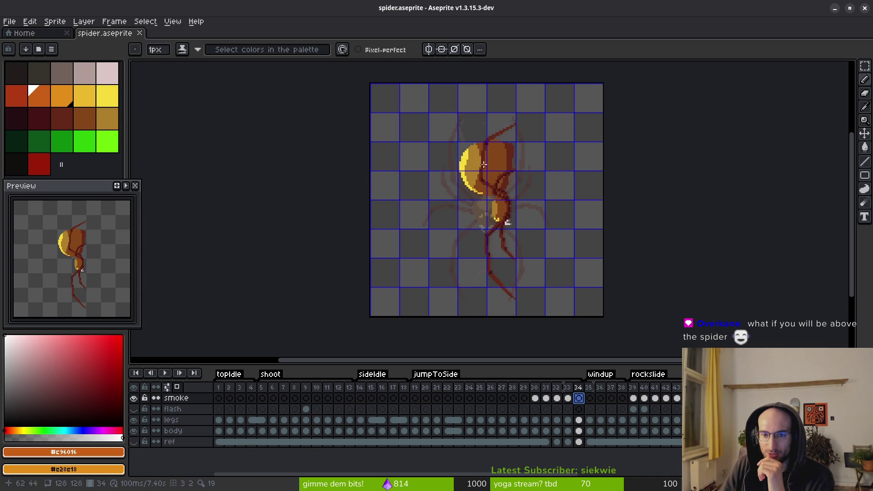
{"action": "scroll", "coordinate": [504, 170], "scroll_direction": "up", "scroll_amount": 3}
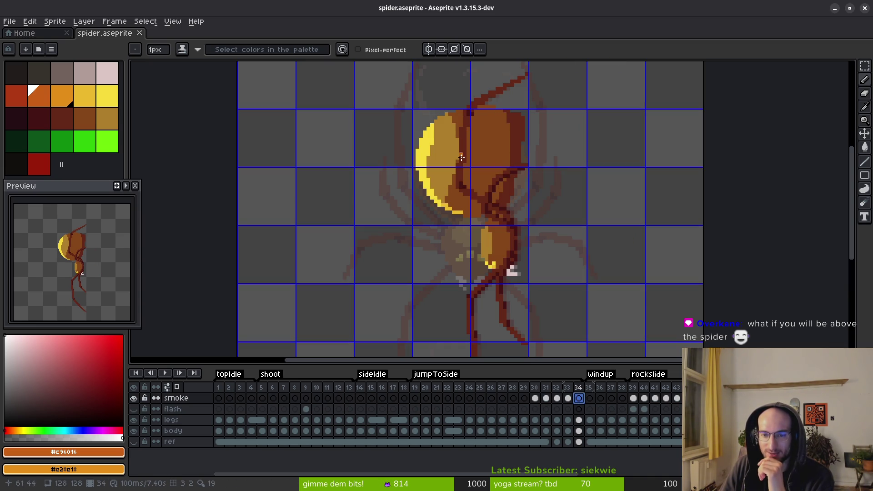
{"action": "key", "text": "m"}
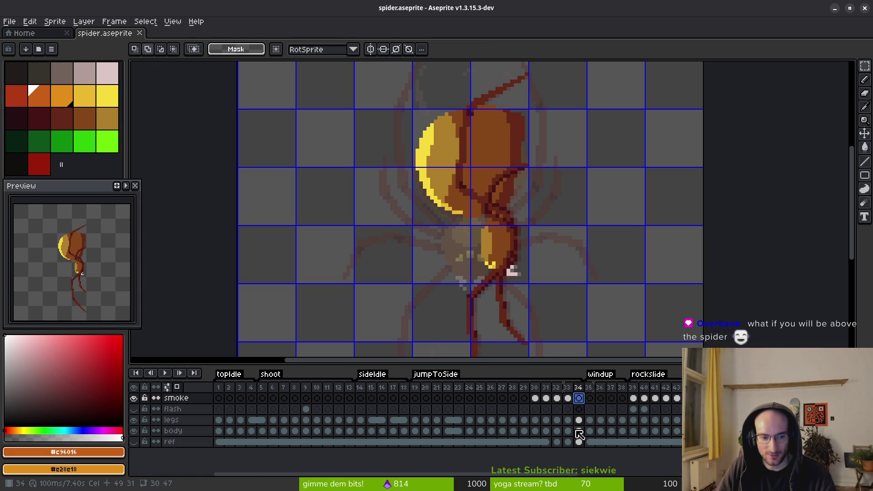
On frame 34, lasso the spider's abdomen, rotate it 90° CCW and move it down.
{"action": "left_click", "coordinate": [579, 431]}
{"action": "key", "text": "shift+w"}
{"action": "mouse_move", "coordinate": [523, 108]}
{"action": "left_mouse_down"}
{"action": "mouse_move", "coordinate": [400, 156]}
{"action": "mouse_move", "coordinate": [552, 207]}
{"action": "mouse_move", "coordinate": [548, 157]}
{"action": "mouse_move", "coordinate": [414, 178]}
{"action": "mouse_move", "coordinate": [509, 246]}
{"action": "mouse_move", "coordinate": [511, 90]}
{"action": "left_mouse_up"}
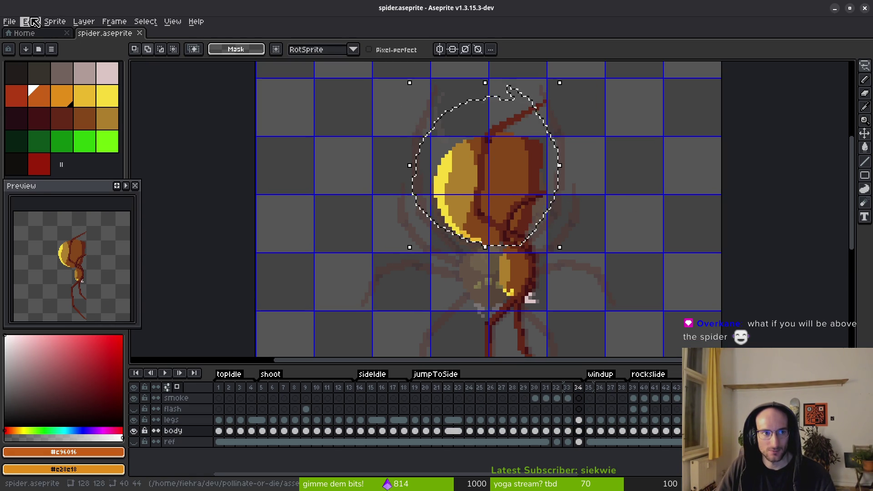
{"action": "left_click", "coordinate": [31, 22]}
{"action": "mouse_move", "coordinate": [64, 155]}
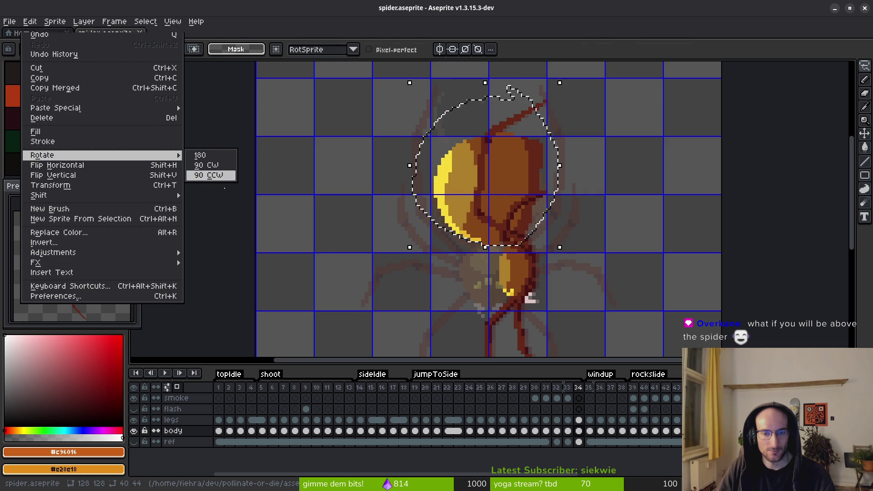
{"action": "left_click", "coordinate": [207, 175]}
{"action": "mouse_move", "coordinate": [504, 185]}
{"action": "left_mouse_down"}
{"action": "mouse_move", "coordinate": [468, 226]}
{"action": "mouse_move", "coordinate": [464, 253]}
{"action": "left_mouse_up"}
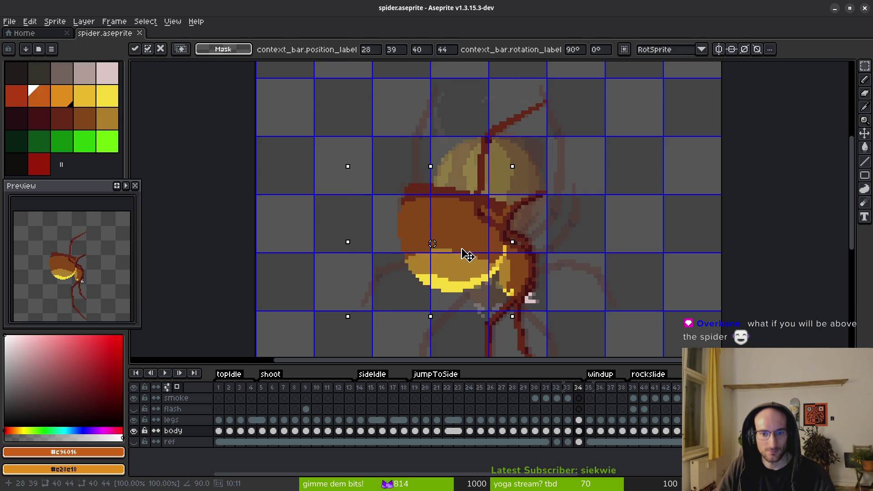
{"action": "scroll", "coordinate": [464, 254], "scroll_direction": "down", "scroll_amount": 4}
{"action": "key", "text": "Return"}
{"action": "scroll", "coordinate": [535, 273], "scroll_direction": "up", "scroll_amount": 4}
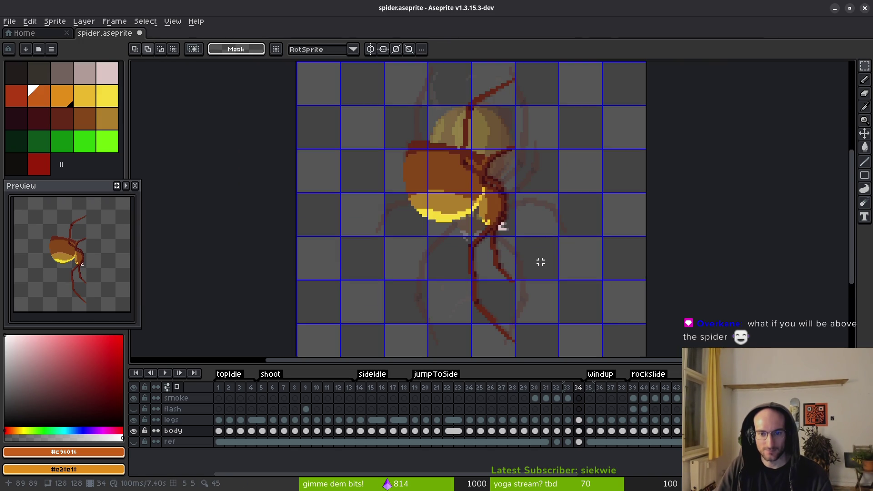
Reselect the abdomen and nudge it down, left and up one pixel before dropping the selection.
{"action": "left_click_drag", "start_coordinate": [370, 167], "coordinate": [374, 164]}
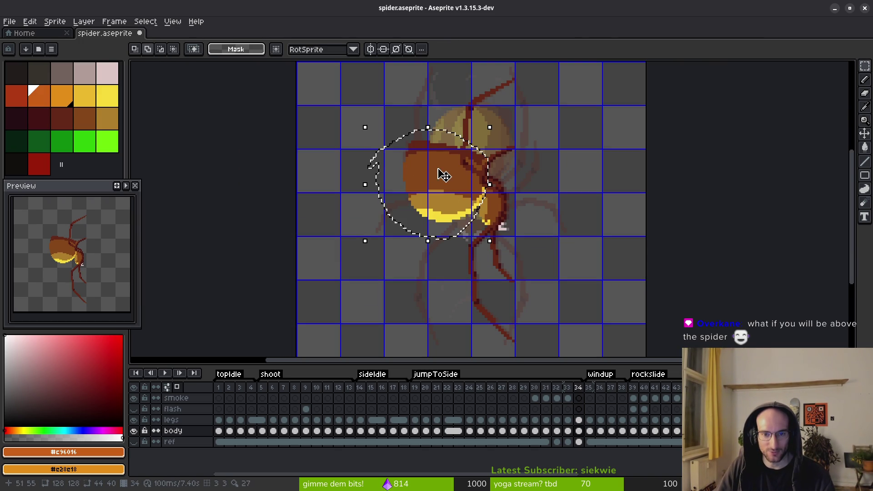
{"action": "key", "text": "Down"}
{"action": "key", "text": "Down"}
{"action": "key", "text": "Down"}
{"action": "key", "text": "Left"}
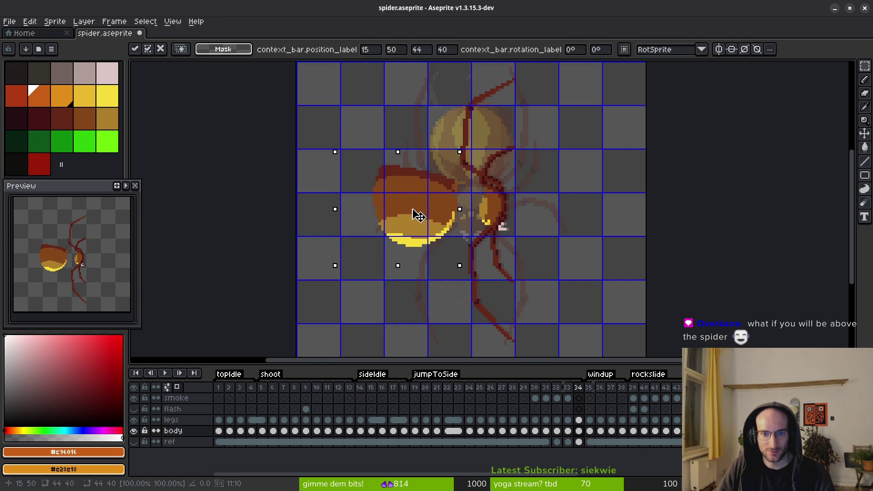
{"action": "mouse_move", "coordinate": [445, 210]}
{"action": "left_mouse_down"}
{"action": "mouse_move", "coordinate": [431, 190]}
{"action": "mouse_move", "coordinate": [441, 195]}
{"action": "left_mouse_up"}
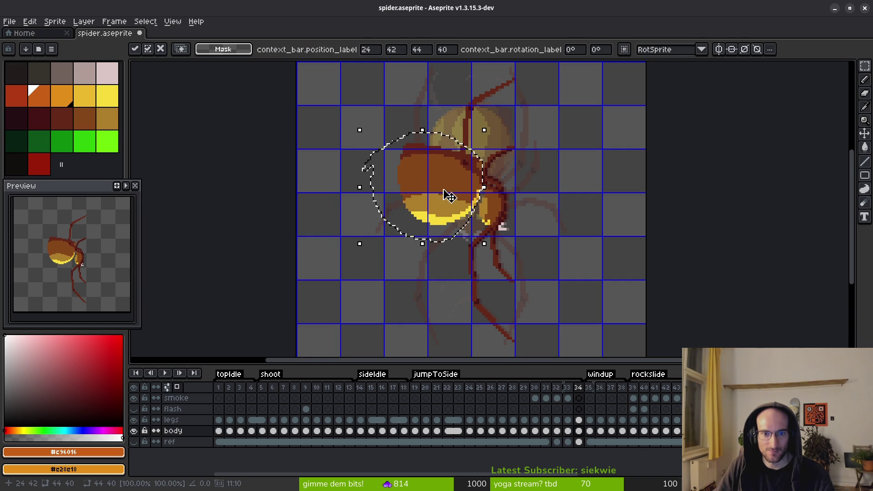
{"action": "scroll", "coordinate": [581, 210], "scroll_direction": "down", "scroll_amount": 5}
{"action": "key", "text": "ctrl+d"}
{"action": "scroll", "coordinate": [564, 205], "scroll_direction": "up", "scroll_amount": 5}
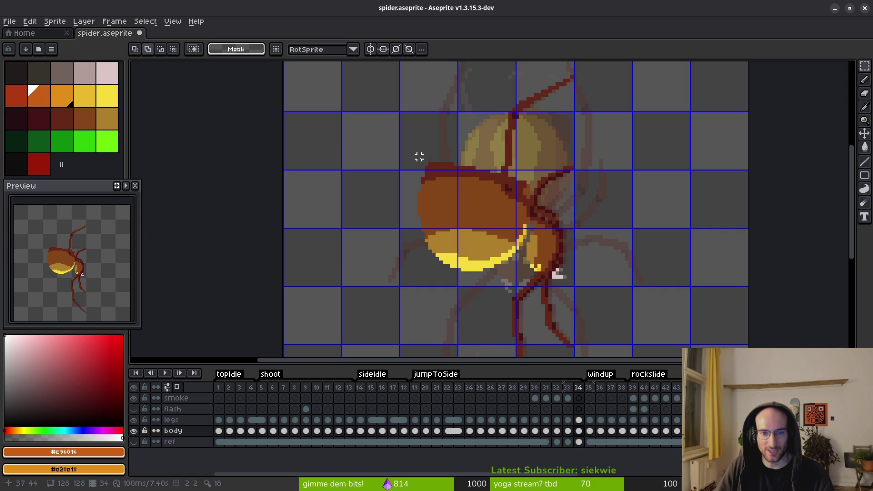
Pick the pale palette colour and draw silk lines down-left from the body with the Line tool.
{"action": "key", "text": "e"}
{"action": "mouse_move", "coordinate": [443, 185]}
{"action": "left_mouse_down"}
{"action": "mouse_move", "coordinate": [491, 247]}
{"action": "mouse_move", "coordinate": [341, 318]}
{"action": "left_mouse_up"}
{"action": "left_click", "coordinate": [107, 73]}
{"action": "key", "text": "l"}
{"action": "scroll", "coordinate": [483, 240], "scroll_direction": "down", "scroll_amount": 2}
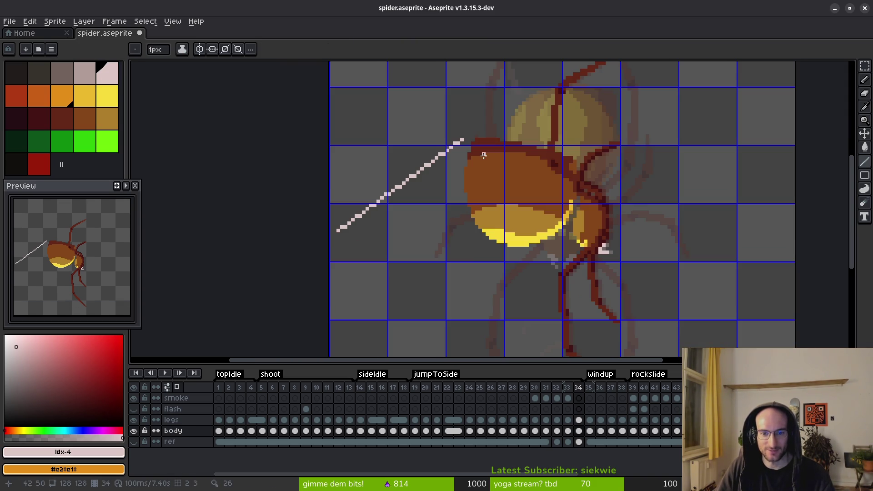
{"action": "scroll", "coordinate": [483, 240], "scroll_direction": "down", "scroll_amount": 5}
{"action": "scroll", "coordinate": [483, 240], "scroll_direction": "up", "scroll_amount": 5}
{"action": "mouse_move", "coordinate": [479, 236]}
{"action": "left_mouse_down"}
{"action": "mouse_move", "coordinate": [496, 138]}
{"action": "mouse_move", "coordinate": [420, 345]}
{"action": "mouse_move", "coordinate": [431, 364]}
{"action": "left_mouse_up"}
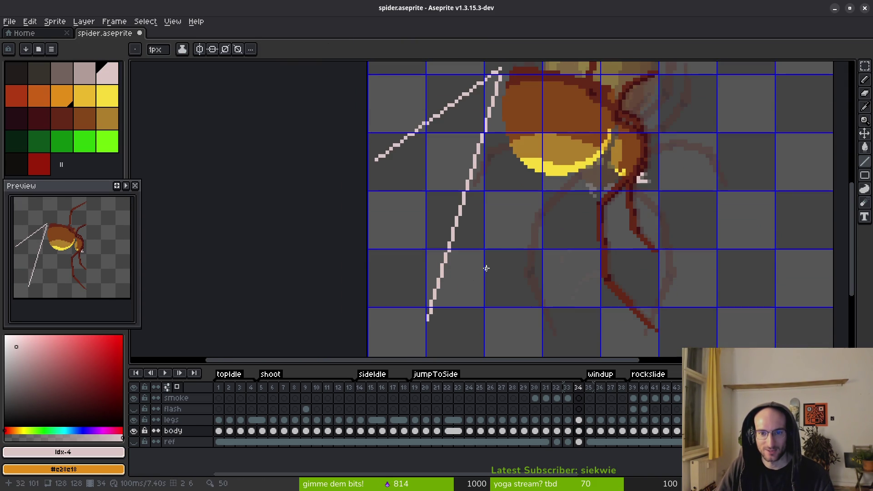
{"action": "scroll", "coordinate": [497, 292], "scroll_direction": "down", "scroll_amount": 4}
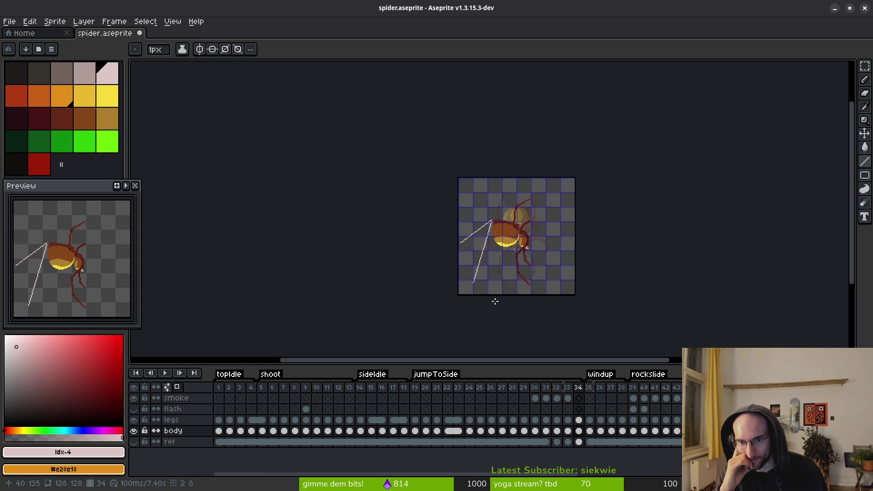
Undo the silk lines and the abdomen rotation, then save spider.aseprite.
{"action": "key", "text": "ctrl+z"}
{"action": "key", "text": "ctrl+z"}
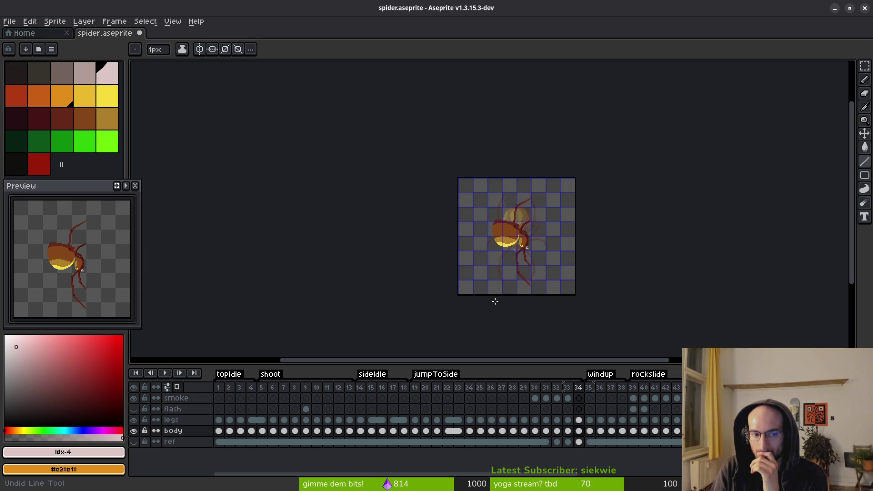
{"action": "scroll", "coordinate": [485, 264], "scroll_direction": "up", "scroll_amount": 4}
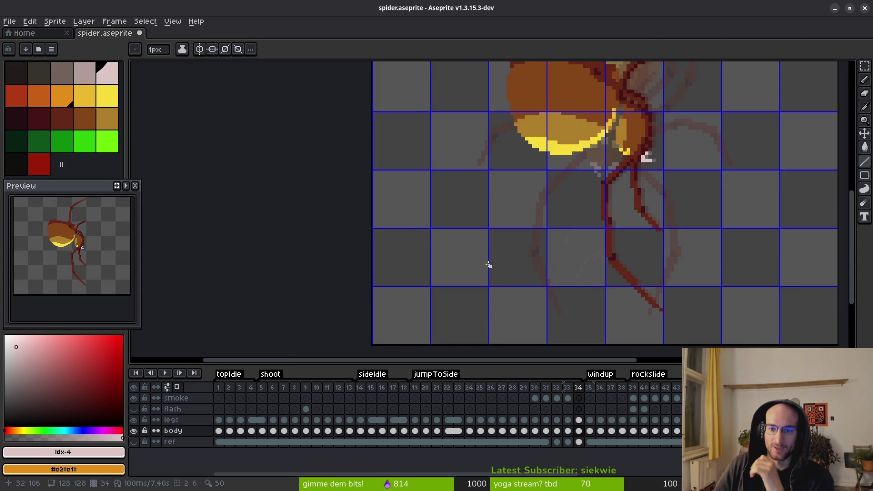
{"action": "scroll", "coordinate": [578, 166], "scroll_direction": "up", "scroll_amount": 2}
{"action": "key", "text": "ctrl+z"}
{"action": "key", "text": "ctrl+z"}
{"action": "key", "text": "ctrl+z"}
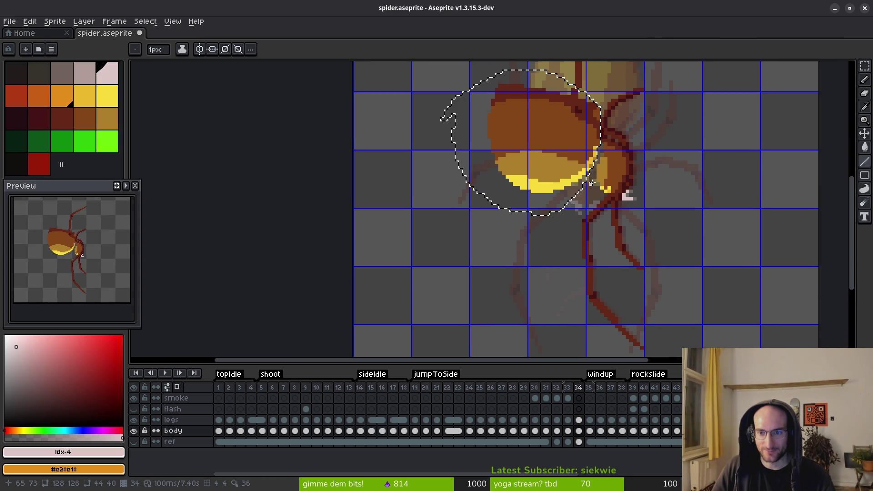
{"action": "key", "text": "ctrl+s"}
Browse the spider poses from the first frame to frame 13, then switch away from Aseprite.
{"action": "scroll", "coordinate": [614, 159], "scroll_direction": "down", "scroll_amount": 5}
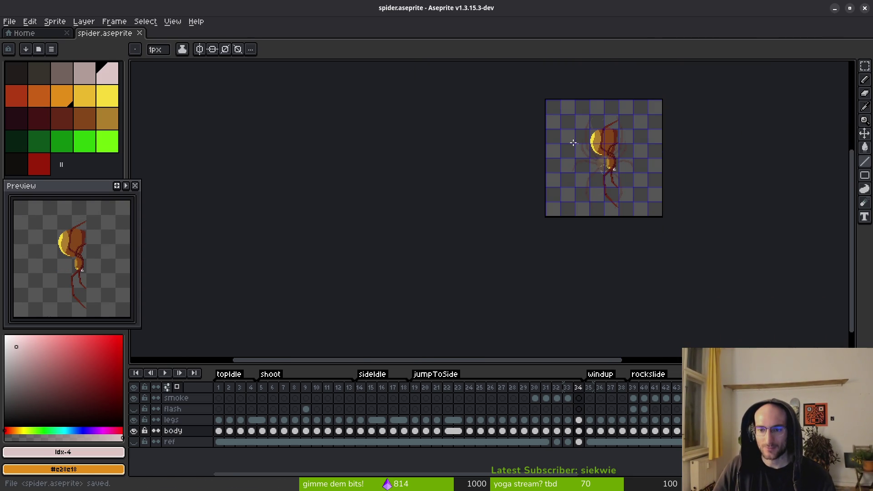
{"action": "left_click", "coordinate": [251, 398]}
{"action": "left_click", "coordinate": [219, 398]}
{"action": "left_click", "coordinate": [251, 388]}
{"action": "left_click", "coordinate": [272, 388]}
{"action": "left_click", "coordinate": [261, 387]}
{"action": "left_click", "coordinate": [350, 388]}
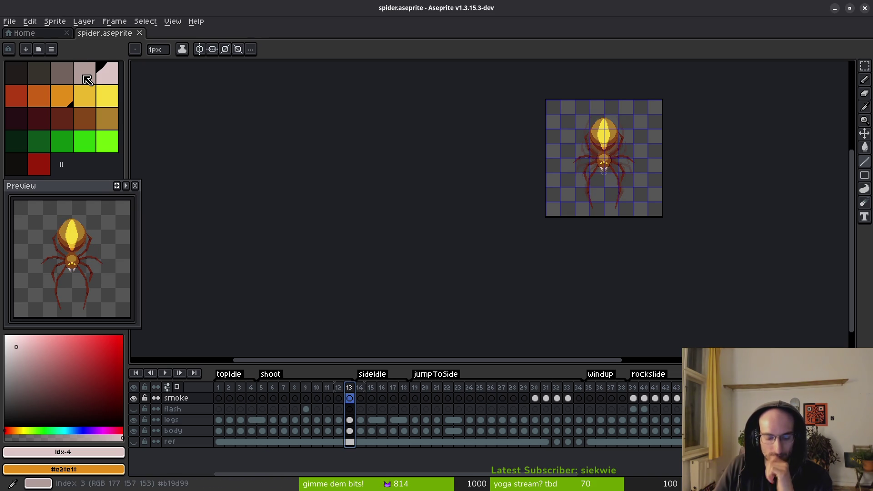
{"action": "key", "text": "alt+Tab"}
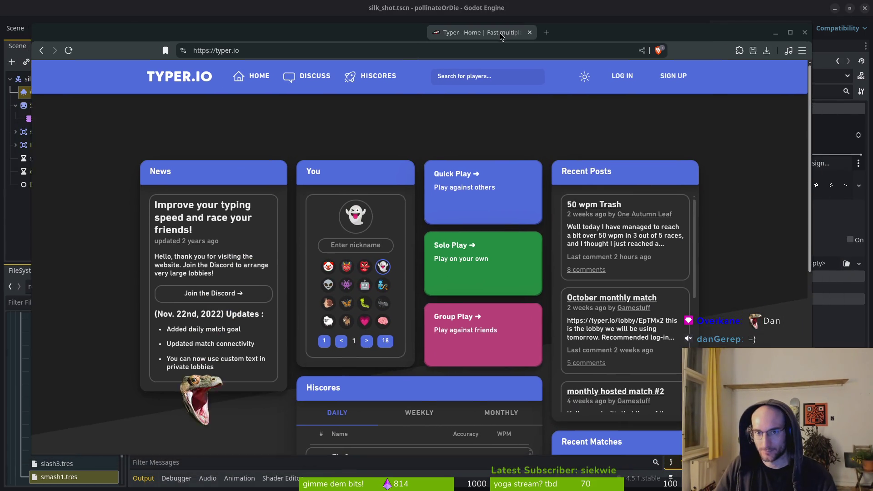
Create a private Group Play lobby on medium difficulty with 15 max players and copy its invite link.
{"action": "left_click", "coordinate": [433, 316]}
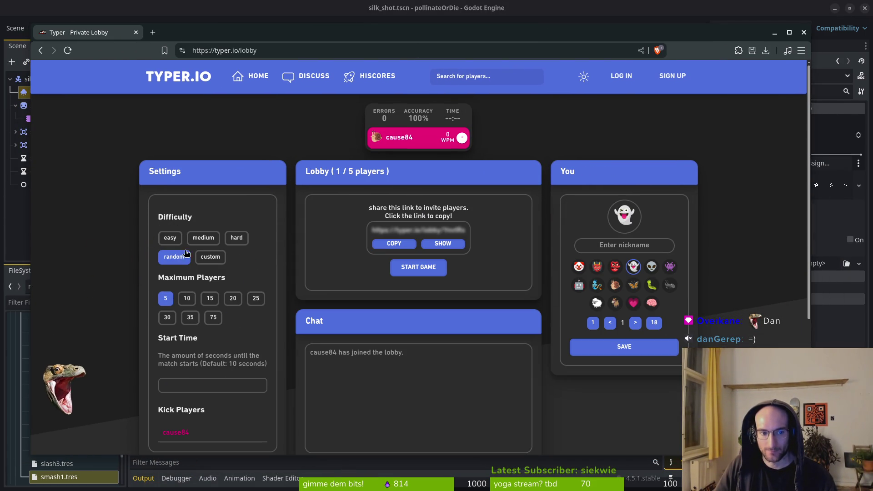
{"action": "left_click", "coordinate": [209, 299]}
{"action": "left_click", "coordinate": [203, 238]}
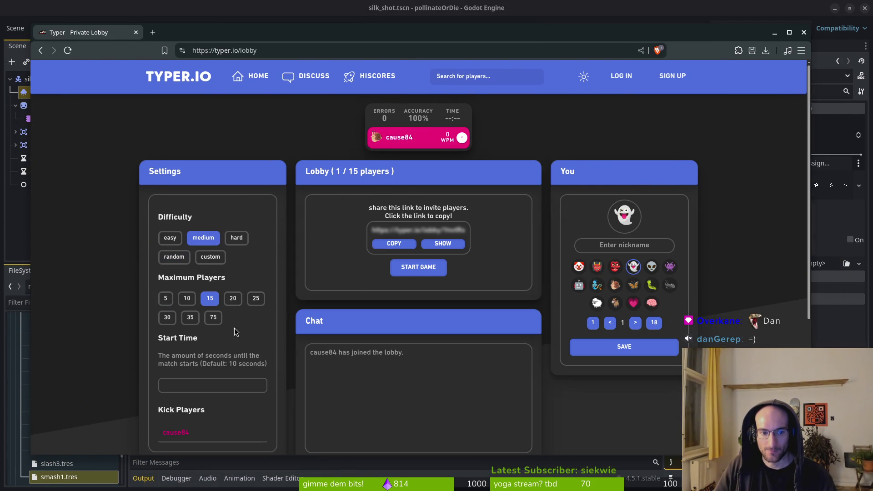
{"action": "left_click", "coordinate": [400, 246]}
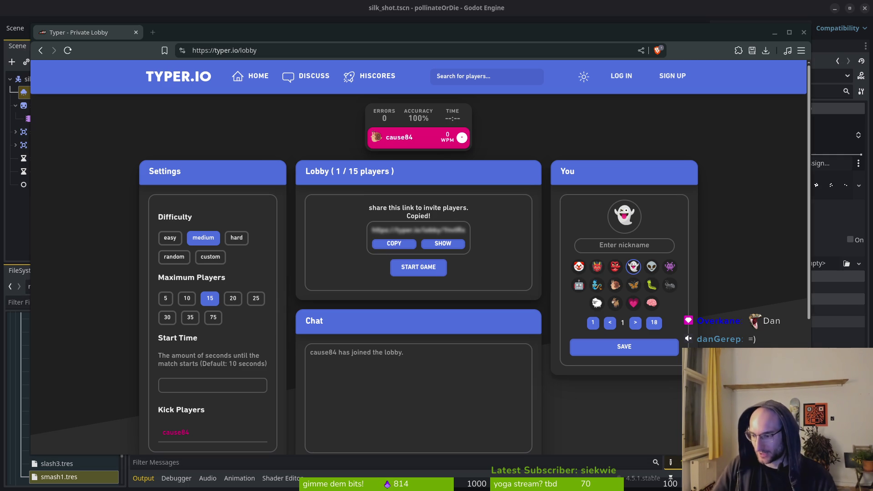
Enter and save a nickname, then choose and save the bee avatar.
{"action": "left_click", "coordinate": [626, 243]}
{"action": "type", "text": "fiehra"}
{"action": "left_click", "coordinate": [624, 346]}
{"action": "left_click", "coordinate": [635, 322]}
{"action": "left_click", "coordinate": [636, 322]}
{"action": "left_click", "coordinate": [635, 323]}
{"action": "left_click", "coordinate": [636, 323]}
{"action": "left_click", "coordinate": [635, 323]}
{"action": "left_click", "coordinate": [671, 285]}
{"action": "left_click", "coordinate": [649, 347]}
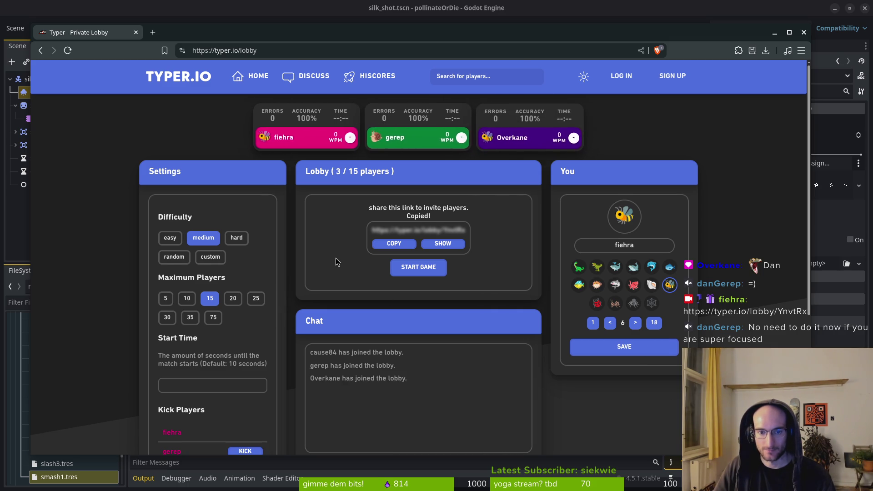
{"action": "scroll", "coordinate": [336, 258], "scroll_direction": "down", "scroll_amount": 2}
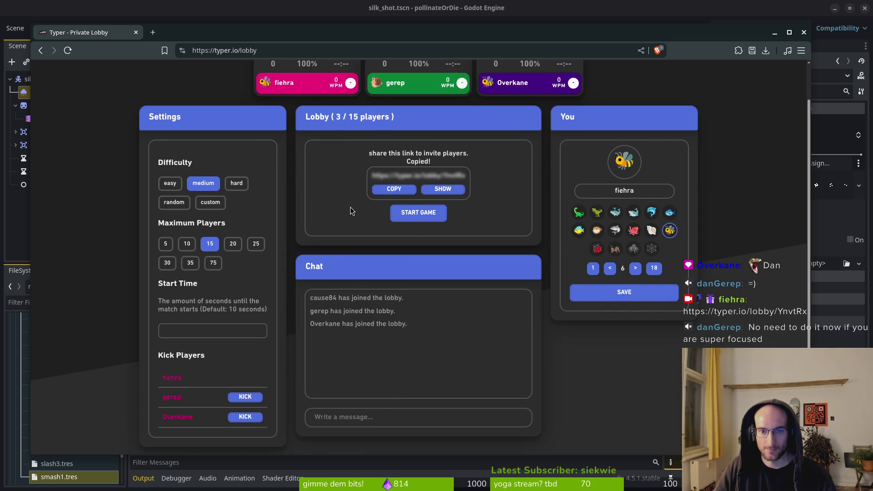
{"action": "scroll", "coordinate": [352, 214], "scroll_direction": "up", "scroll_amount": 2}
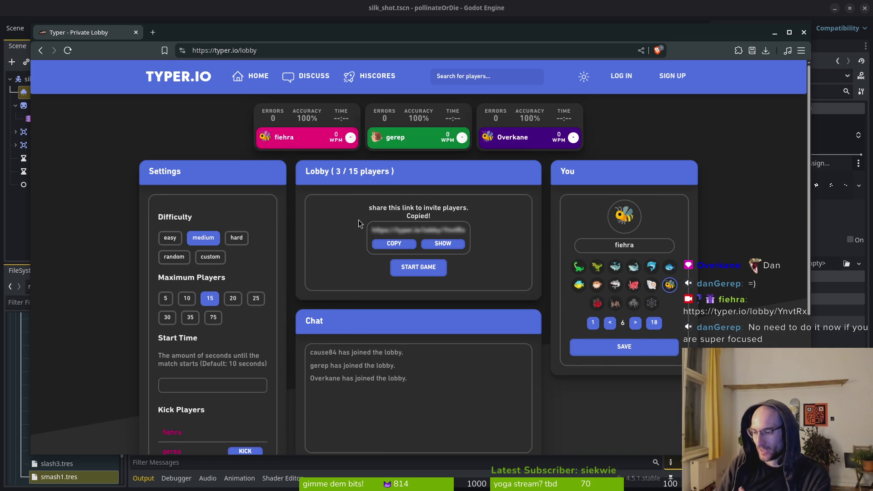
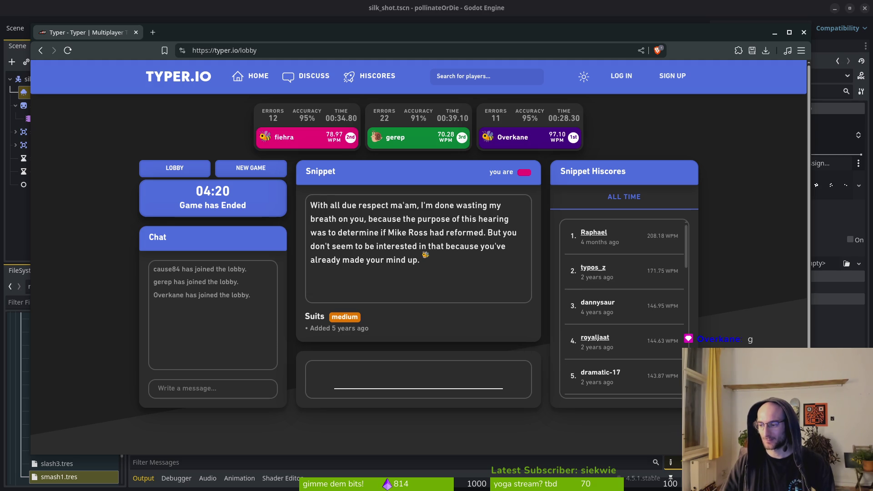
Type the Leaves of Grass 'body electric' snippet in a fresh Typer.io race, fixing typos, until it ends.
{"action": "left_click", "coordinate": [250, 167]}
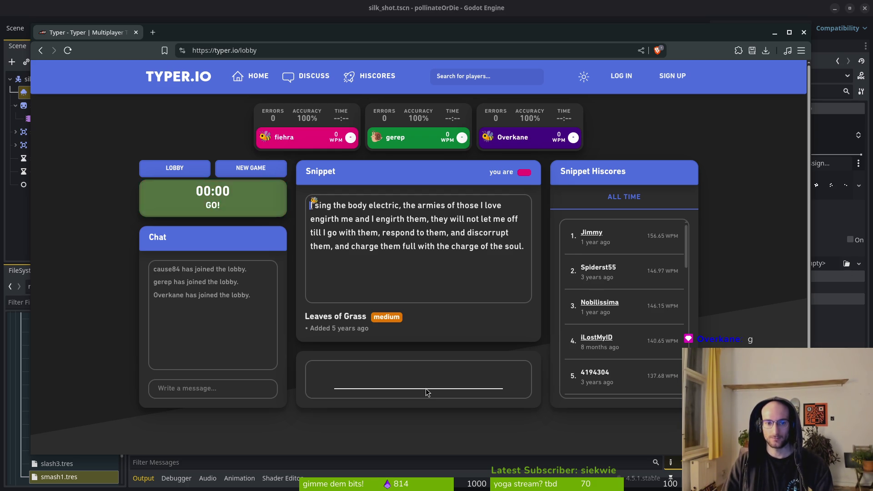
{"action": "type", "text": "sing the body ele"}
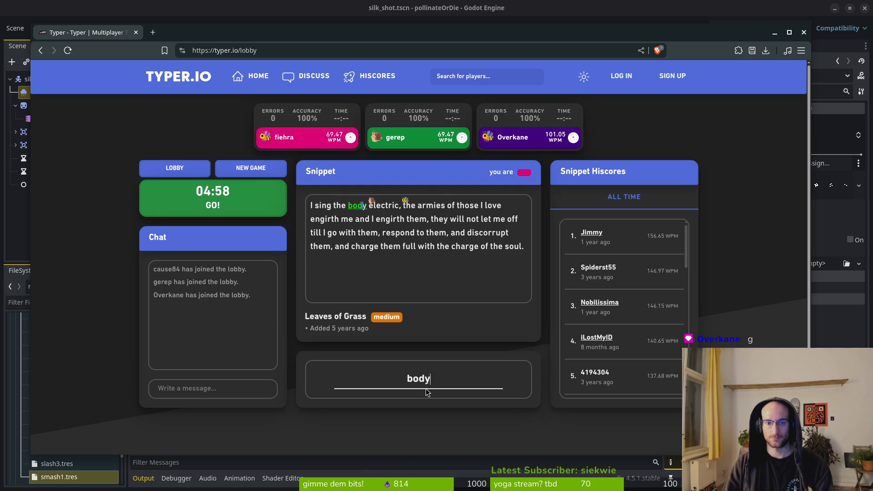
{"action": "type", "text": "ctric, the ar"}
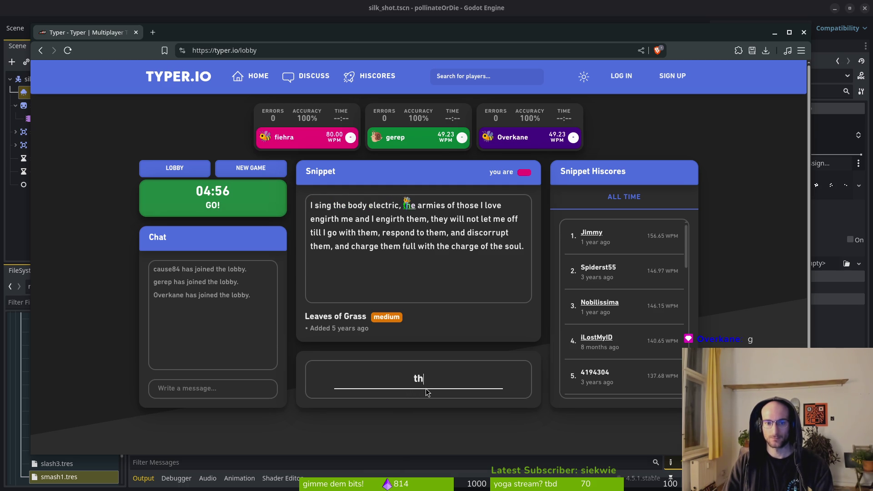
{"action": "type", "text": "mies those I love engi"}
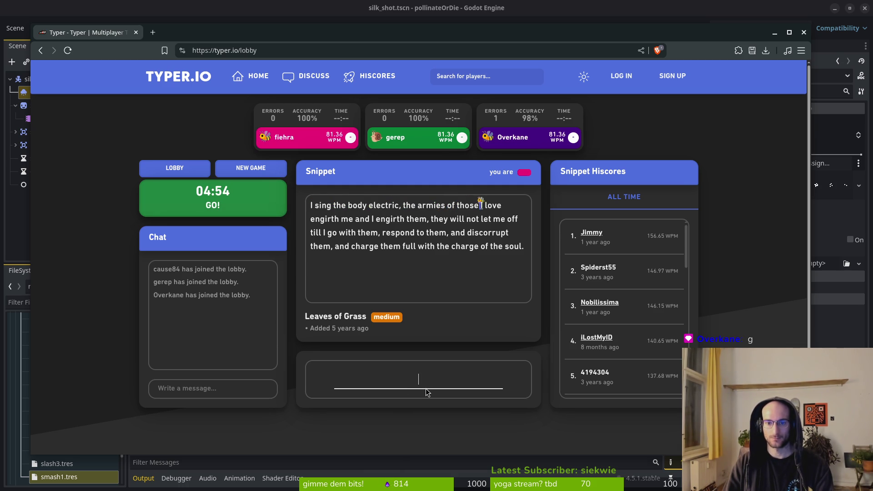
{"action": "type", "text": "rth me and I"}
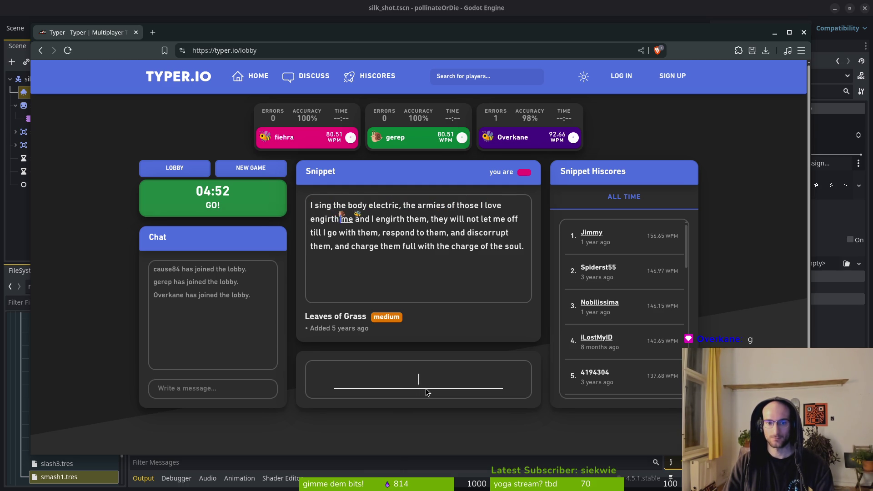
{"action": "type", "text": " engi"}
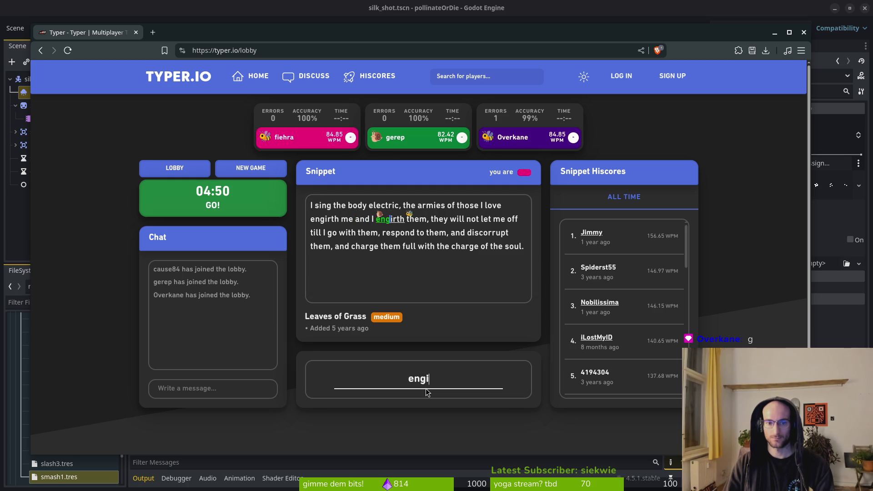
{"action": "type", "text": "rth them, the"}
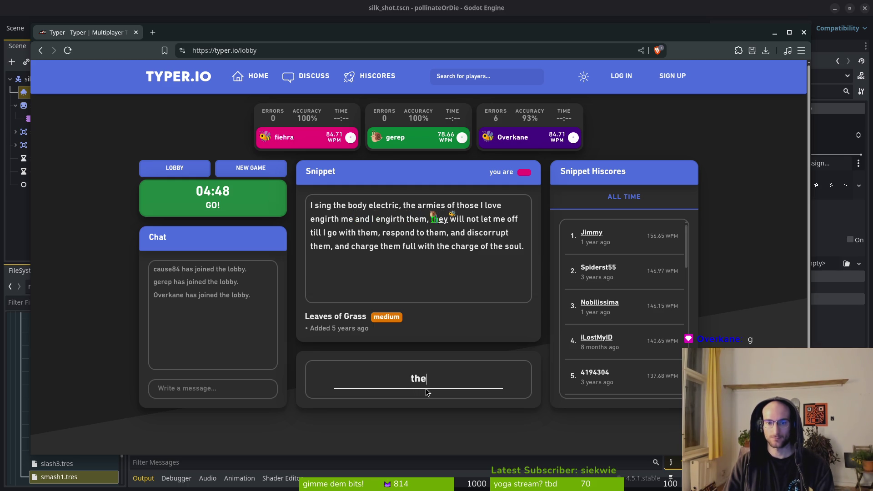
{"action": "type", "text": "y will not let me off till "}
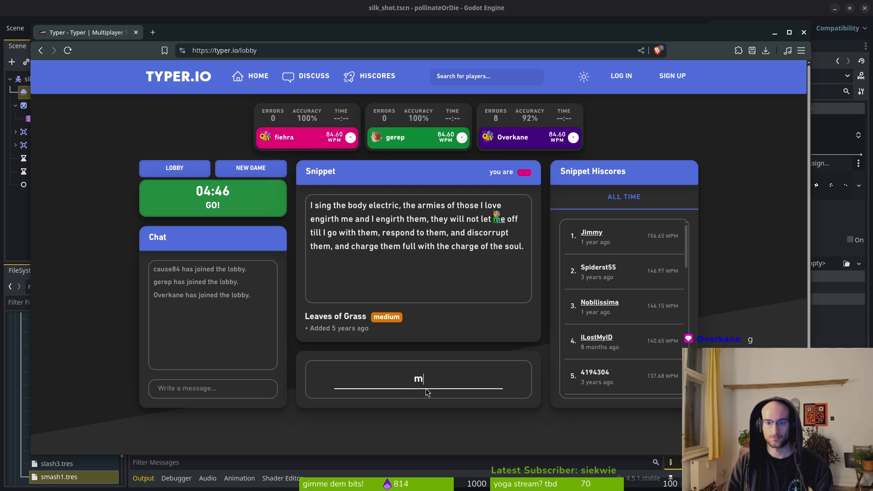
{"action": "type", "text": "I go with them, "}
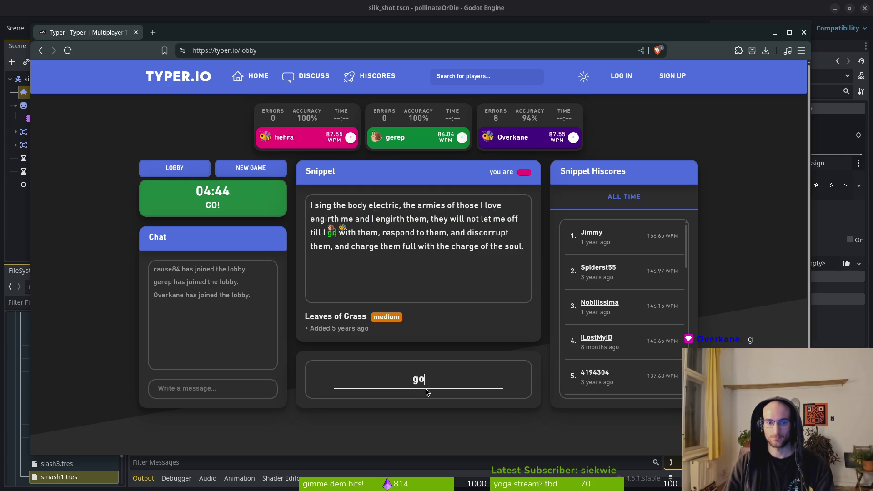
{"action": "type", "text": "resp"}
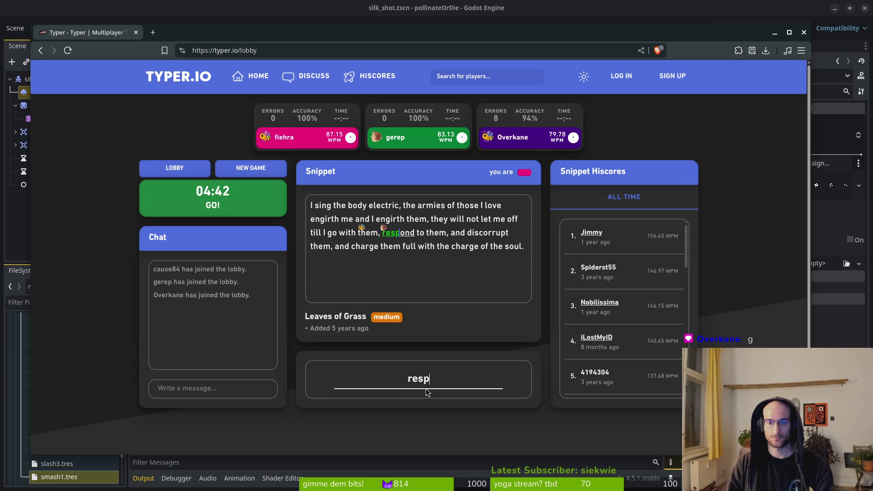
{"action": "type", "text": "ond to them, and disd"}
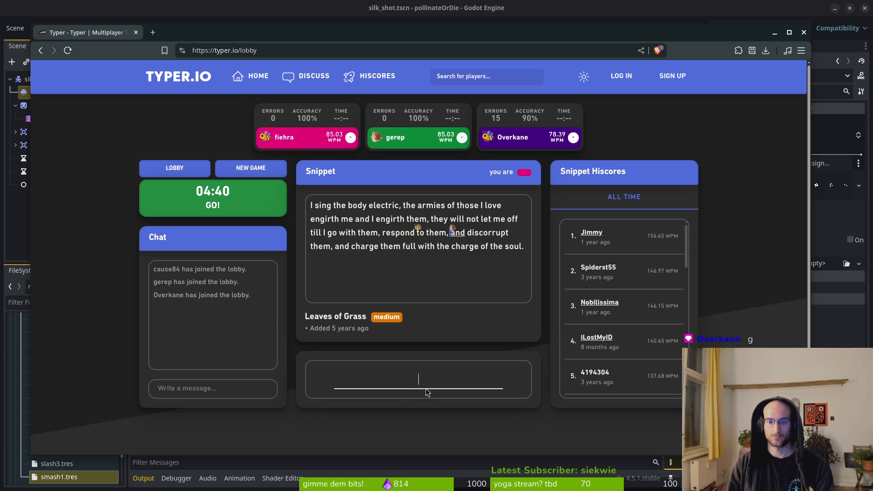
{"action": "key", "text": "BackSpace"}
{"action": "type", "text": "corrupt them, and charge th"}
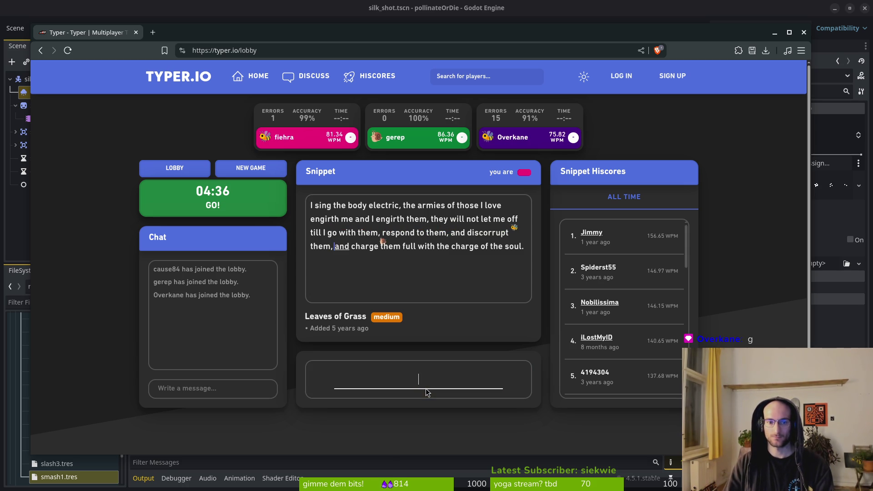
{"action": "type", "text": "em full with the c"}
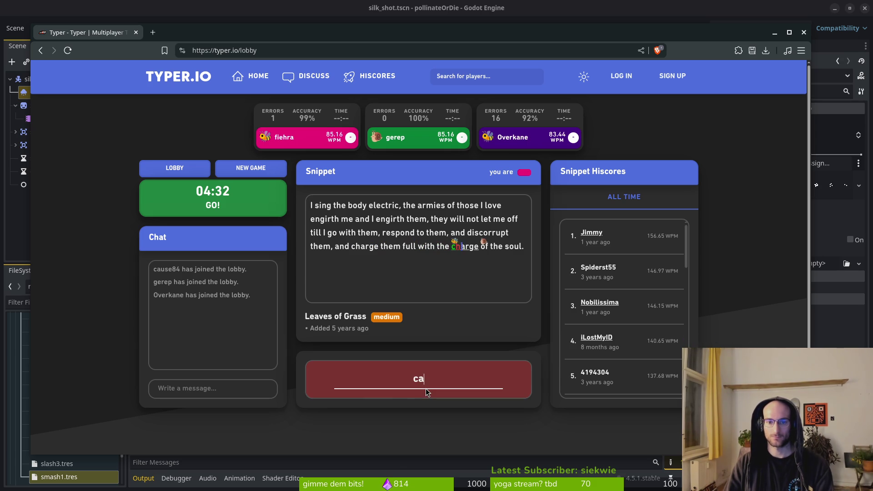
{"action": "type", "text": "harcg"}
{"action": "key", "text": "BackSpace"}
{"action": "key", "text": "BackSpace"}
{"action": "type", "text": "d"}
{"action": "type", "text": "o"}
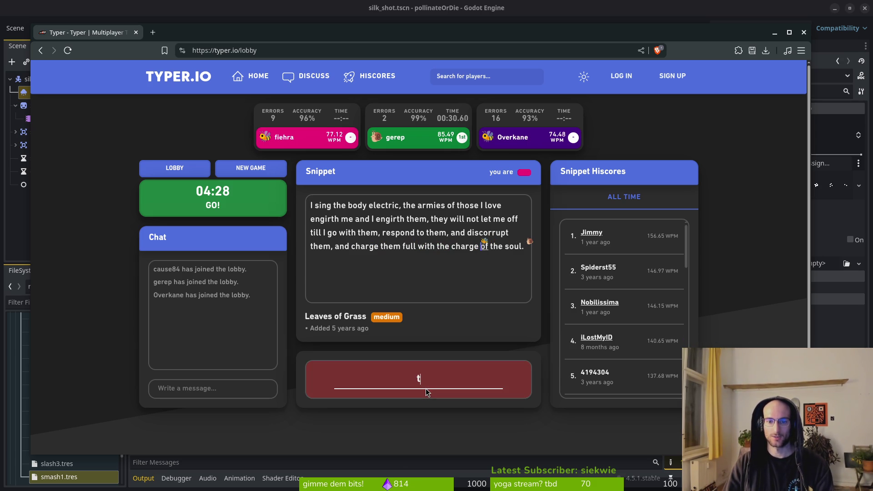
{"action": "type", "text": "f the soul."}
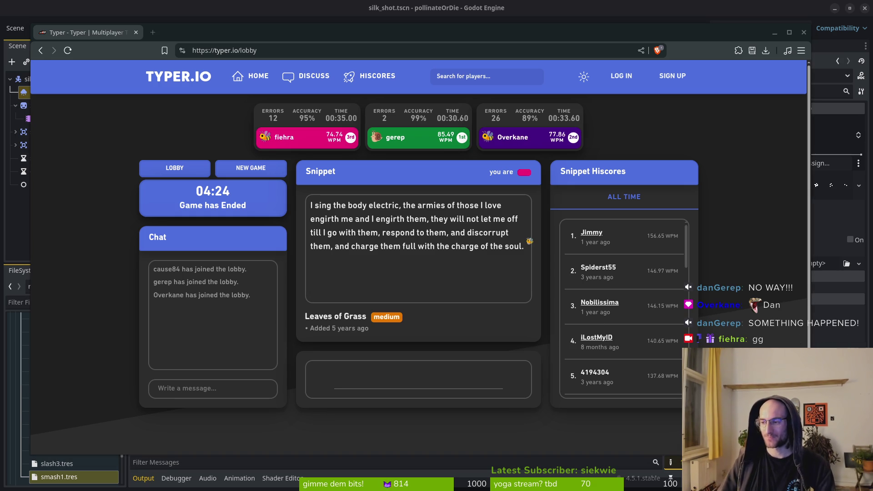
{"action": "left_click", "coordinate": [105, 145]}
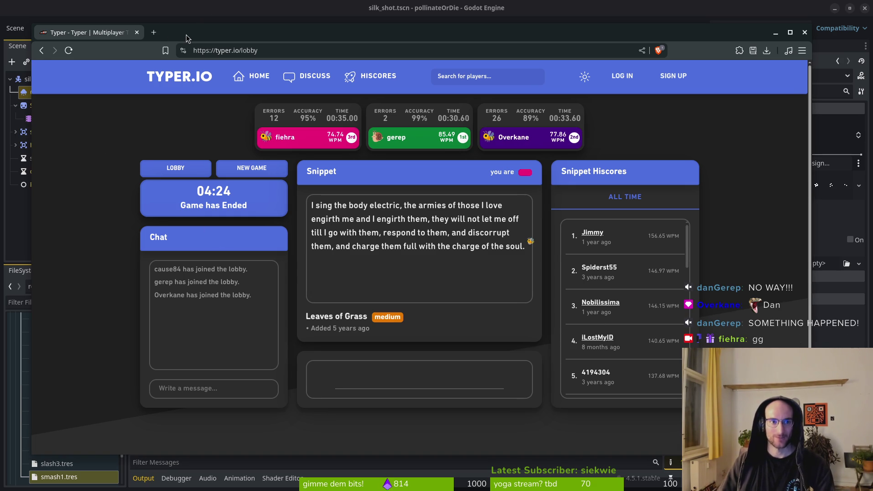
Close the typing-game tab, save the Godot scene with Ctrl+S and switch to spider.aseprite.
{"action": "left_click", "coordinate": [136, 33]}
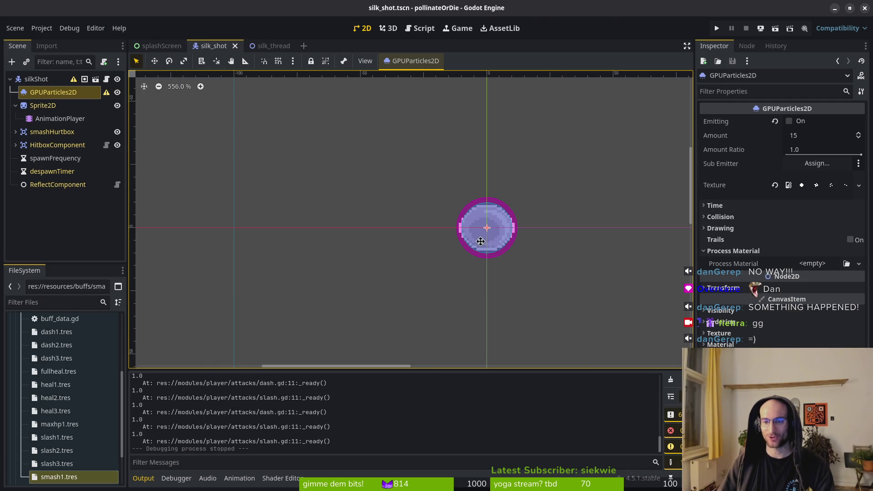
{"action": "key", "text": "ctrl+s"}
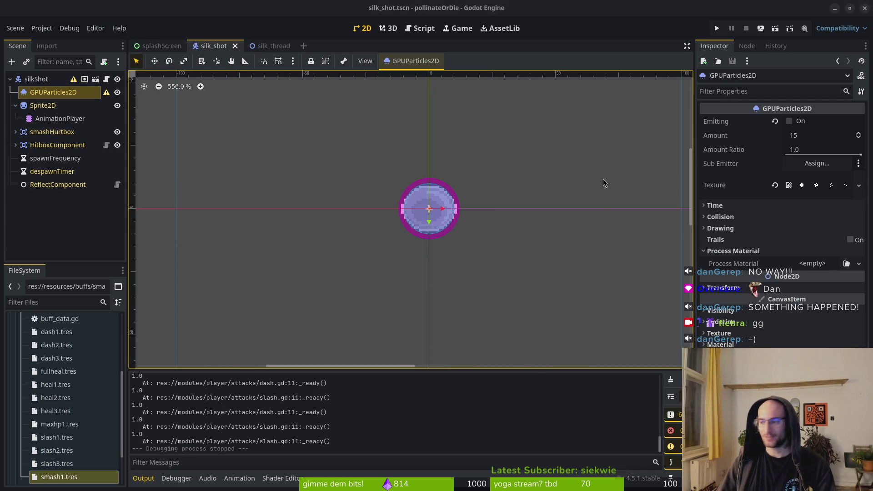
{"action": "key", "text": "alt+Tab"}
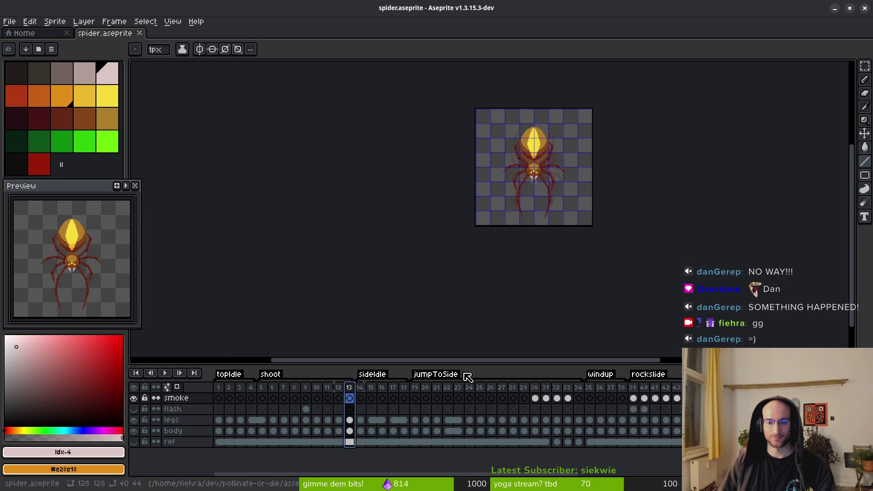
At frame 74, add a new Layer 1 above the body layer and save spider.aseprite.
{"action": "scroll", "coordinate": [632, 420], "scroll_direction": "right", "scroll_amount": 6}
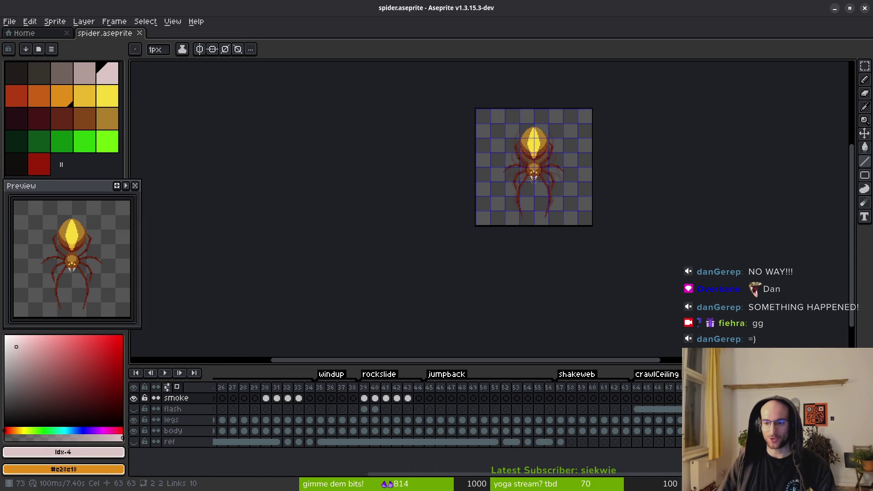
{"action": "left_click", "coordinate": [745, 420]}
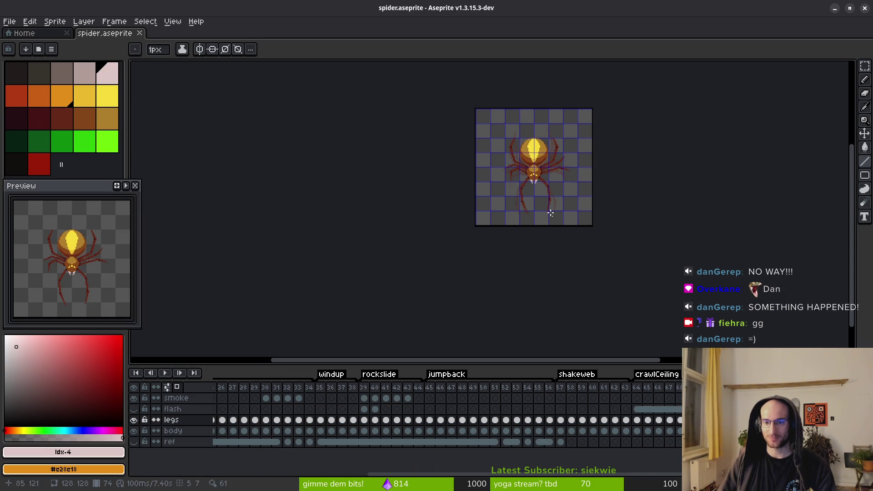
{"action": "scroll", "coordinate": [535, 182], "scroll_direction": "up", "scroll_amount": 3}
{"action": "scroll", "coordinate": [535, 182], "scroll_direction": "down", "scroll_amount": 2}
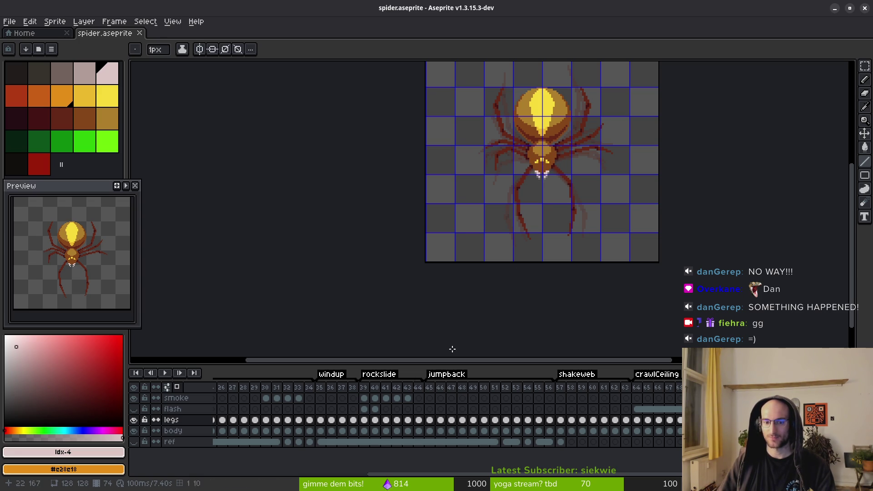
{"action": "left_click", "coordinate": [190, 432]}
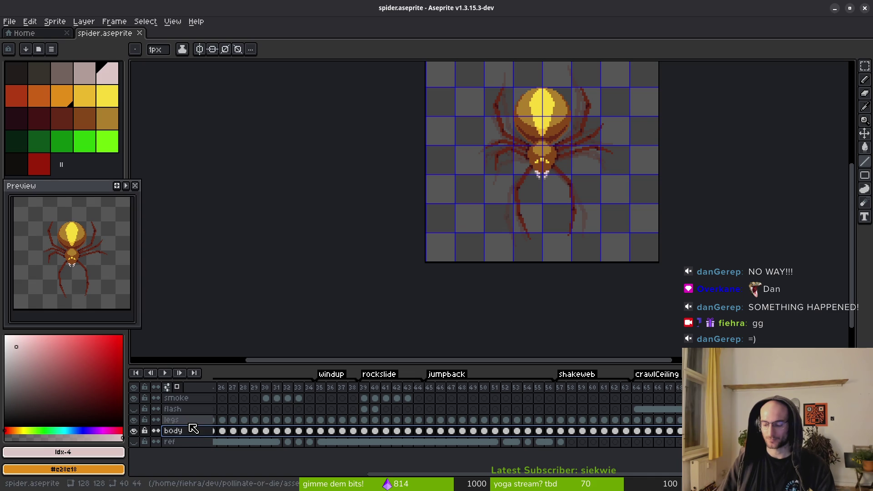
{"action": "key", "text": "shift+n"}
{"action": "key", "text": "ctrl+s"}
{"action": "scroll", "coordinate": [551, 182], "scroll_direction": "up", "scroll_amount": 4}
{"action": "scroll", "coordinate": [555, 219], "scroll_direction": "down", "scroll_amount": 4}
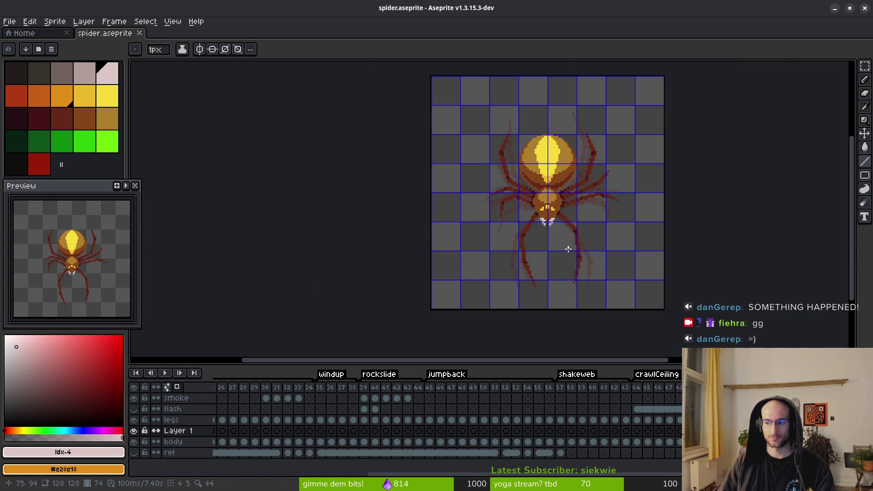
{"action": "scroll", "coordinate": [537, 204], "scroll_direction": "up", "scroll_amount": 3}
Centre the spider's head and try a colour selection of the body pixels, then deselect.
{"action": "mouse_move", "coordinate": [543, 204]}
{"action": "left_mouse_down"}
{"action": "mouse_move", "coordinate": [520, 200]}
{"action": "mouse_move", "coordinate": [527, 196]}
{"action": "left_mouse_up"}
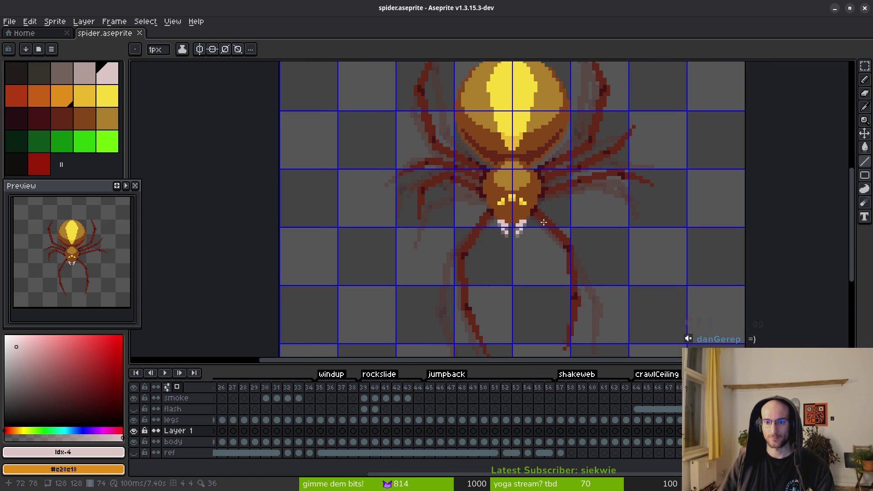
{"action": "scroll", "coordinate": [544, 222], "scroll_direction": "down", "scroll_amount": 3}
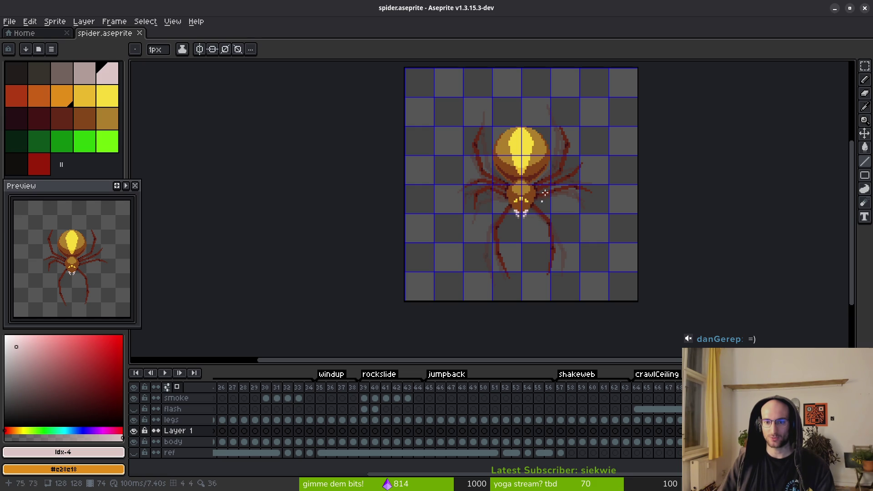
{"action": "scroll", "coordinate": [534, 205], "scroll_direction": "up", "scroll_amount": 2}
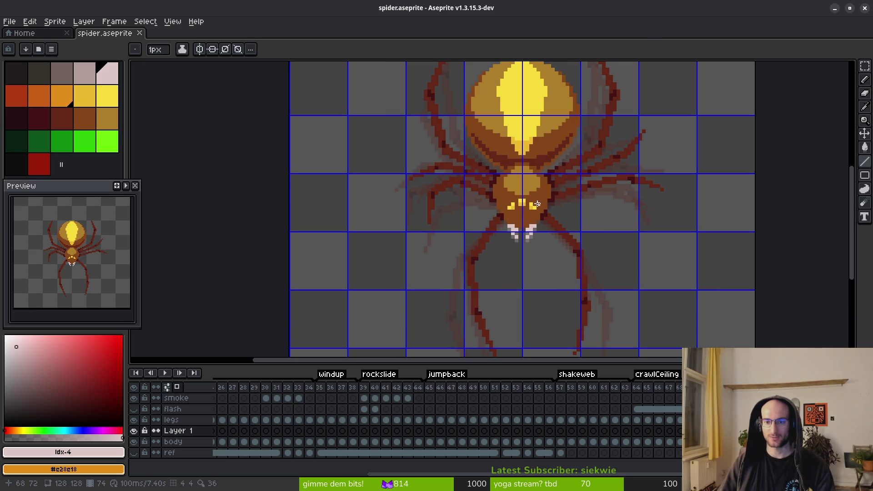
{"action": "key", "text": "w"}
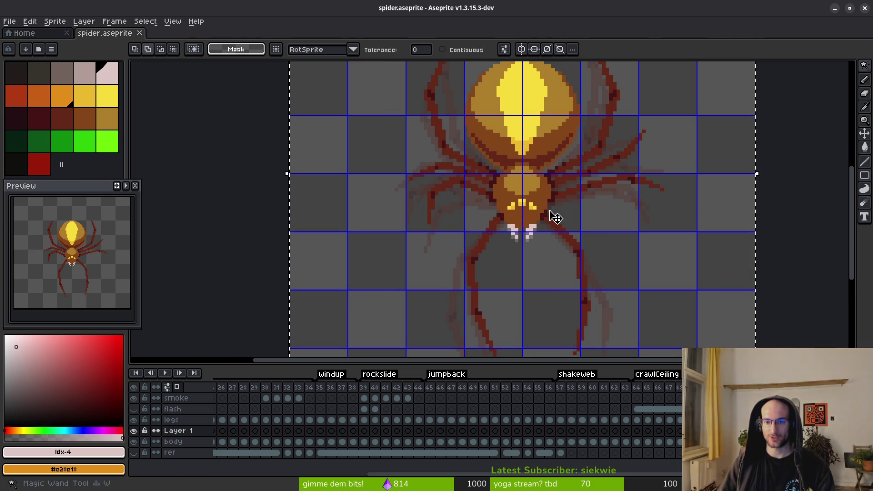
{"action": "left_click", "coordinate": [552, 215], "text": "ctrl"}
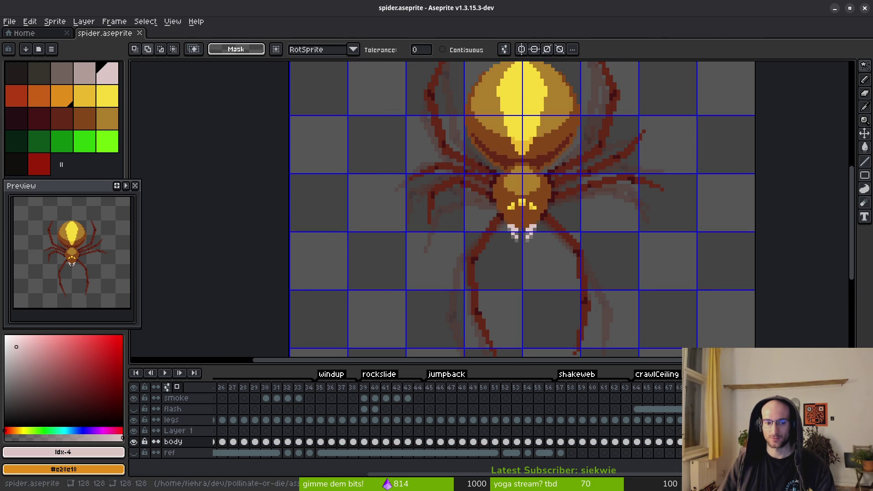
{"action": "left_click", "coordinate": [553, 214]}
{"action": "key", "text": "ctrl+d"}
Outline the spider's head and fangs freehand, adding extra loops, and cut the selection.
{"action": "scroll", "coordinate": [523, 182], "scroll_direction": "up", "scroll_amount": 2}
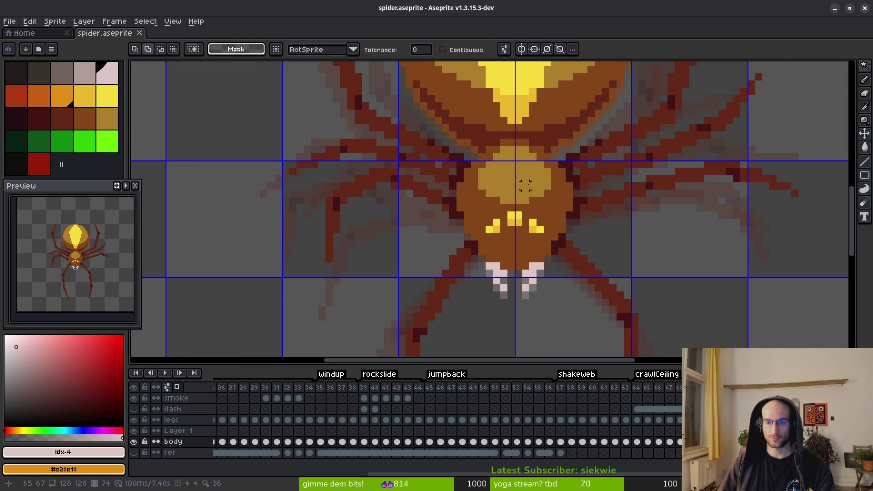
{"action": "key", "text": "b"}
{"action": "scroll", "coordinate": [526, 136], "scroll_direction": "up", "scroll_amount": 3}
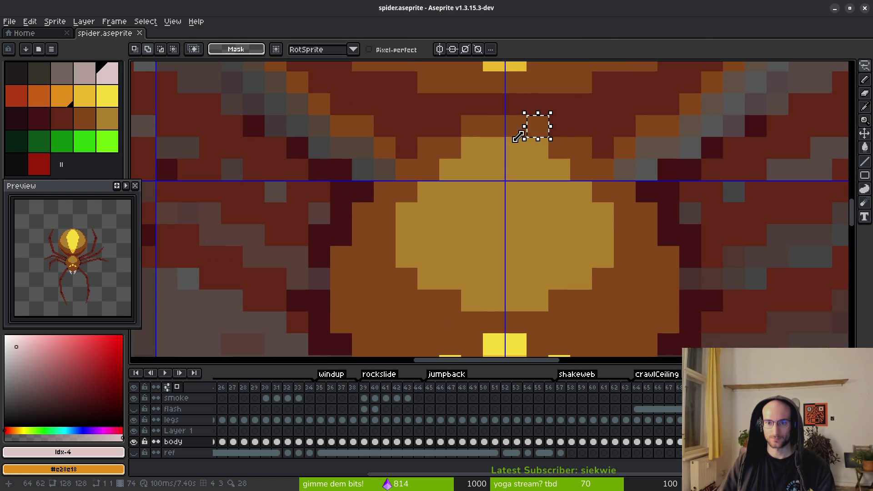
{"action": "mouse_move", "coordinate": [532, 125]}
{"action": "left_mouse_down"}
{"action": "mouse_move", "coordinate": [472, 126]}
{"action": "mouse_move", "coordinate": [407, 168]}
{"action": "mouse_move", "coordinate": [341, 259]}
{"action": "mouse_move", "coordinate": [350, 345]}
{"action": "mouse_move", "coordinate": [431, 324]}
{"action": "mouse_move", "coordinate": [386, 211]}
{"action": "mouse_move", "coordinate": [359, 262]}
{"action": "left_mouse_up"}
{"action": "scroll", "coordinate": [369, 210], "scroll_direction": "down", "scroll_amount": 4}
{"action": "mouse_move", "coordinate": [478, 232]}
{"action": "left_mouse_down"}
{"action": "mouse_move", "coordinate": [495, 248]}
{"action": "mouse_move", "coordinate": [491, 242]}
{"action": "left_mouse_up"}
{"action": "scroll", "coordinate": [491, 242], "scroll_direction": "up", "scroll_amount": 2}
{"action": "scroll", "coordinate": [493, 239], "scroll_direction": "up", "scroll_amount": 2}
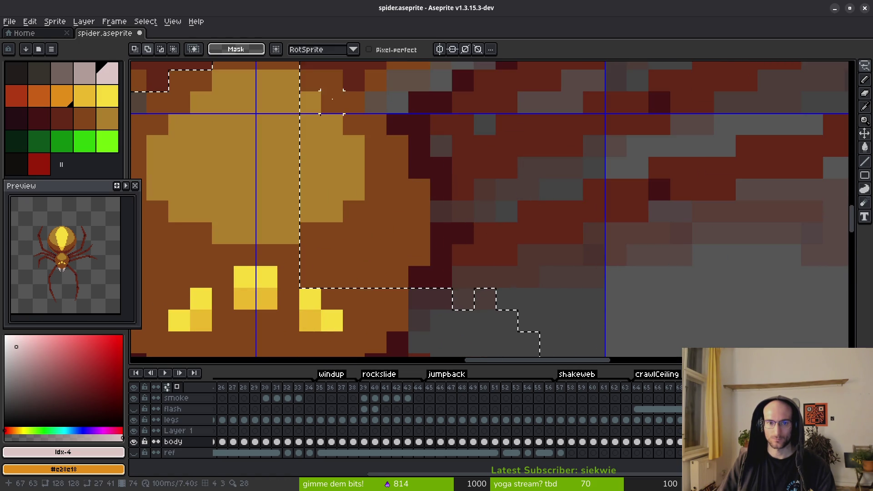
{"action": "mouse_move", "coordinate": [339, 136]}
{"action": "left_mouse_down"}
{"action": "mouse_move", "coordinate": [346, 152]}
{"action": "mouse_move", "coordinate": [462, 218]}
{"action": "mouse_move", "coordinate": [500, 343]}
{"action": "mouse_move", "coordinate": [261, 248]}
{"action": "mouse_move", "coordinate": [293, 135]}
{"action": "left_mouse_up"}
{"action": "scroll", "coordinate": [318, 214], "scroll_direction": "down", "scroll_amount": 3}
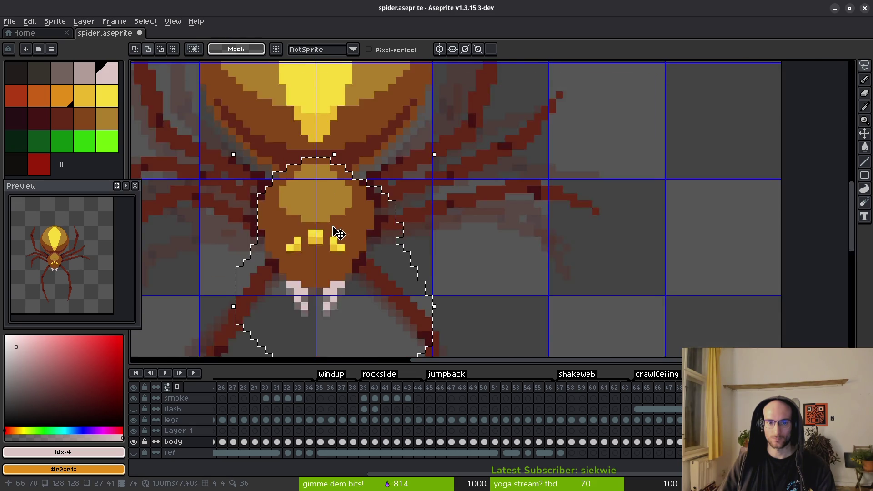
{"action": "key", "text": "ctrl+x"}
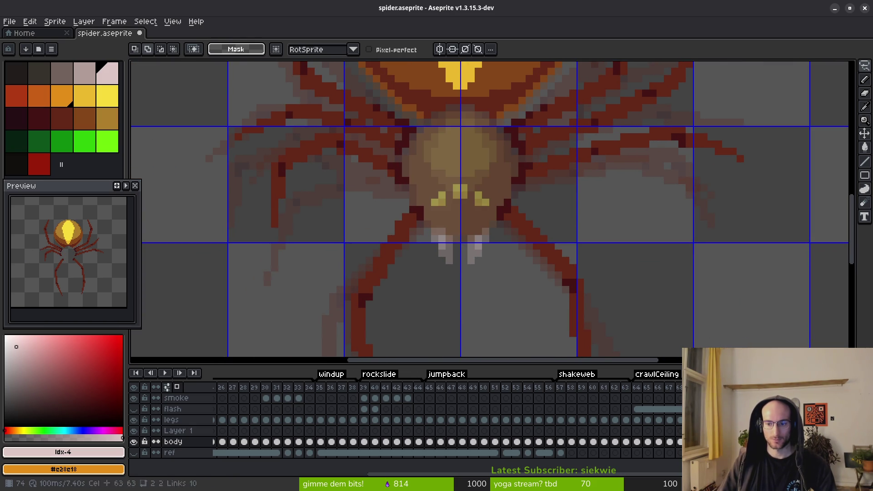
Paste the cut front body onto Layer 1 and rotate it using a rectangular selection.
{"action": "key", "text": "Up"}
{"action": "key", "text": "ctrl+v"}
{"action": "key", "text": "Return"}
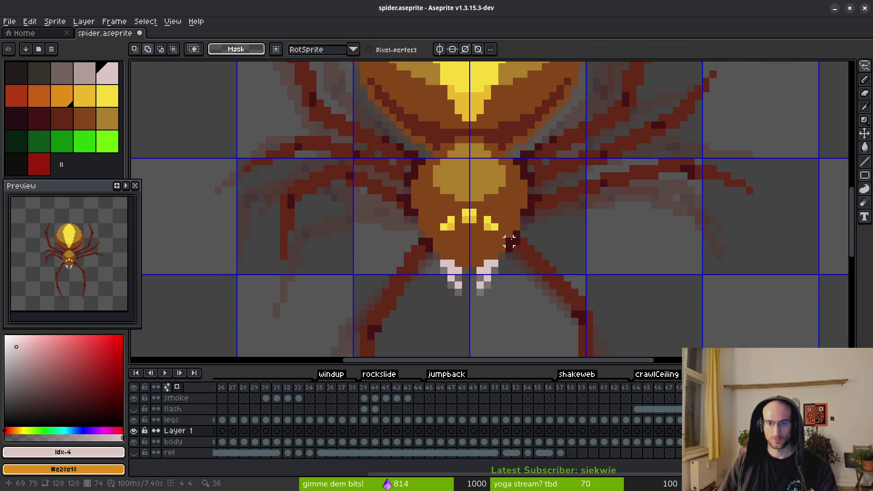
{"action": "key", "text": "m"}
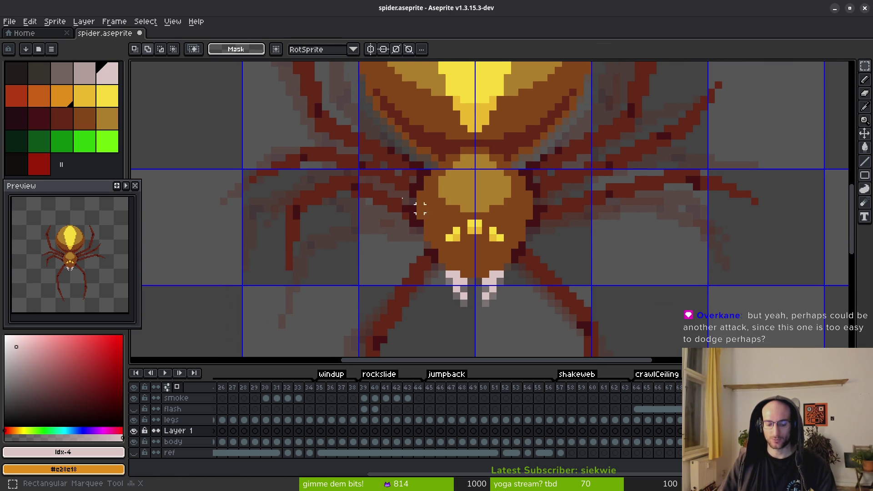
{"action": "mouse_move", "coordinate": [412, 150]}
{"action": "left_mouse_down"}
{"action": "mouse_move", "coordinate": [552, 298]}
{"action": "mouse_move", "coordinate": [539, 305]}
{"action": "mouse_move", "coordinate": [540, 330]}
{"action": "mouse_move", "coordinate": [493, 335]}
{"action": "left_mouse_up"}
{"action": "left_click_drag", "start_coordinate": [462, 261], "coordinate": [460, 255]}
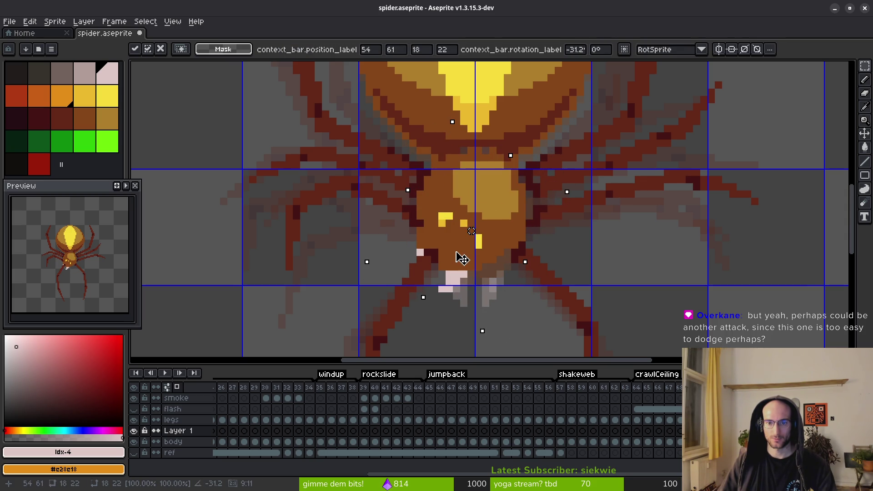
{"action": "scroll", "coordinate": [591, 288], "scroll_direction": "down", "scroll_amount": 3}
{"action": "key", "text": "Return"}
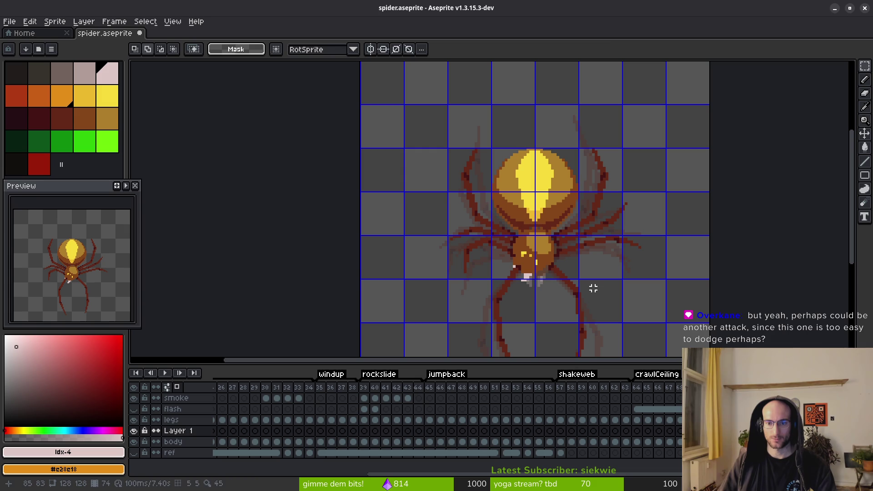
Undo the rotation, save the spider sprite and open a new browser window.
{"action": "key", "text": "i"}
{"action": "key", "text": "ctrl+z"}
{"action": "key", "text": "ctrl+z"}
{"action": "key", "text": "ctrl+z"}
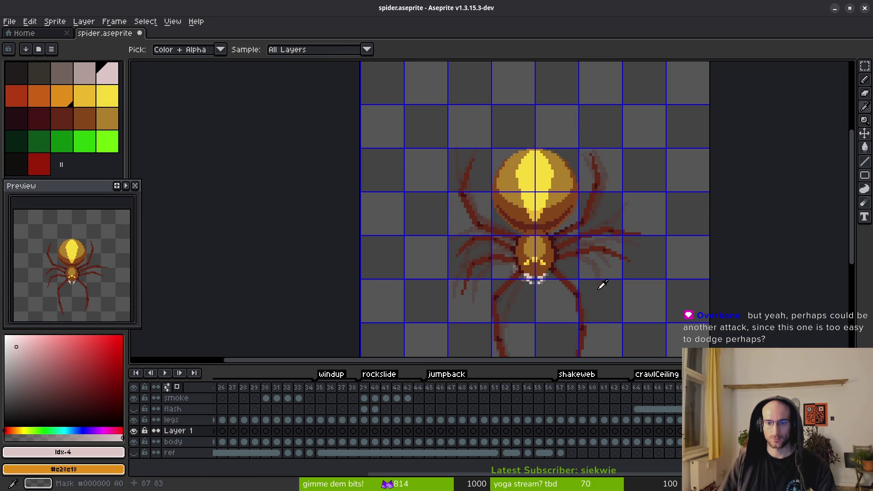
{"action": "key", "text": "m"}
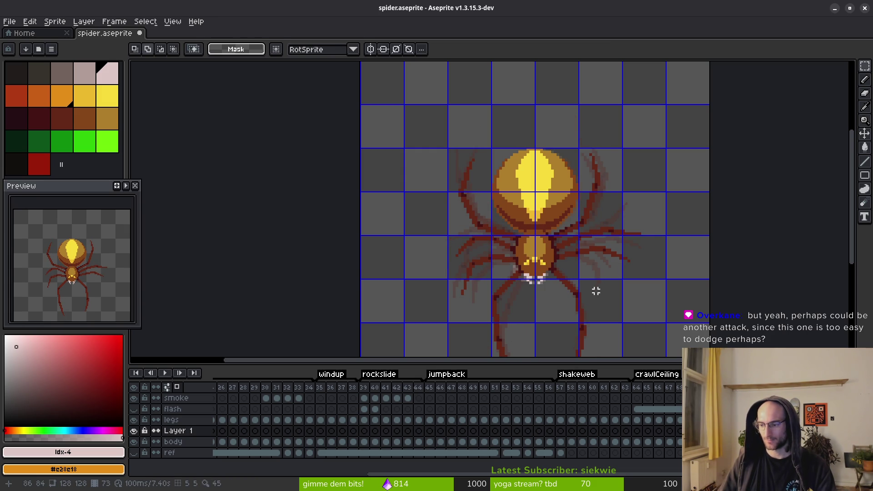
{"action": "key", "text": "ctrl+z"}
{"action": "key", "text": "ctrl+z"}
{"action": "key", "text": "ctrl+z"}
{"action": "key", "text": "ctrl+s"}
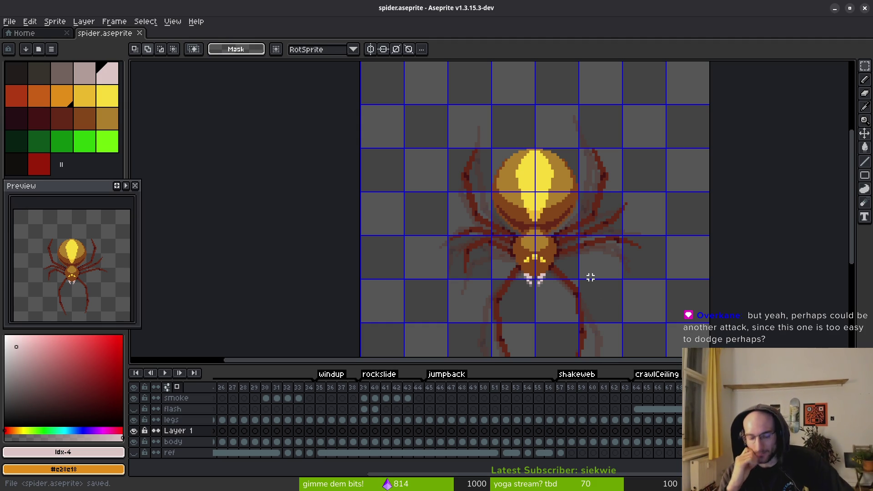
{"action": "key", "text": "super"}
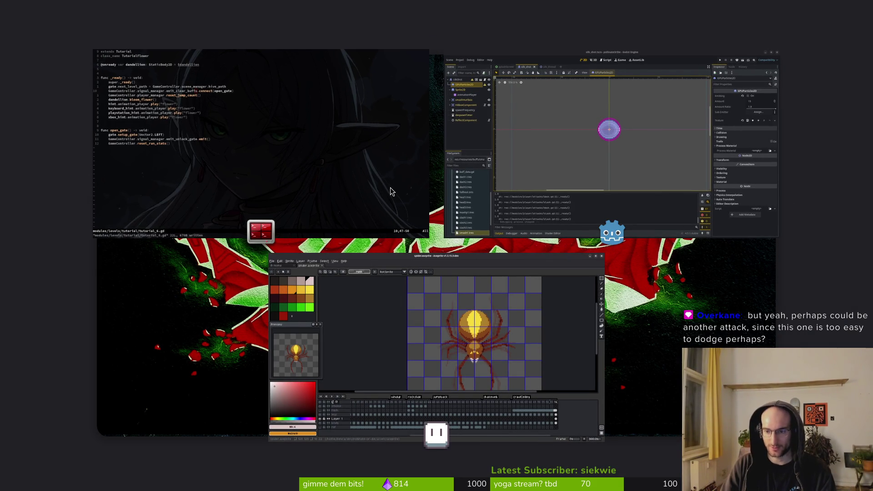
{"action": "key", "text": "super"}
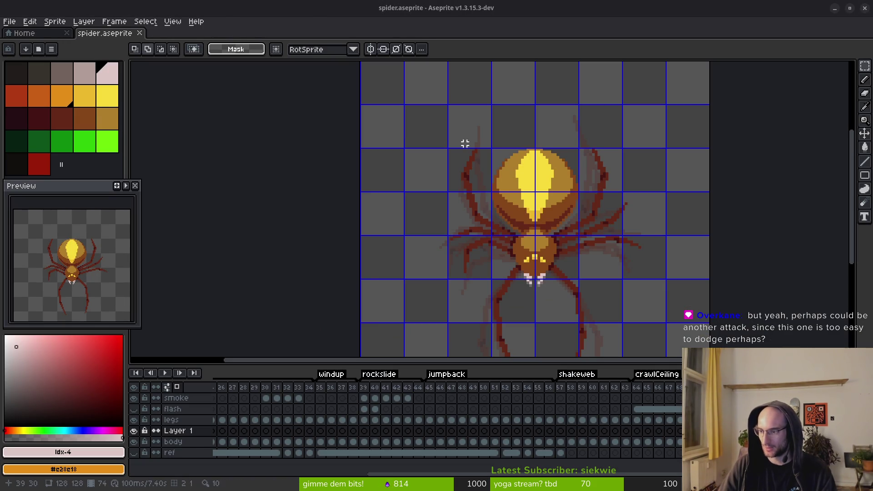
{"action": "key", "text": "super+b"}
Go to itch.io, open the Re-Balance game page and launch its web build.
{"action": "type", "text": "itch.io/"}
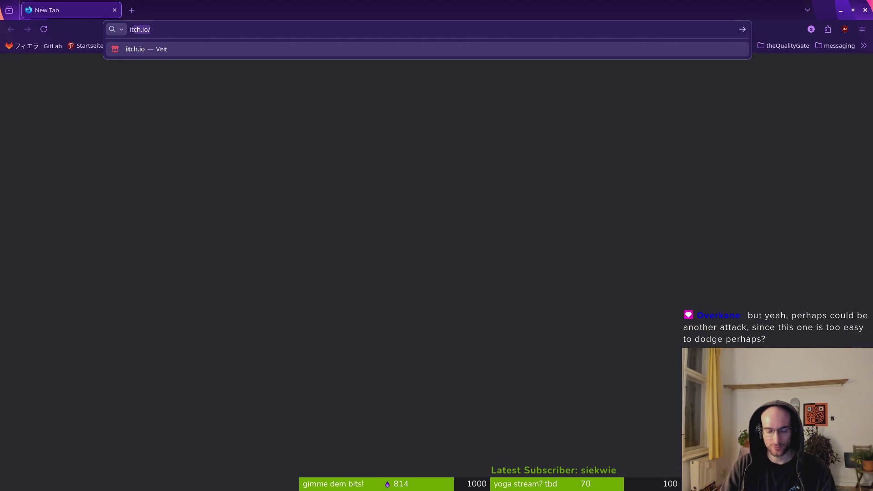
{"action": "key", "text": "Return"}
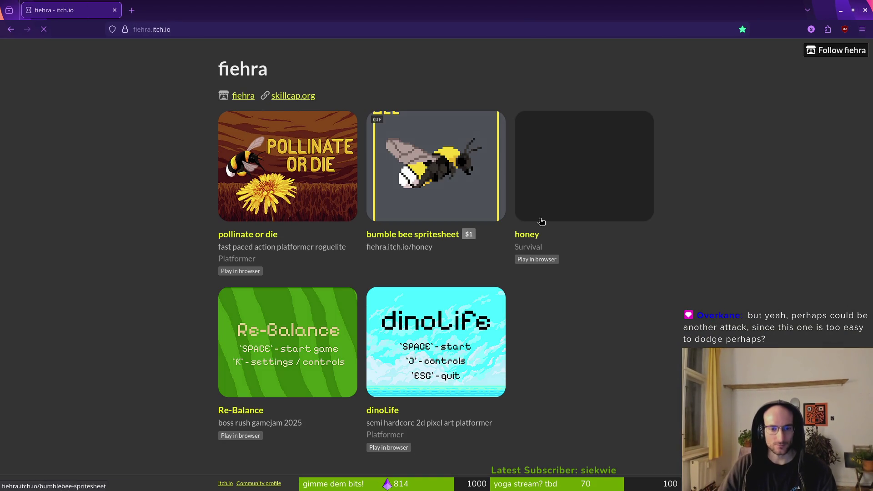
{"action": "left_click", "coordinate": [323, 401]}
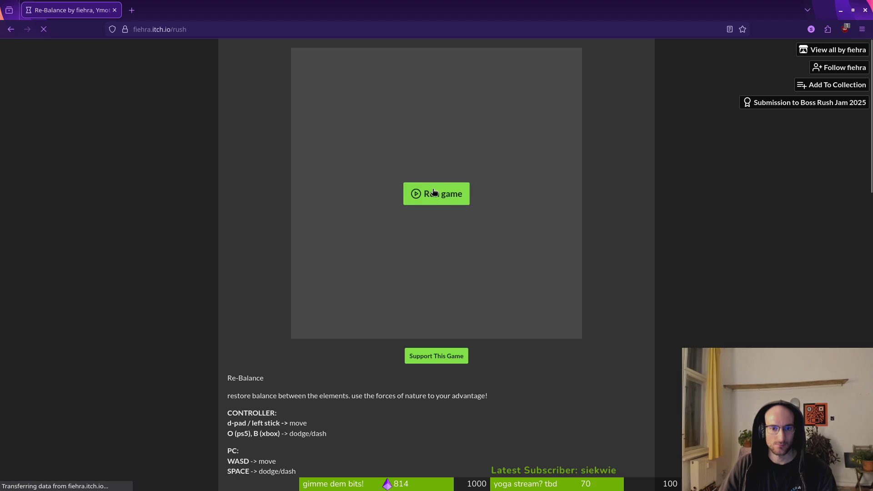
{"action": "left_click", "coordinate": [434, 191]}
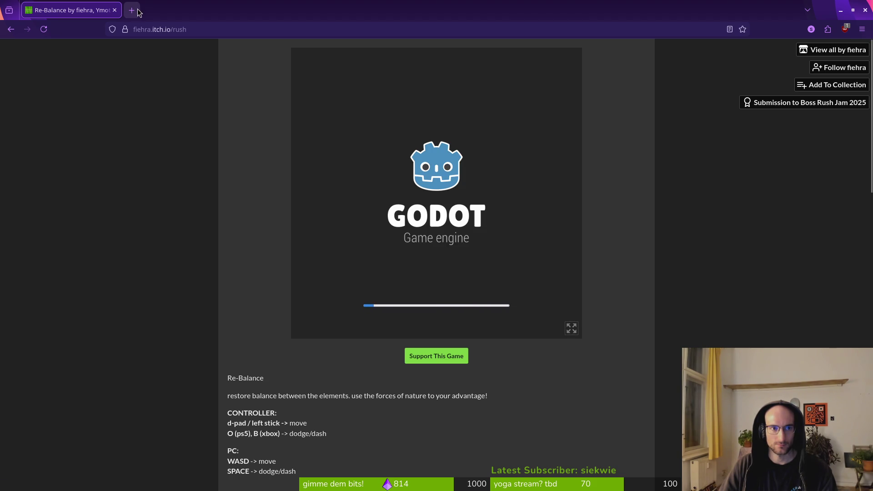
{"action": "key", "text": "alt+Tab"}
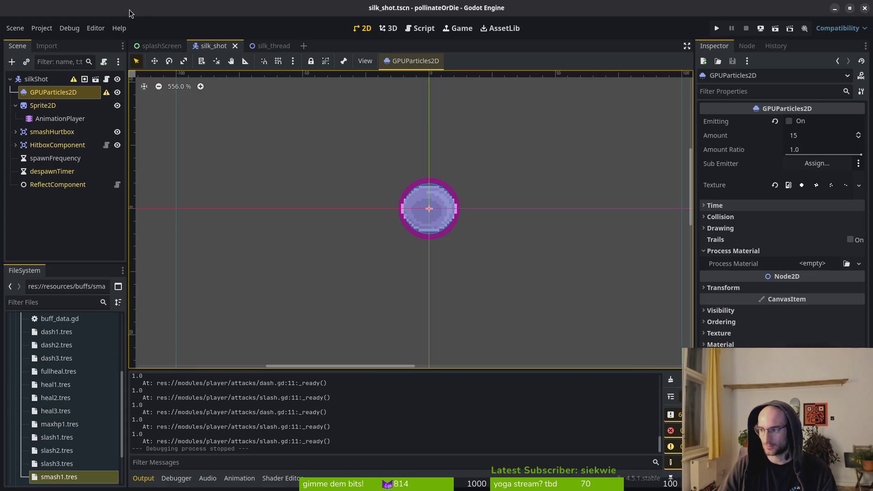
Run the Godot project with F5, start Re-Balance in the browser, then relaunch the project.
{"action": "key", "text": "alt+Tab"}
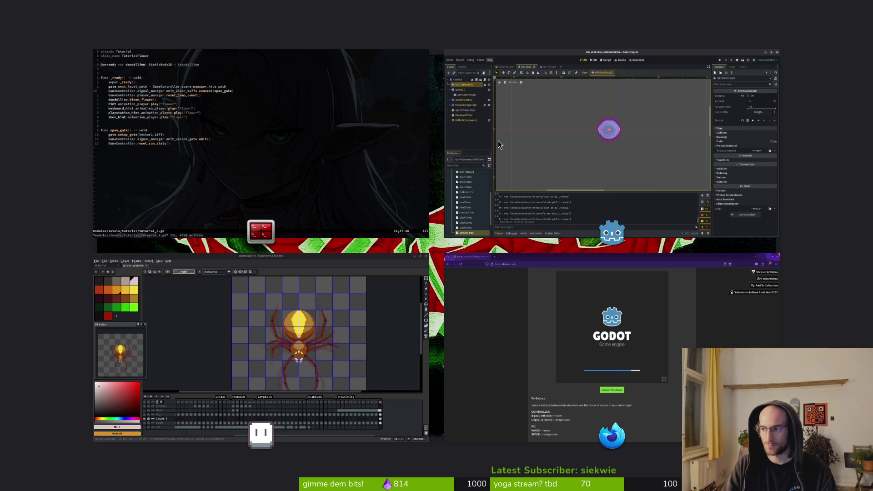
{"action": "left_click", "coordinate": [498, 141]}
{"action": "key", "text": "F5"}
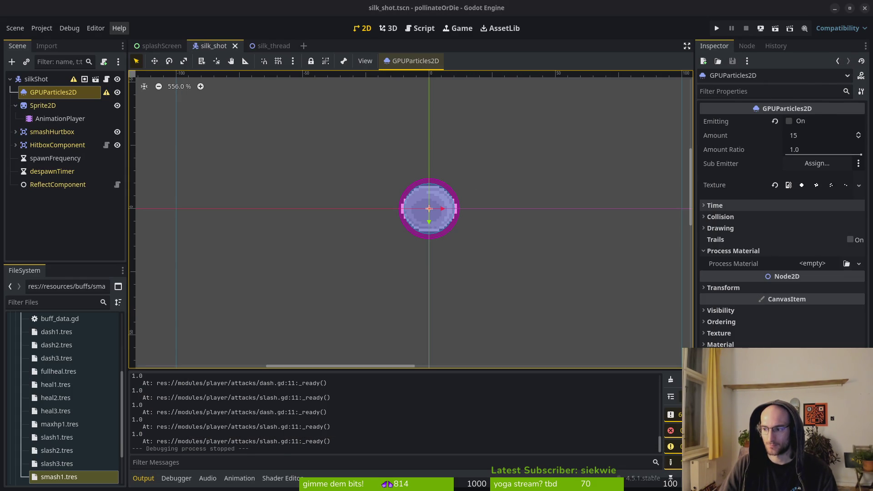
{"action": "key", "text": "alt+Tab"}
{"action": "key", "text": "space"}
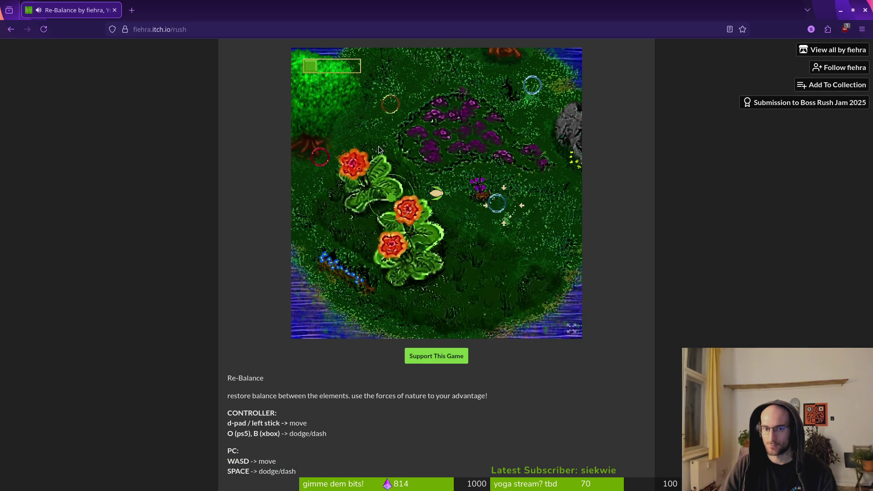
{"action": "key", "text": "alt+Tab"}
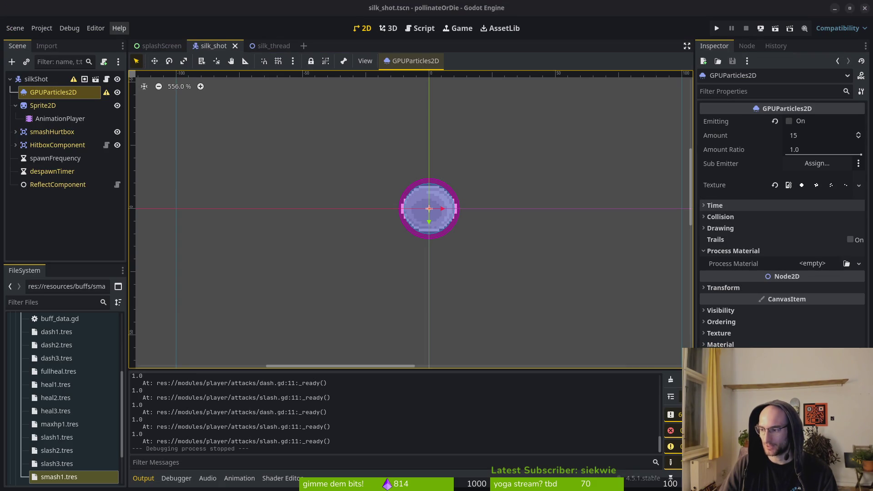
{"action": "key", "text": "F5"}
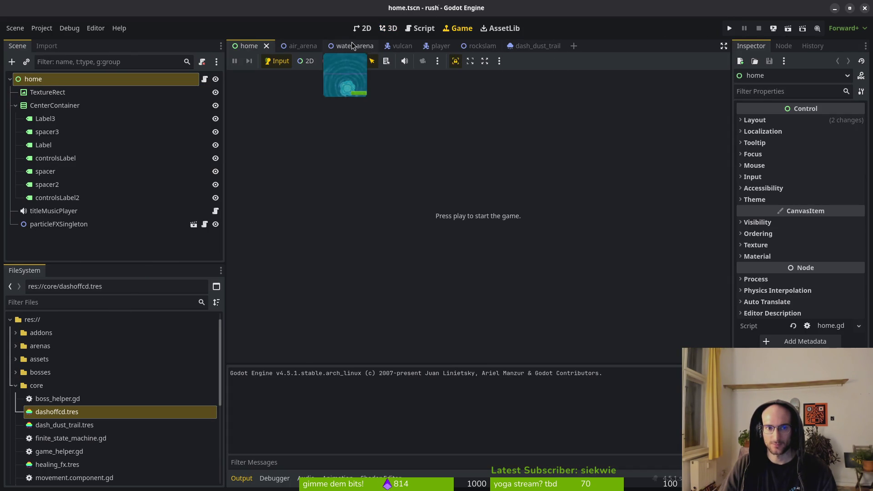
Open a new terminal and begin a cd into the dev folder.
{"action": "key", "text": "super"}
{"action": "key", "text": "Escape"}
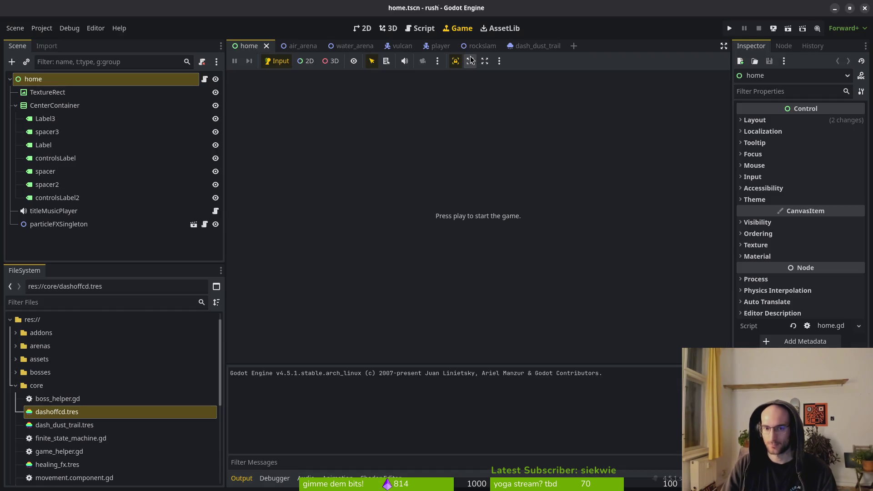
{"action": "key", "text": "super+Return"}
{"action": "type", "text": "cd dee"}
{"action": "key", "text": "BackSpace"}
Change into the dev/rust folder and launch Neovim there.
{"action": "type", "text": "v/rust/"}
{"action": "key", "text": "Return"}
{"action": "type", "text": "nvim"}
{"action": "key", "text": "Return"}
Open core/game_helper.gd via the file finder and look over its variable declarations.
{"action": "type", "text": "debug"}
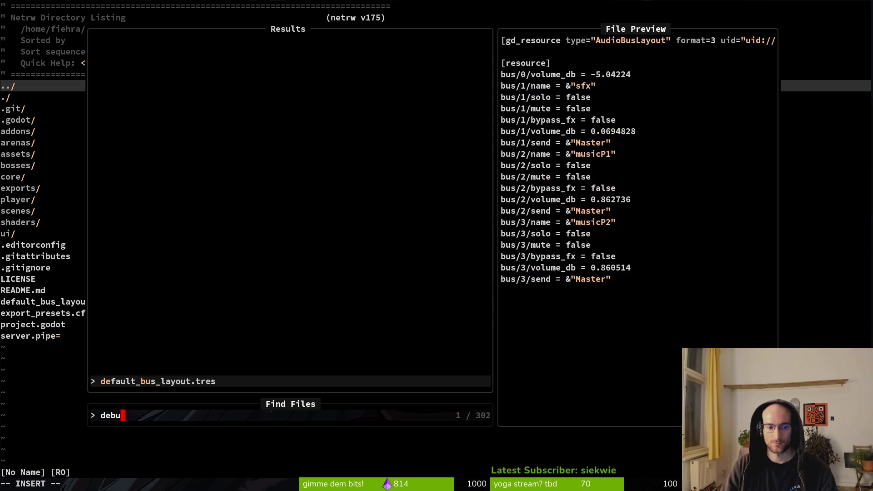
{"action": "key", "text": "BackSpace"}
{"action": "key", "text": "BackSpace"}
{"action": "key", "text": "BackSpace"}
{"action": "type", "text": "gamcon"}
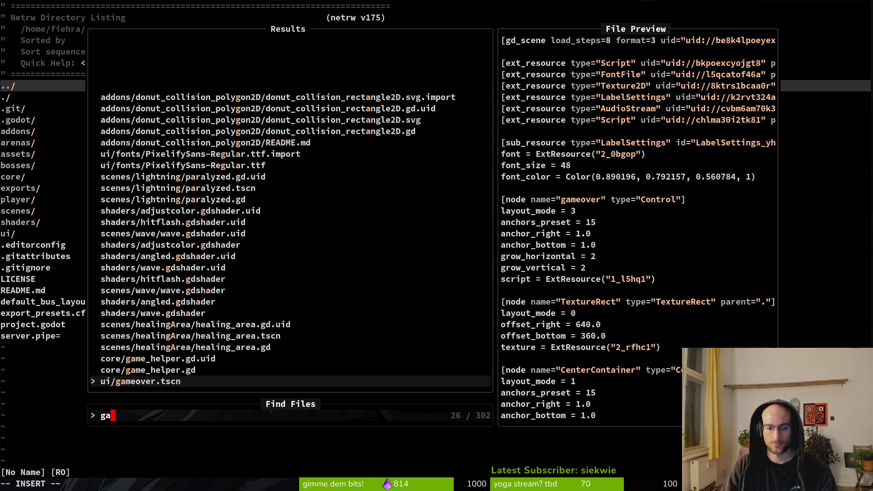
{"action": "key", "text": "BackSpace"}
{"action": "key", "text": "BackSpace"}
{"action": "key", "text": "BackSpace"}
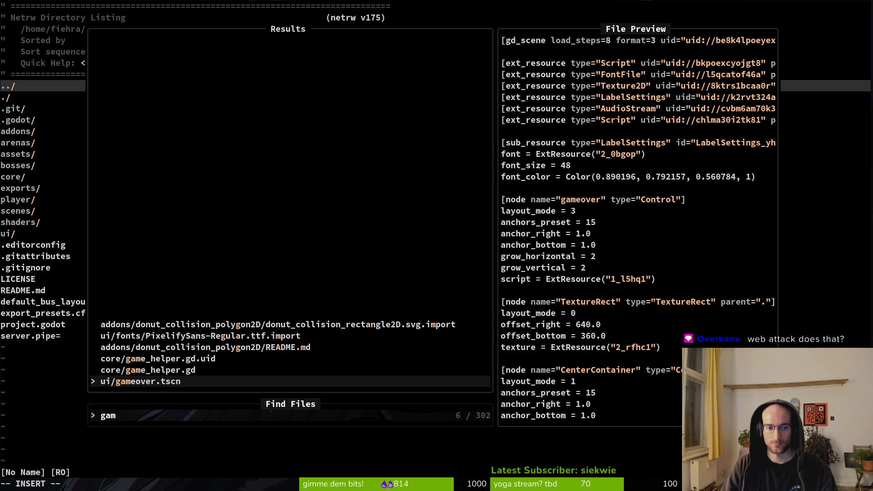
{"action": "key", "text": "Up"}
{"action": "key", "text": "Return"}
{"action": "key", "text": "j"}
{"action": "key", "text": "j"}
{"action": "key", "text": "j"}
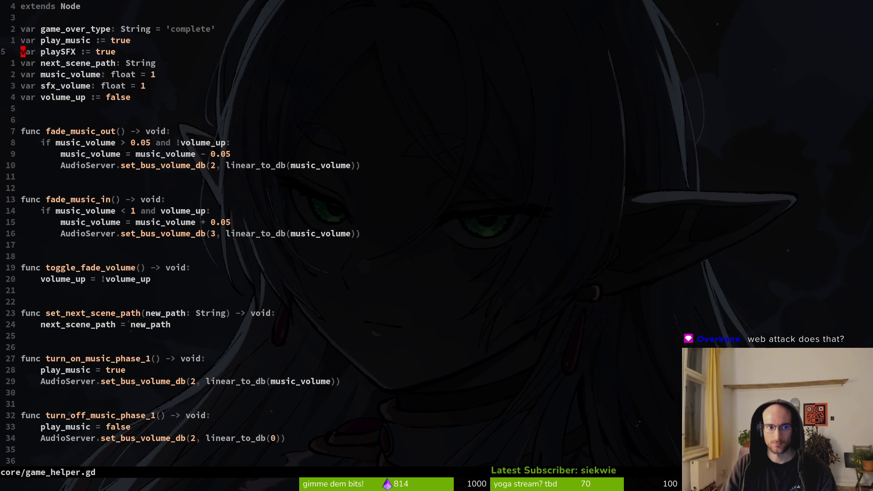
{"action": "key", "text": "k"}
{"action": "key", "text": "k"}
{"action": "key", "text": "k"}
{"action": "key", "text": "j"}
{"action": "key", "text": "k"}
{"action": "key", "text": "j"}
{"action": "key", "text": "j"}
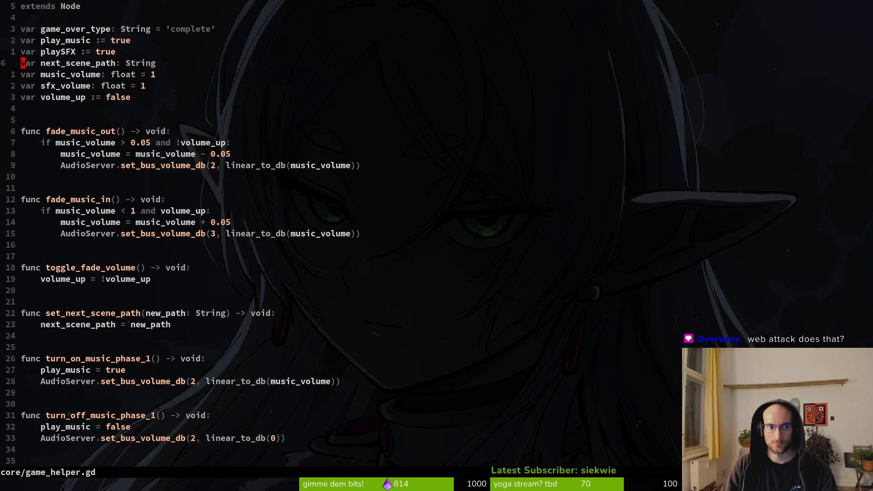
{"action": "key", "text": "space"}
{"action": "key", "text": "f"}
{"action": "key", "text": "f"}
{"action": "type", "text": "lobby"}
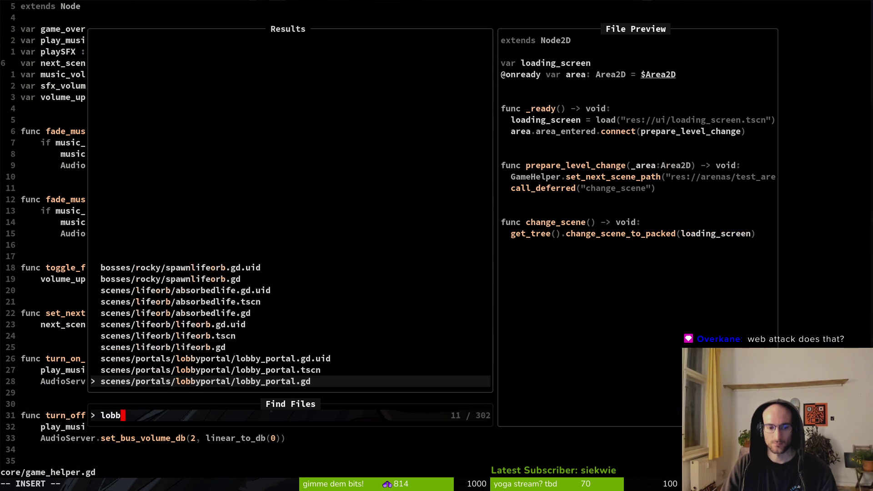
{"action": "key", "text": "Escape"}
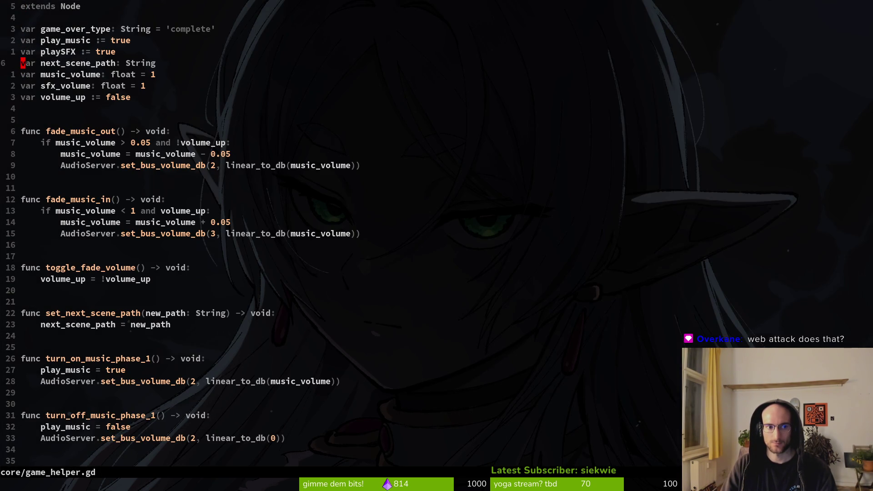
Remove the empty line under next_scene_path in game_helper.gd and save it.
{"action": "key", "text": "space"}
{"action": "key", "text": "f"}
{"action": "key", "text": "f"}
{"action": "key", "text": "Escape"}
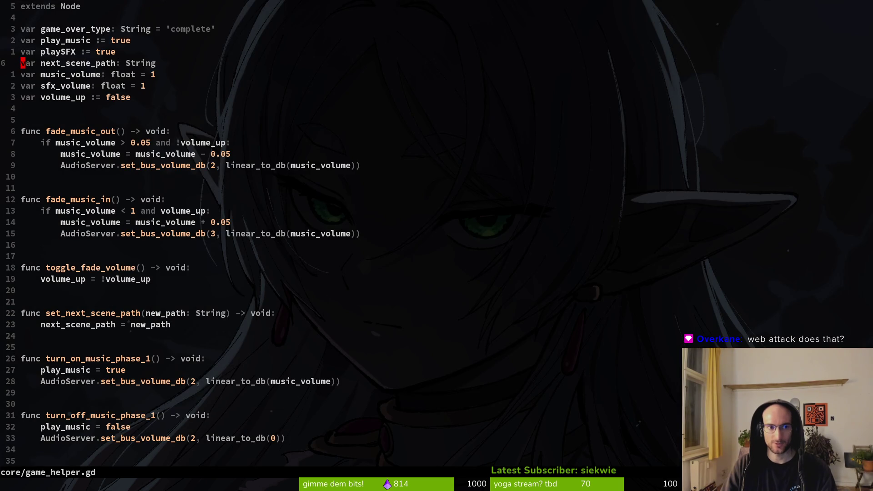
{"action": "key", "text": "j"}
{"action": "key", "text": "k"}
{"action": "key", "text": "k"}
{"action": "key", "text": "k"}
{"action": "key", "text": "k"}
{"action": "key", "text": "j"}
{"action": "key", "text": "j"}
{"action": "key", "text": "j"}
{"action": "key", "text": "j"}
{"action": "key", "text": "j"}
{"action": "key", "text": "O"}
{"action": "key", "text": "BackSpace"}
{"action": "key", "text": "Escape"}
{"action": "key", "text": "ctrl+s"}
Open core/boss_helper.gd from the core directory listing.
{"action": "key", "text": "space"}
{"action": "key", "text": "f"}
{"action": "key", "text": "f"}
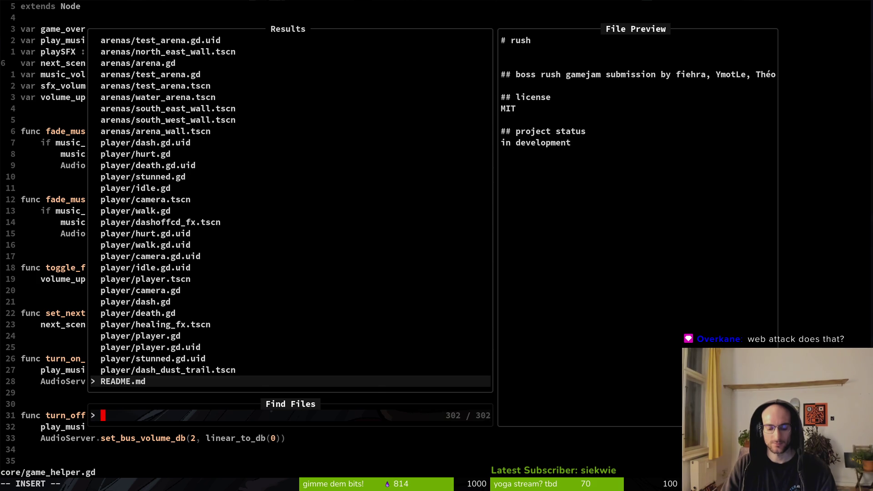
{"action": "type", "text": "leave"}
{"action": "key", "text": "BackSpace"}
{"action": "key", "text": "BackSpace"}
{"action": "key", "text": "BackSpace"}
{"action": "key", "text": "Escape"}
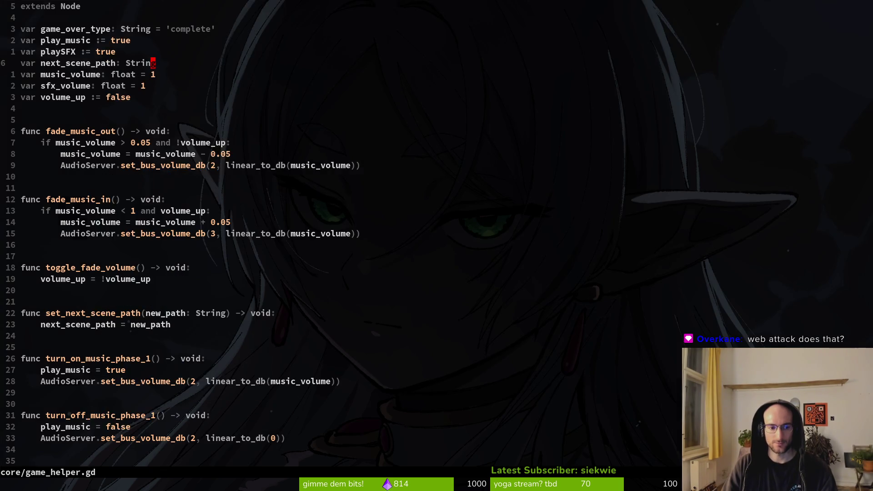
{"action": "key", "text": "space"}
{"action": "key", "text": "p"}
{"action": "key", "text": "v"}
{"action": "key", "text": "j"}
Set air_active to true and water_active to false in boss_helper.gd and save with :w.
{"action": "key", "text": "j"}
{"action": "key", "text": "j"}
{"action": "key", "text": "j"}
{"action": "key", "text": "k"}
{"action": "key", "text": "k"}
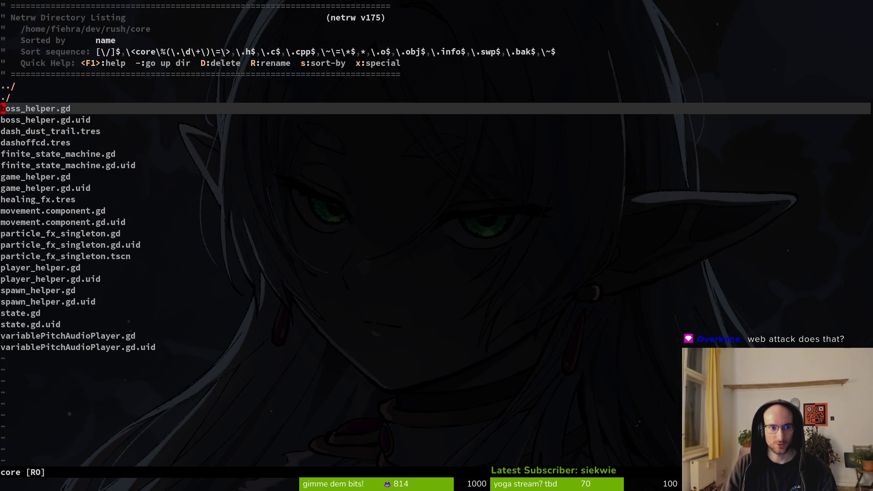
{"action": "key", "text": "Return"}
{"action": "key", "text": "j"}
{"action": "key", "text": "5"}
{"action": "key", "text": "j"}
{"action": "key", "text": "j"}
{"action": "key", "text": "j"}
{"action": "key", "text": "k"}
{"action": "key", "text": "k"}
{"action": "key", "text": "k"}
{"action": "key", "text": "j"}
{"action": "key", "text": "j"}
{"action": "type", "text": "kwwwciwtrue"}
{"action": "key", "text": "Escape"}
{"action": "type", "text": "kciwtru"}
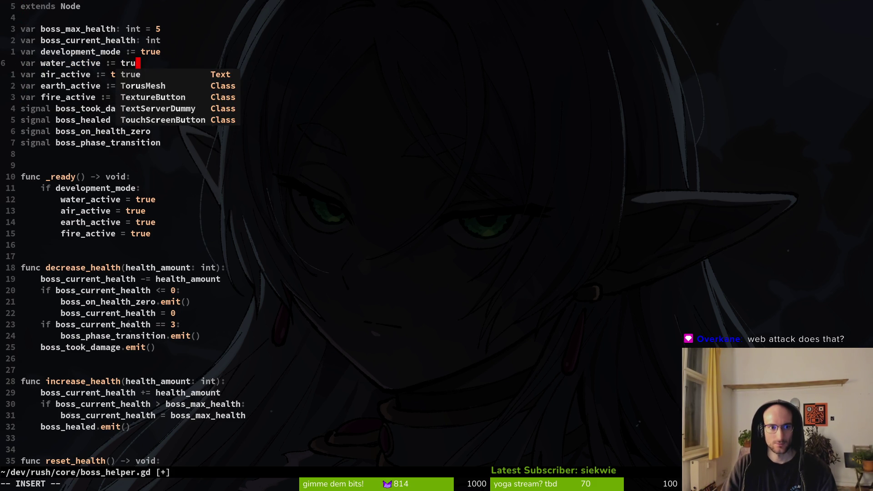
{"action": "key", "text": "BackSpace"}
{"action": "key", "text": "BackSpace"}
{"action": "key", "text": "BackSpace"}
{"action": "type", "text": "false"}
{"action": "key", "text": "Escape"}
{"action": "type", "text": ":write"}
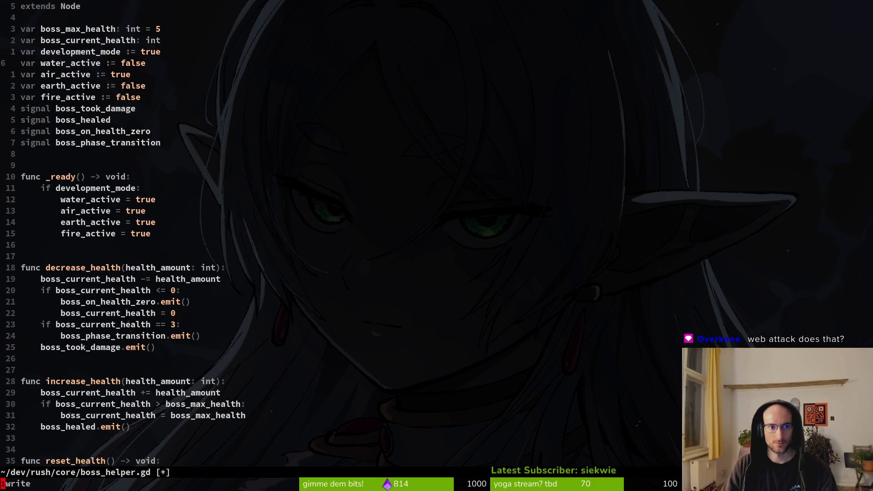
{"action": "key", "text": "Return"}
{"action": "key", "text": "alt+Tab"}
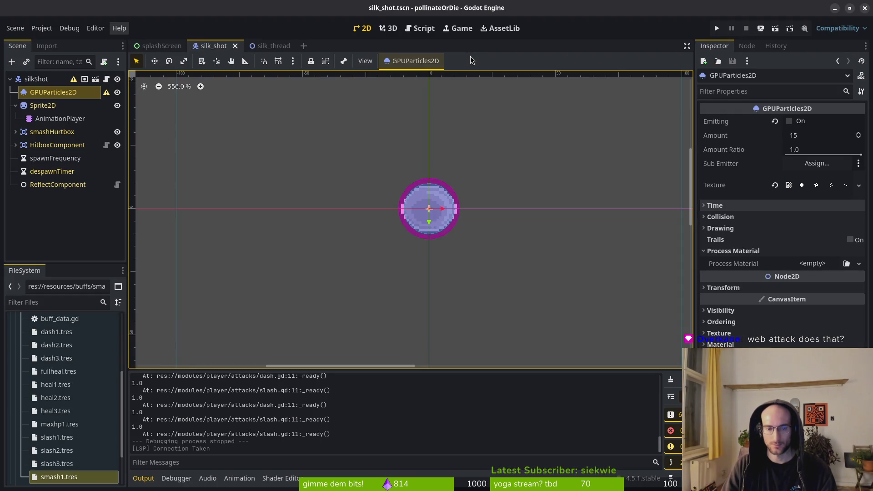
Open the rush project, run the game briefly and stop it.
{"action": "key", "text": "alt+Tab"}
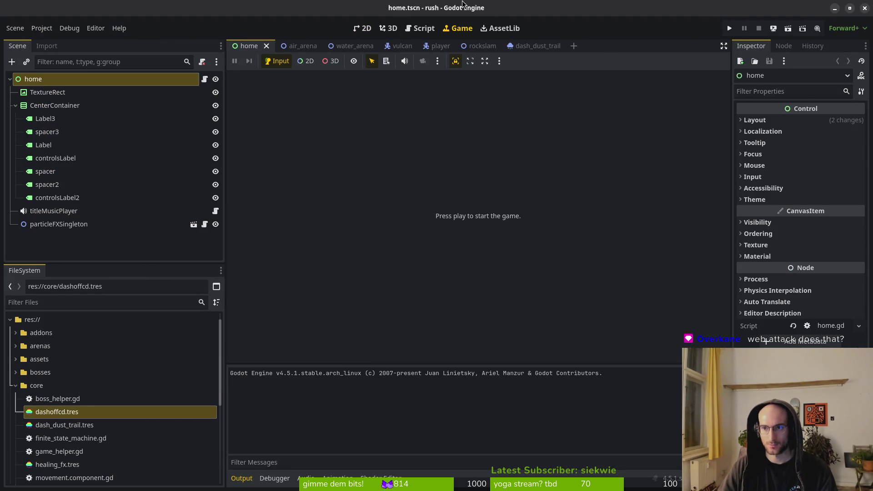
{"action": "left_click", "coordinate": [731, 27]}
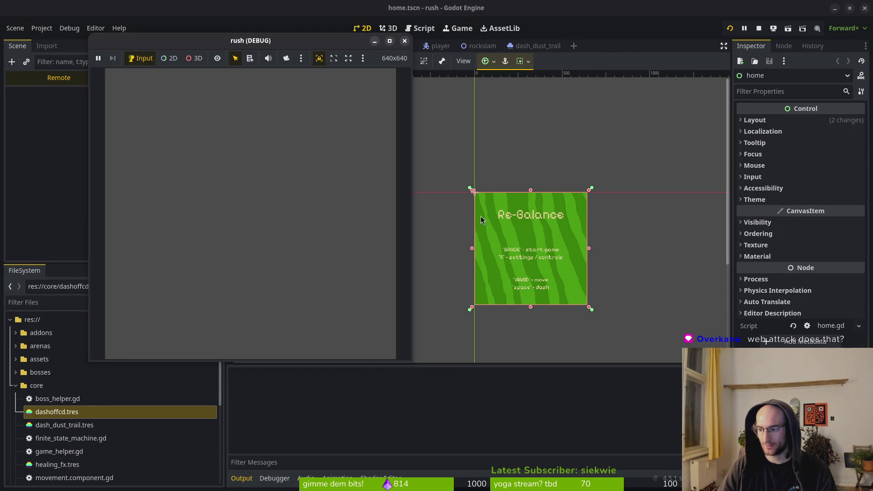
{"action": "mouse_move", "coordinate": [291, 47]}
{"action": "left_mouse_down"}
{"action": "mouse_move", "coordinate": [341, 66]}
{"action": "mouse_move", "coordinate": [371, 63]}
{"action": "left_mouse_up"}
{"action": "left_click", "coordinate": [360, 152]}
{"action": "left_click", "coordinate": [522, 62]}
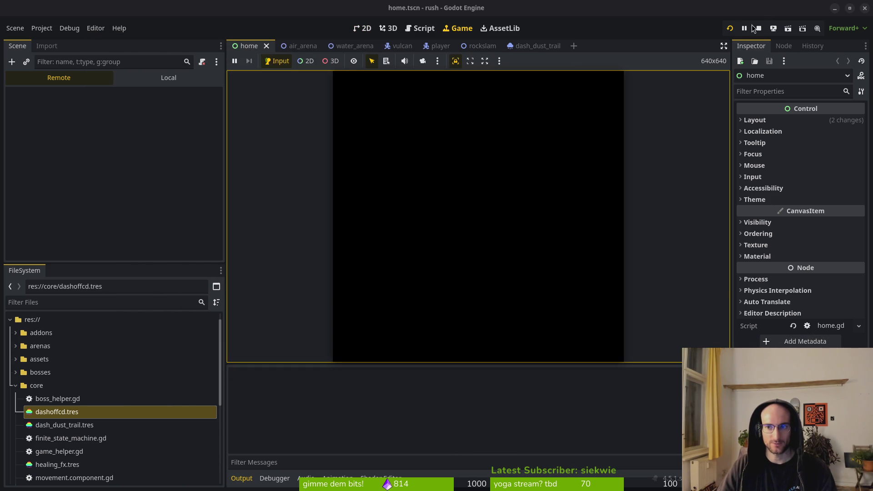
Switch the renderer to Compatibility, save and restart Godot, and run the game again.
{"action": "left_click", "coordinate": [848, 29]}
{"action": "left_click", "coordinate": [841, 68]}
{"action": "left_click", "coordinate": [472, 282]}
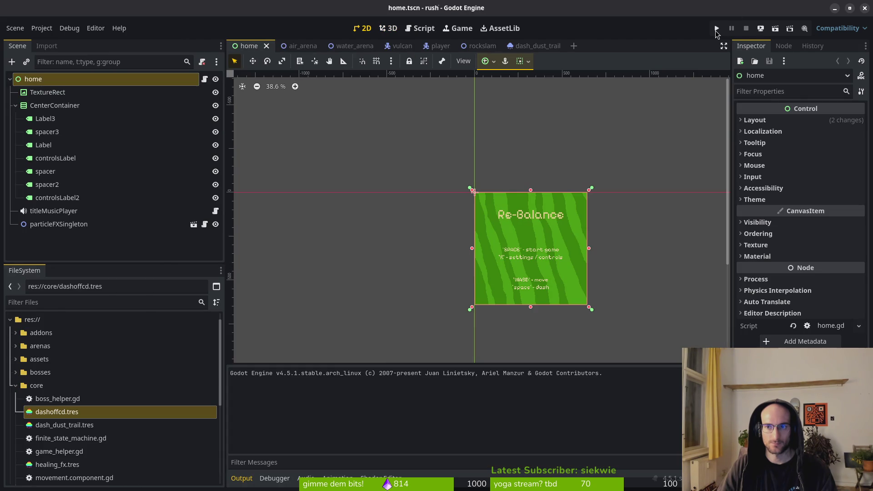
{"action": "left_click", "coordinate": [716, 29]}
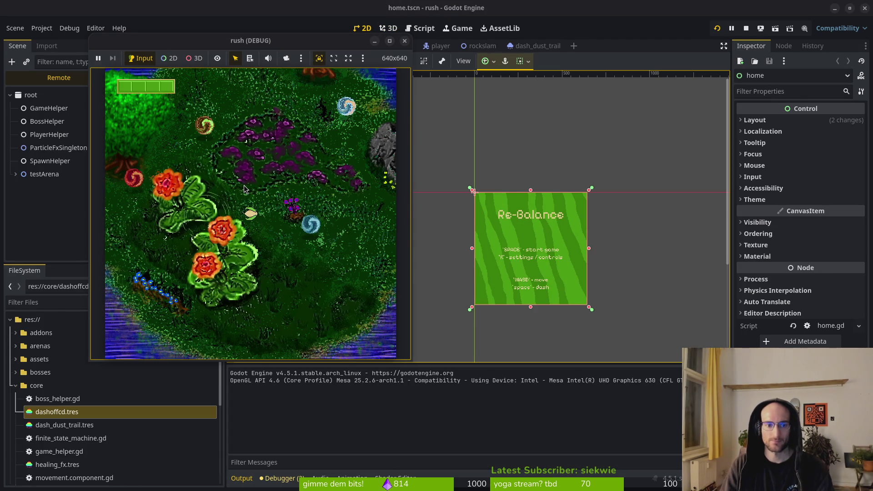
Walk the player up-left into the air boss portal.
{"action": "key", "text": "a"}
{"action": "key", "text": "w"}
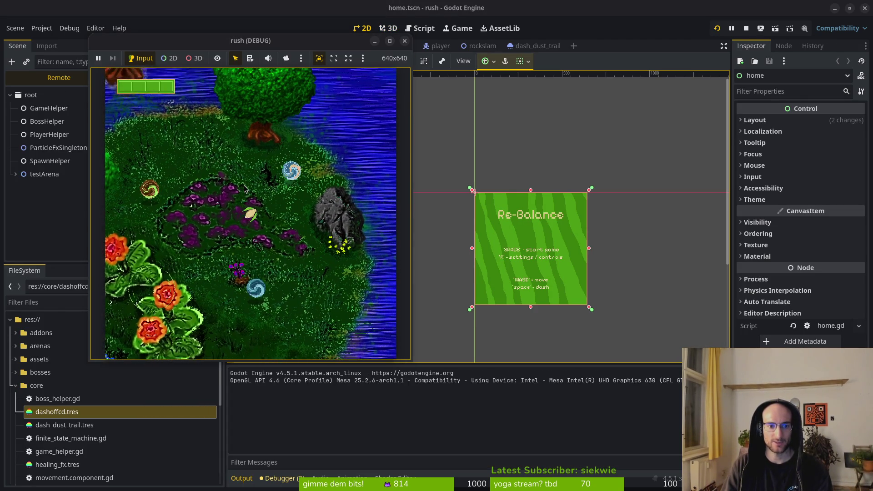
{"action": "key", "text": "w"}
{"action": "key", "text": "d"}
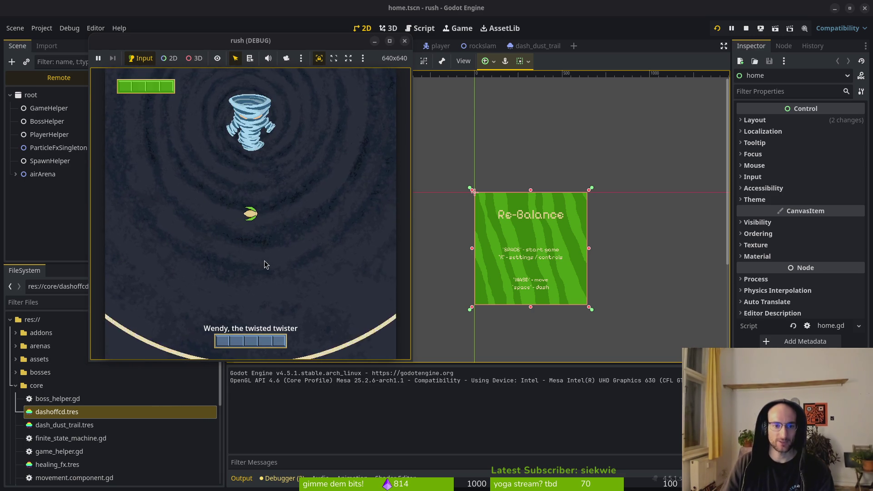
Fight Wendy, the twisted twister, dodging her crescent attacks and dashing along the arena edge.
{"action": "key", "text": "a"}
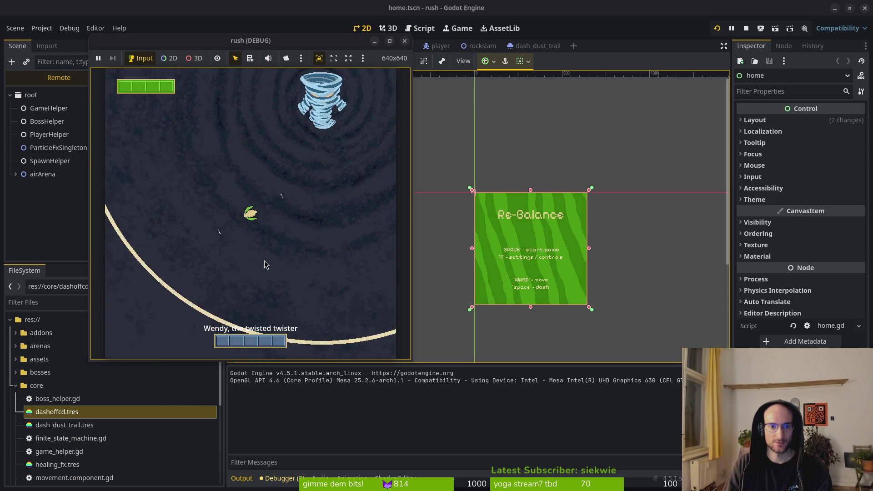
{"action": "key", "text": "w"}
{"action": "key", "text": "w"}
{"action": "key", "text": "w"}
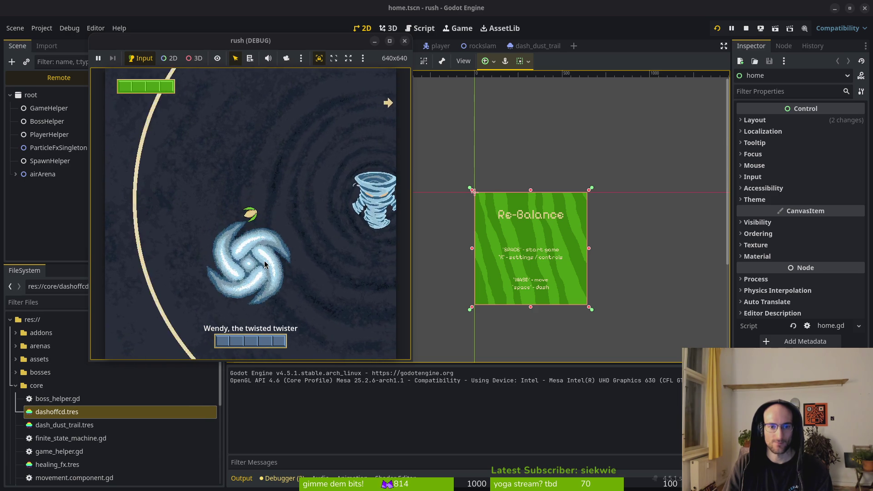
{"action": "key", "text": "w"}
{"action": "key", "text": "w"}
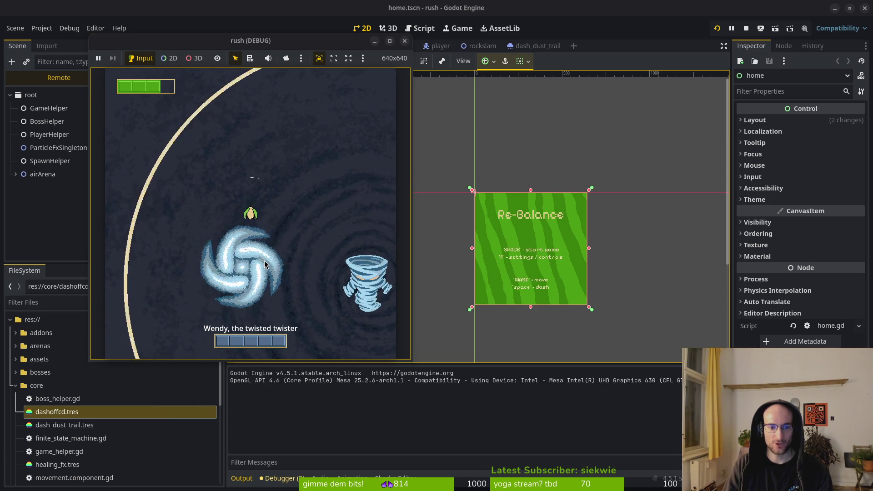
{"action": "key", "text": "w"}
{"action": "key", "text": "d"}
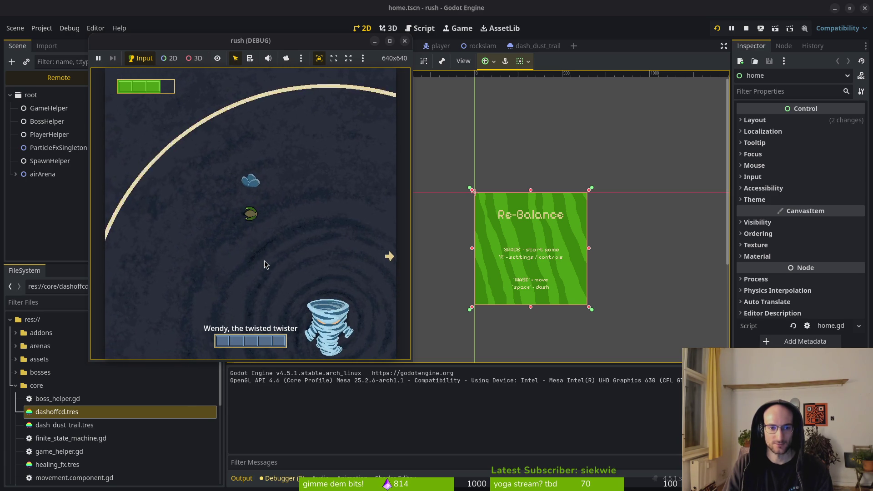
{"action": "key", "text": "a"}
{"action": "key", "text": "s"}
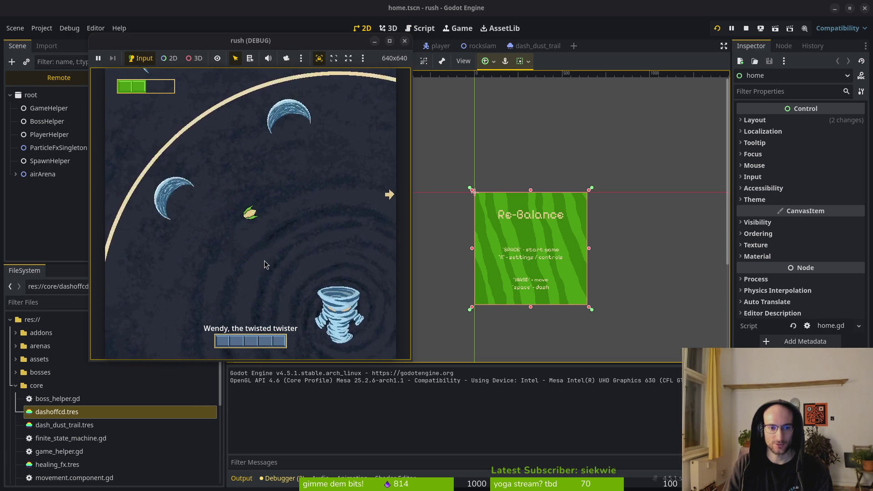
{"action": "key", "text": "w"}
{"action": "key", "text": "w"}
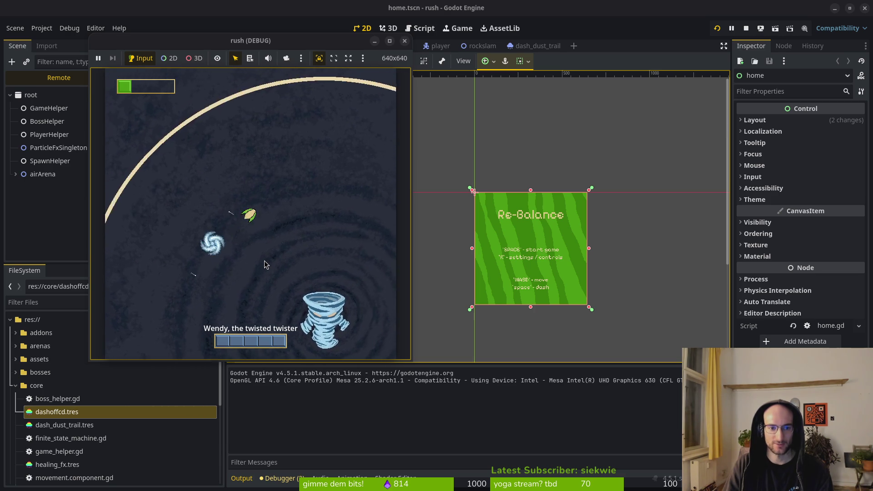
{"action": "key", "text": "d"}
{"action": "key", "text": "d"}
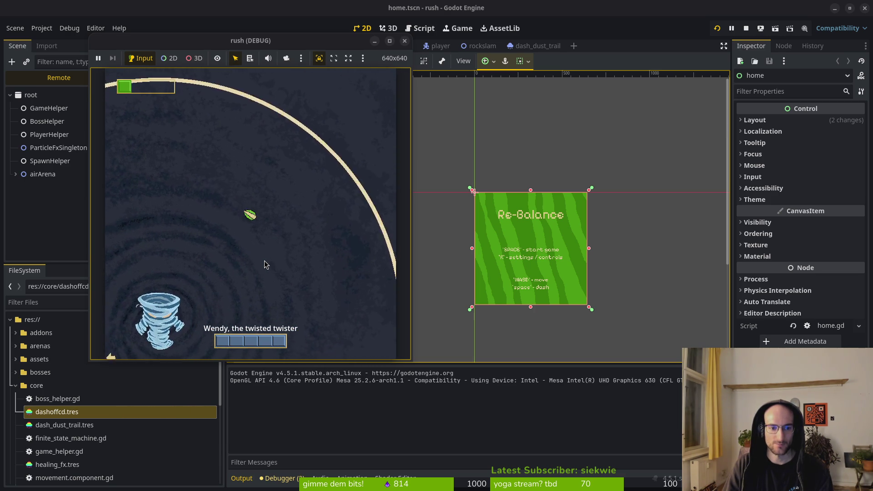
{"action": "key", "text": "a"}
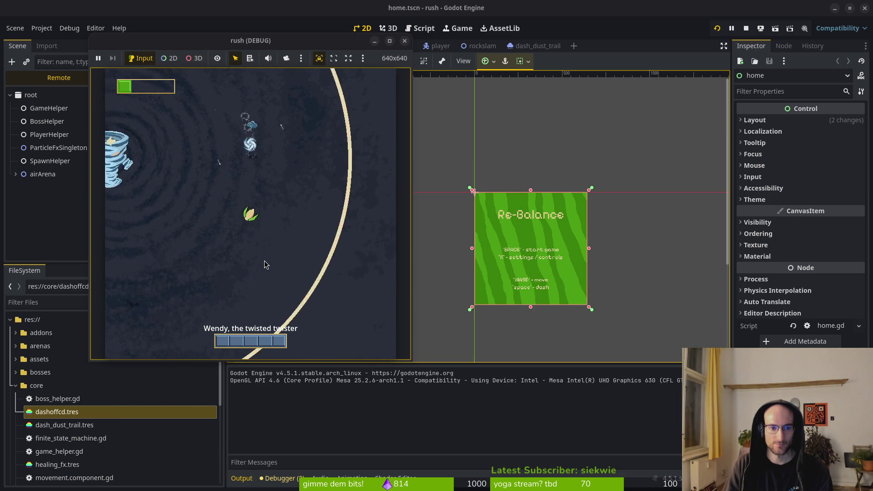
{"action": "key", "text": "s"}
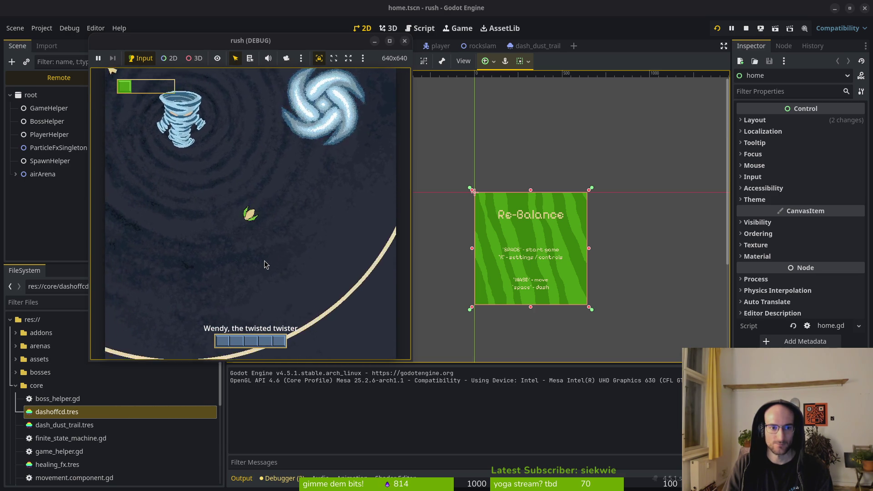
{"action": "key", "text": "s"}
{"action": "key", "text": "w"}
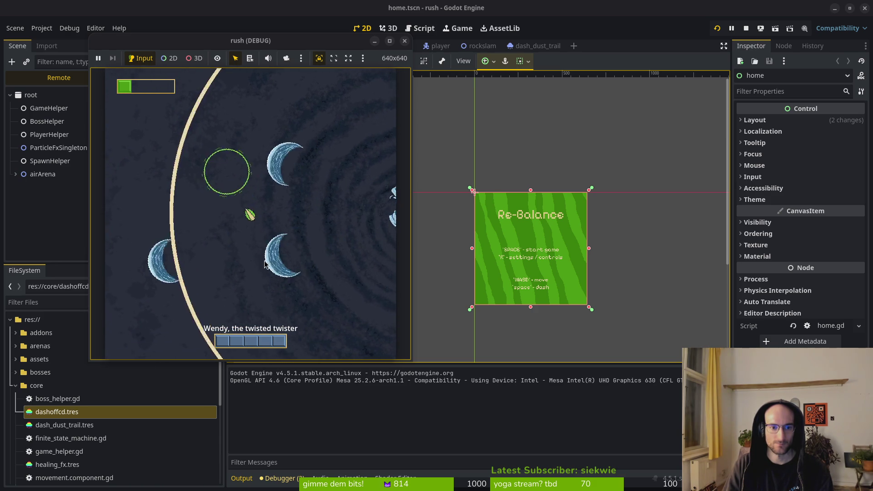
{"action": "key", "text": "w"}
{"action": "key", "text": "w"}
{"action": "key", "text": "space"}
{"action": "key", "text": "w"}
Move up-right, then bring the Godot editor forward and request to quit it.
{"action": "key", "text": "d"}
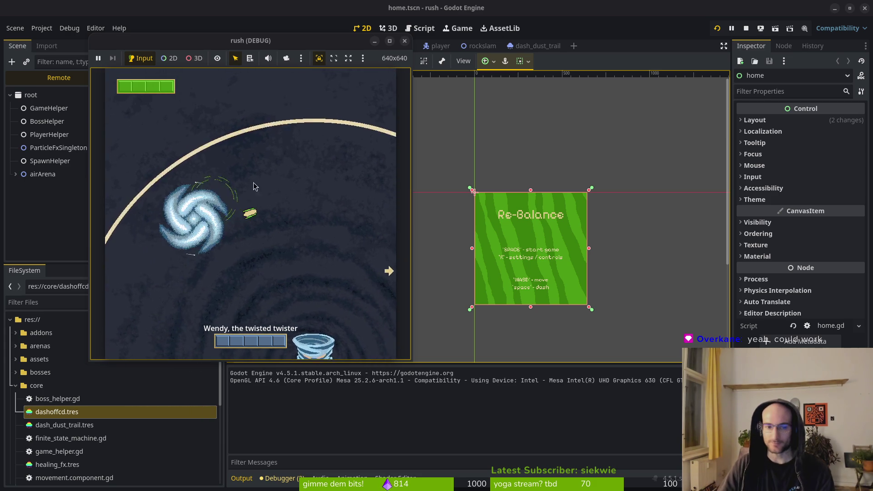
{"action": "left_click", "coordinate": [429, 29]}
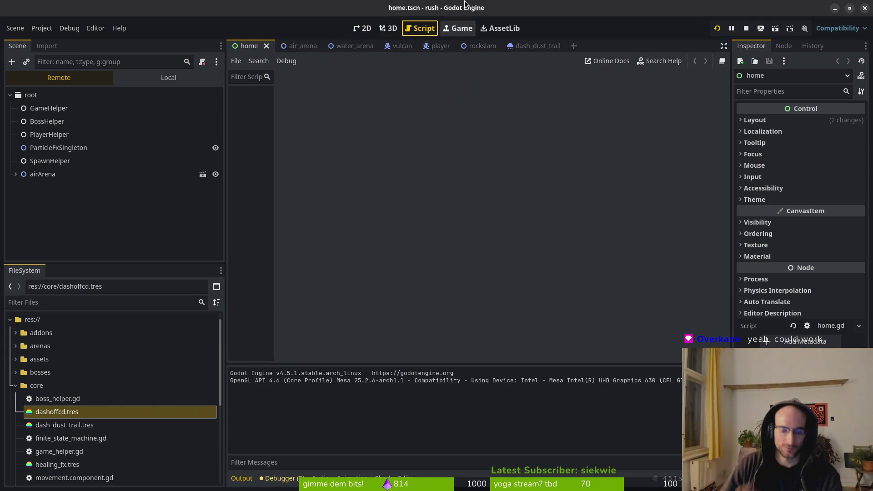
{"action": "left_click", "coordinate": [865, 8]}
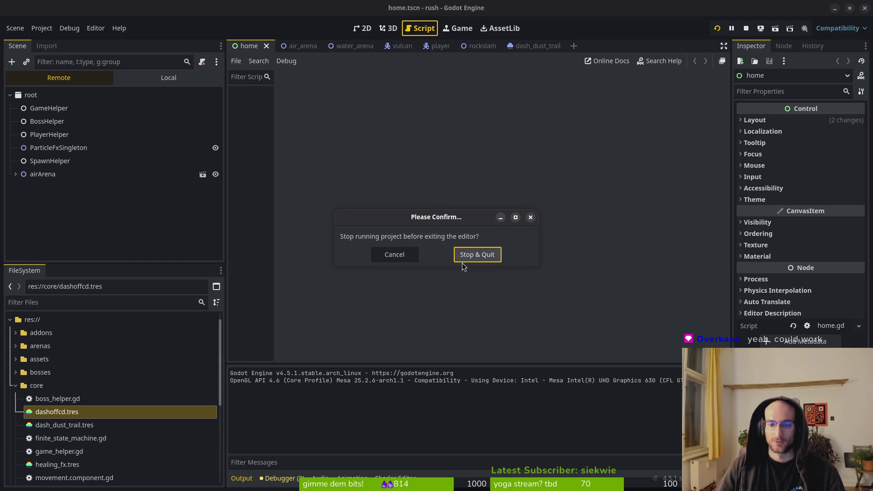
Confirm Stop & Quit for the rush project and switch back to Aseprite's spider sprite.
{"action": "left_click", "coordinate": [463, 261]}
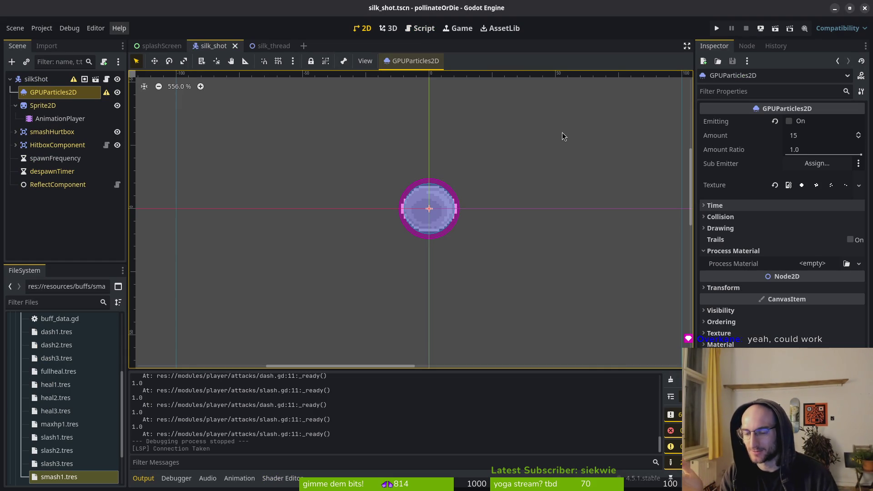
{"action": "key", "text": "alt+Tab"}
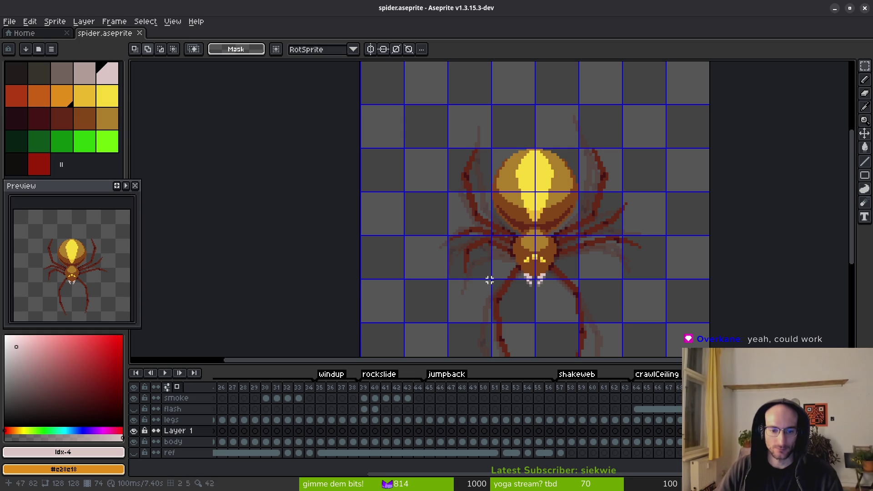
Scroll the spider timeline, dismiss the Edit menu and New Sprite setup, and show Home.
{"action": "scroll", "coordinate": [519, 418], "scroll_direction": "left", "scroll_amount": 3}
{"action": "scroll", "coordinate": [520, 419], "scroll_direction": "left", "scroll_amount": 3}
{"action": "scroll", "coordinate": [581, 425], "scroll_direction": "right", "scroll_amount": 10}
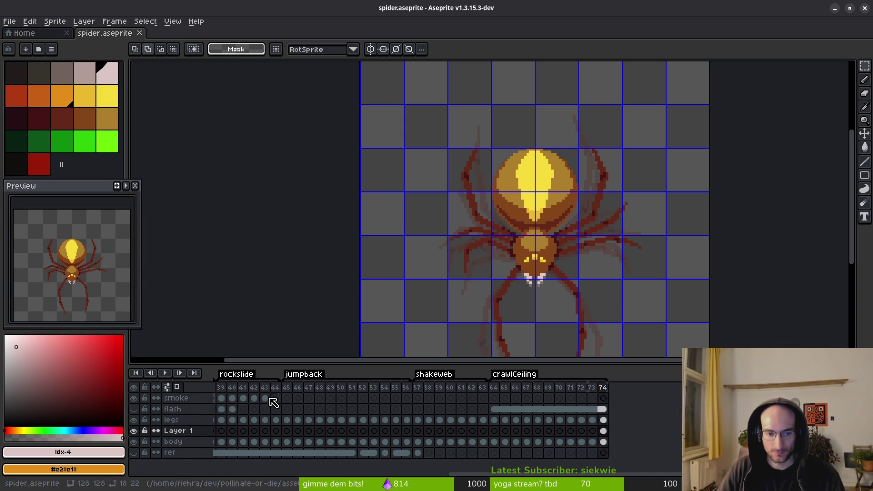
{"action": "scroll", "coordinate": [390, 421], "scroll_direction": "left", "scroll_amount": 1}
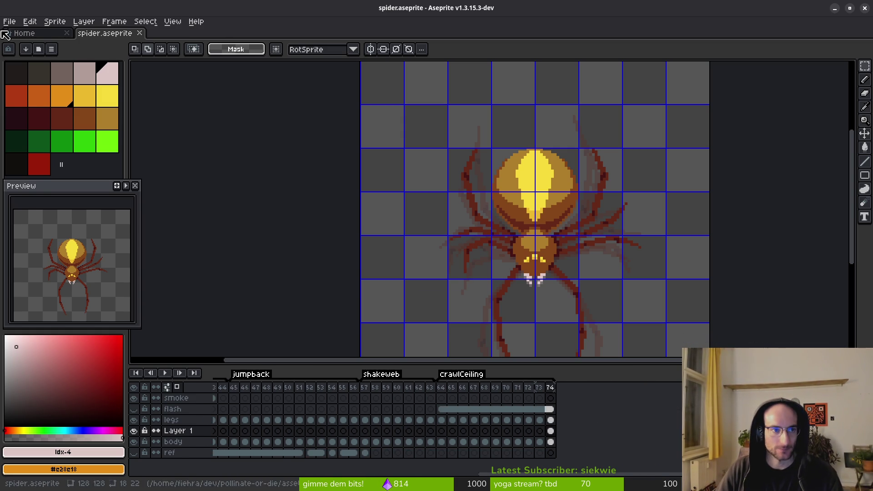
{"action": "left_click", "coordinate": [30, 21]}
{"action": "left_click", "coordinate": [18, 35]}
{"action": "key", "text": "Escape"}
{"action": "left_click", "coordinate": [44, 36]}
{"action": "left_click", "coordinate": [44, 36]}
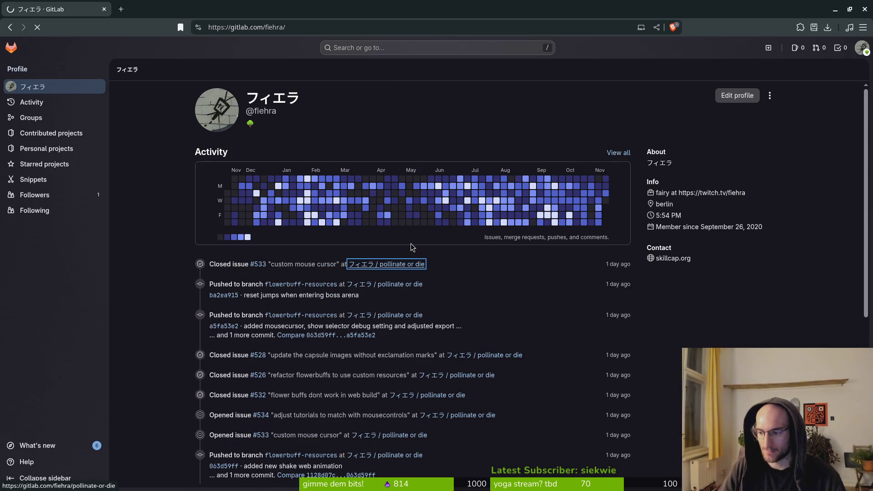
View the pollinate or die project's Issues in GitLab, then exit vim with :q.
{"action": "left_click", "coordinate": [413, 255]}
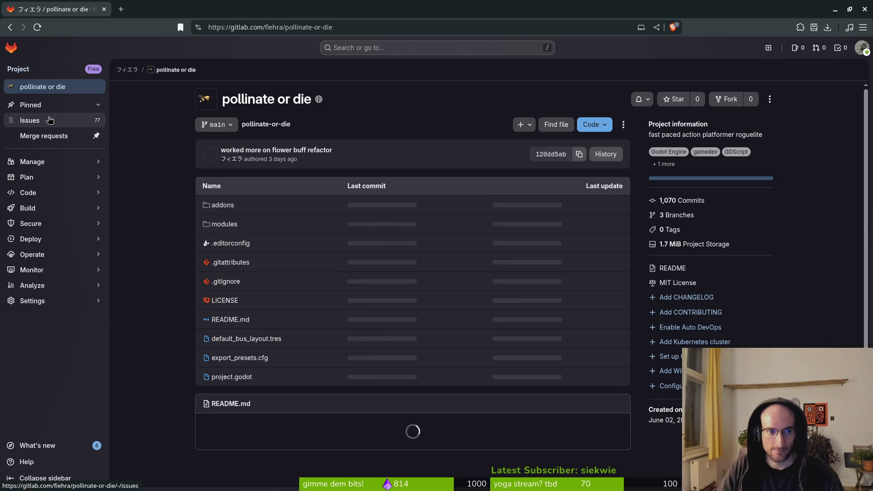
{"action": "left_click", "coordinate": [29, 120]}
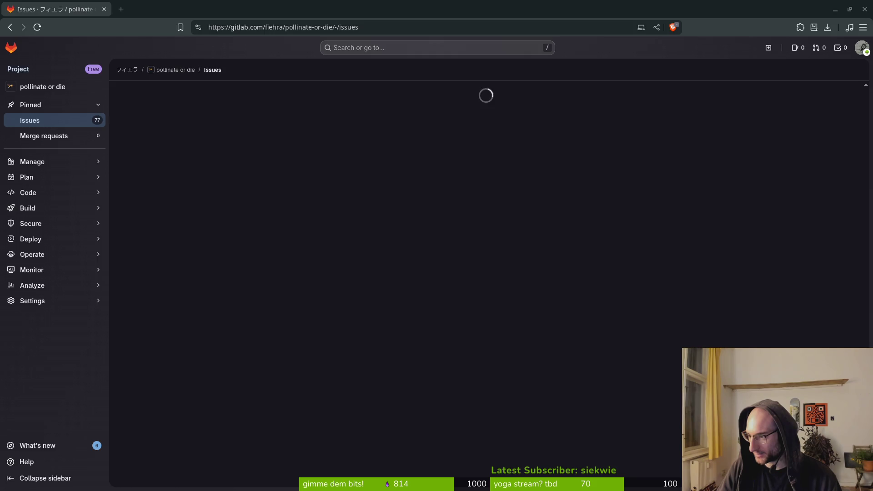
{"action": "key", "text": "alt+Tab"}
{"action": "type", "text": ":q"}
{"action": "key", "text": "Return"}
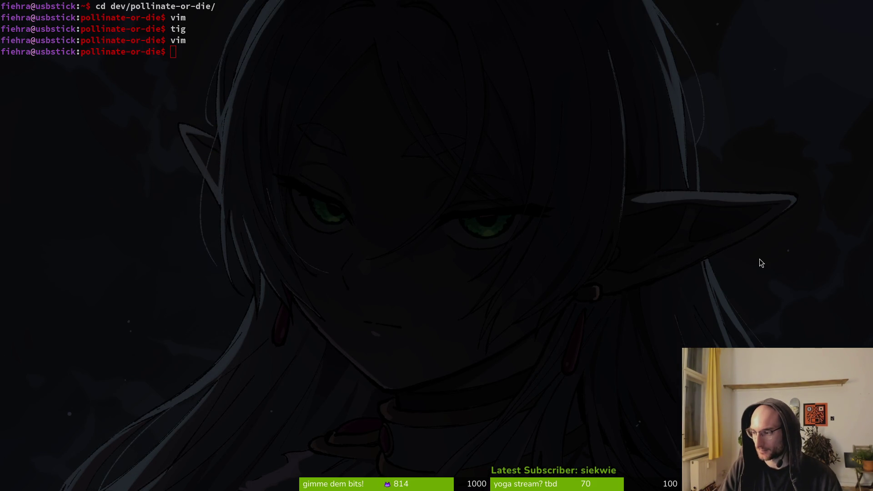
Peek at the vim session, then return to the pollinate-or-die shell prompt.
{"action": "key", "text": "alt+Tab"}
{"action": "key", "text": "alt+Tab"}
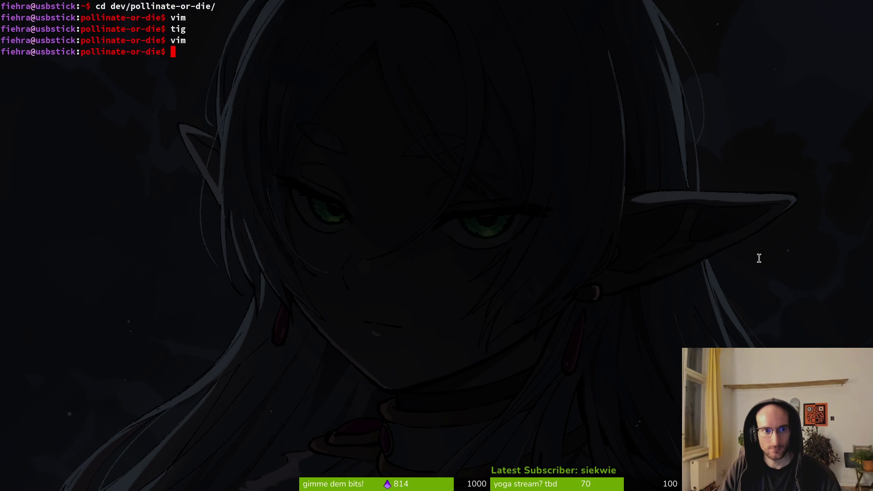
{"action": "key", "text": "alt+Tab"}
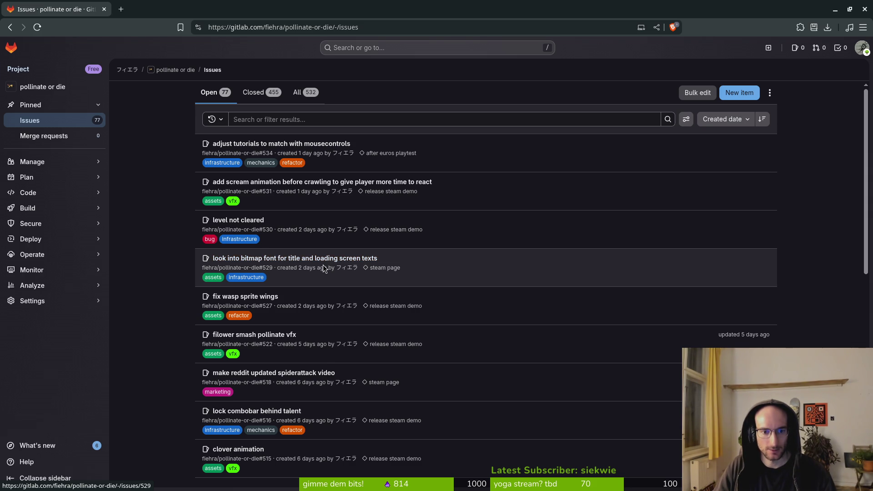
Check the issue dates on the GitLab Issues list, then switch to Aseprite's Home page.
{"action": "mouse_move", "coordinate": [325, 270]}
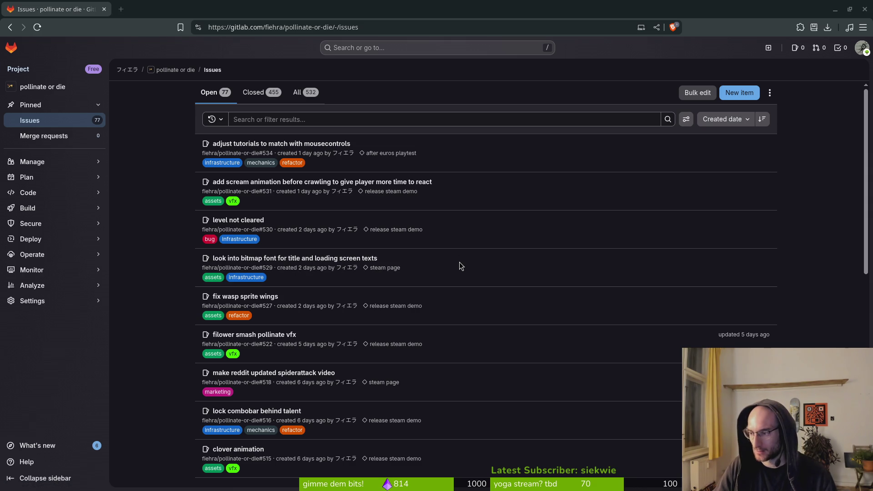
{"action": "key", "text": "alt+Tab"}
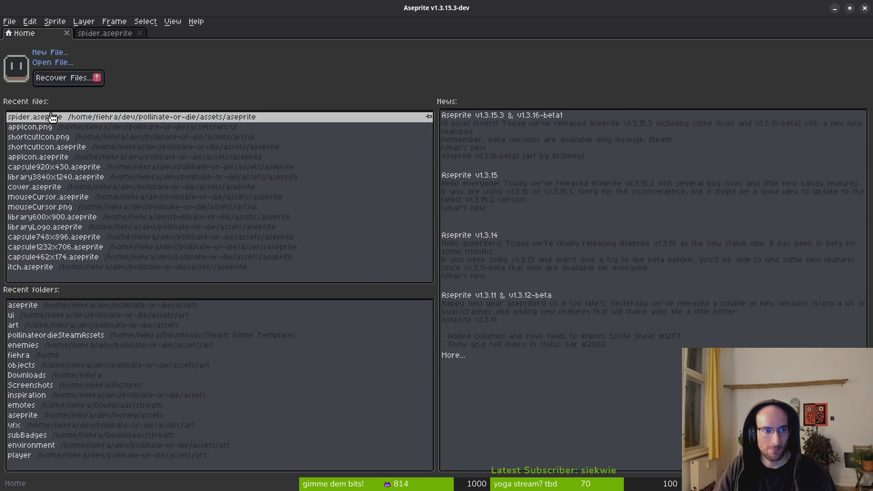
Open spider.aseprite from Recent files and browse its timeline from frame 1 to frame 57.
{"action": "left_click", "coordinate": [46, 118]}
{"action": "left_click_drag", "start_coordinate": [530, 262], "coordinate": [434, 209]}
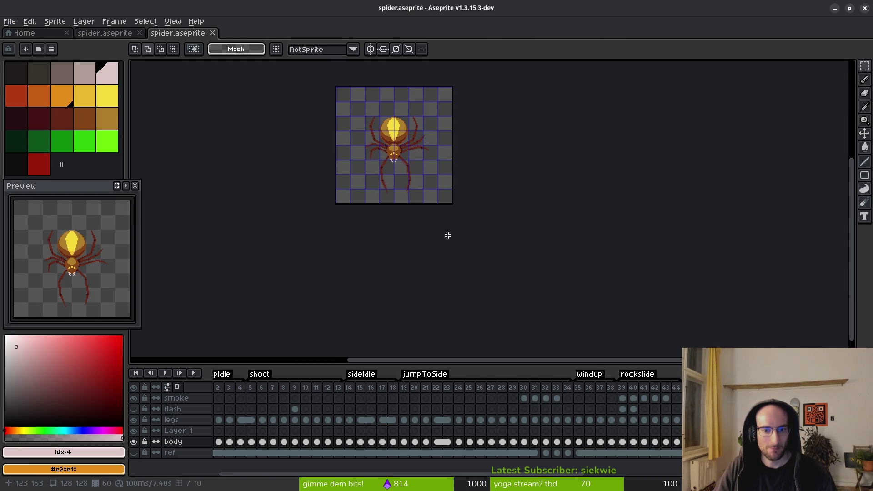
{"action": "scroll", "coordinate": [425, 437], "scroll_direction": "right", "scroll_amount": 3}
{"action": "scroll", "coordinate": [517, 417], "scroll_direction": "left", "scroll_amount": 3}
{"action": "scroll", "coordinate": [517, 418], "scroll_direction": "left", "scroll_amount": 1}
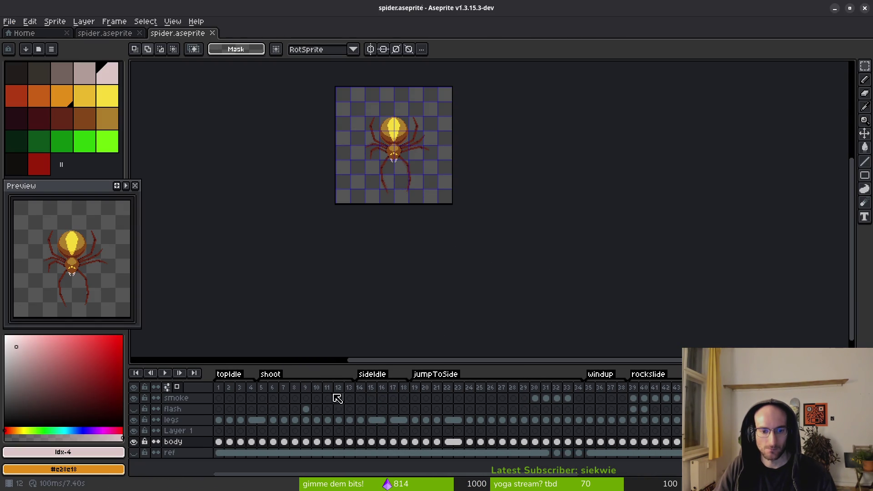
{"action": "left_click", "coordinate": [219, 398]}
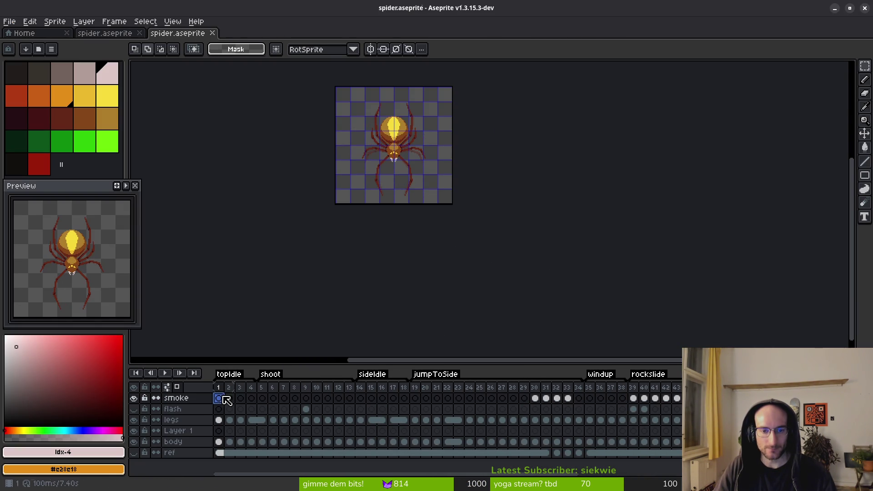
{"action": "left_click", "coordinate": [241, 410]}
{"action": "key", "text": "Left"}
{"action": "key", "text": "Left"}
{"action": "key", "text": "Left"}
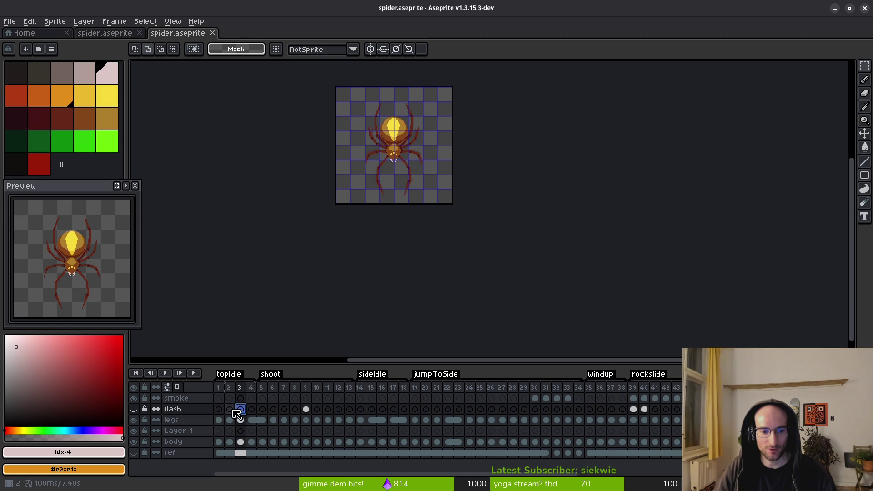
{"action": "scroll", "coordinate": [576, 431], "scroll_direction": "right", "scroll_amount": 5}
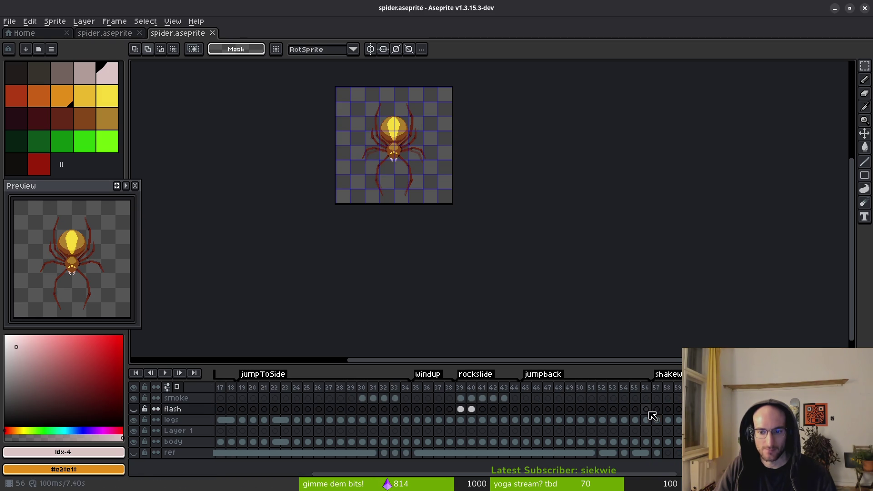
{"action": "left_click", "coordinate": [658, 409]}
Select the legs cel at frame 57 and preview the leg animation, comparing poses.
{"action": "left_click", "coordinate": [662, 424]}
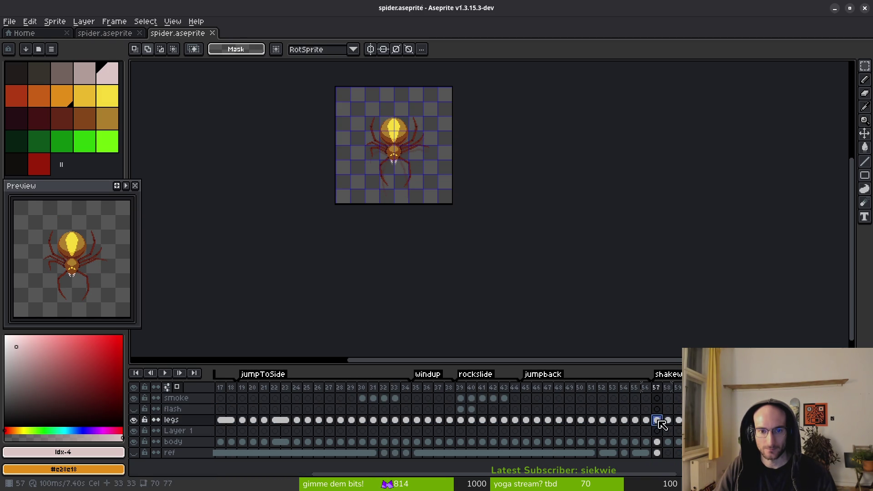
{"action": "key", "text": "Right"}
{"action": "key", "text": "Right"}
{"action": "key", "text": "Right"}
{"action": "key", "text": "Left"}
{"action": "key", "text": "Left"}
{"action": "key", "text": "Left"}
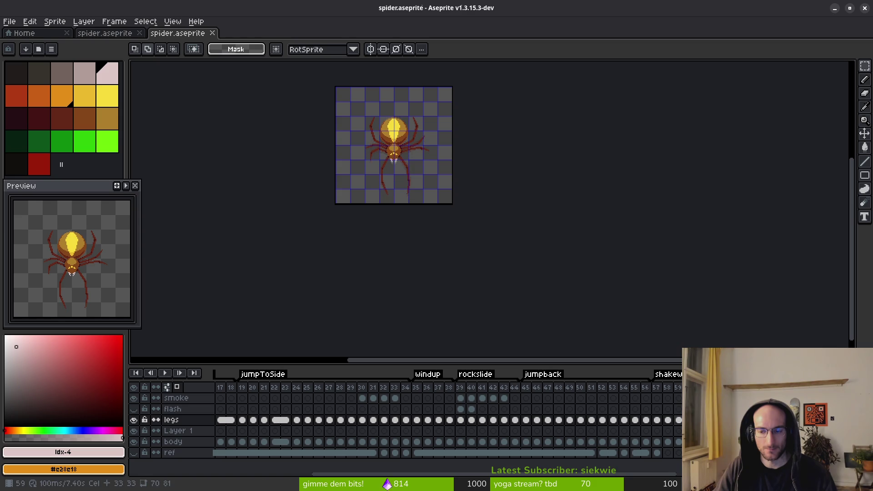
{"action": "left_click", "coordinate": [658, 422]}
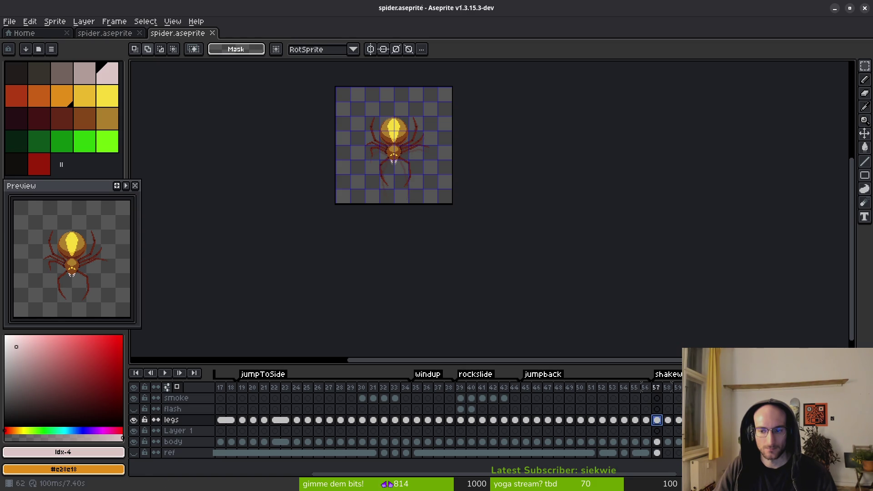
{"action": "key", "text": "Return"}
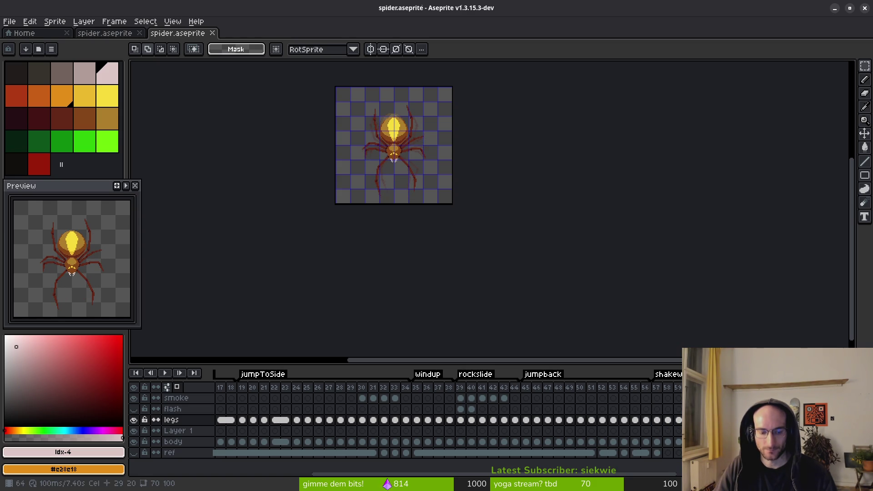
{"action": "key", "text": "Down"}
{"action": "key", "text": "Down"}
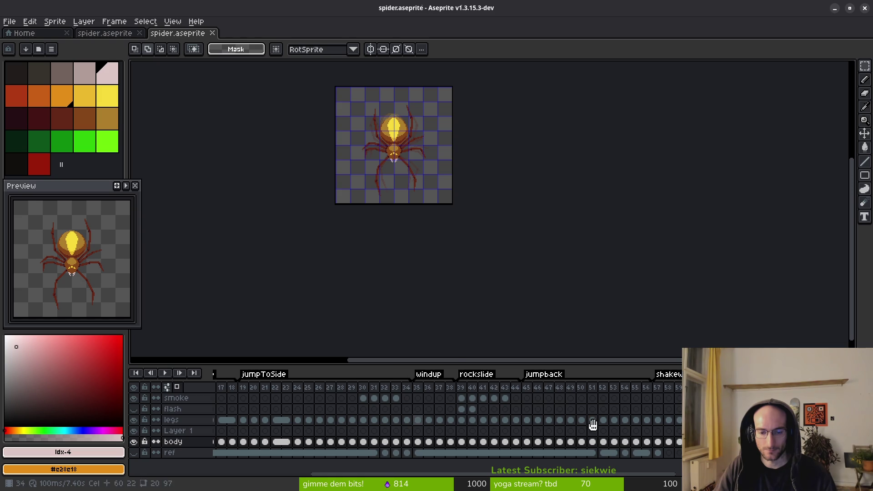
{"action": "scroll", "coordinate": [493, 419], "scroll_direction": "left", "scroll_amount": 5}
Insert empty frames after frame 1, moving frame 1's content to frame 4.
{"action": "left_click", "coordinate": [252, 420]}
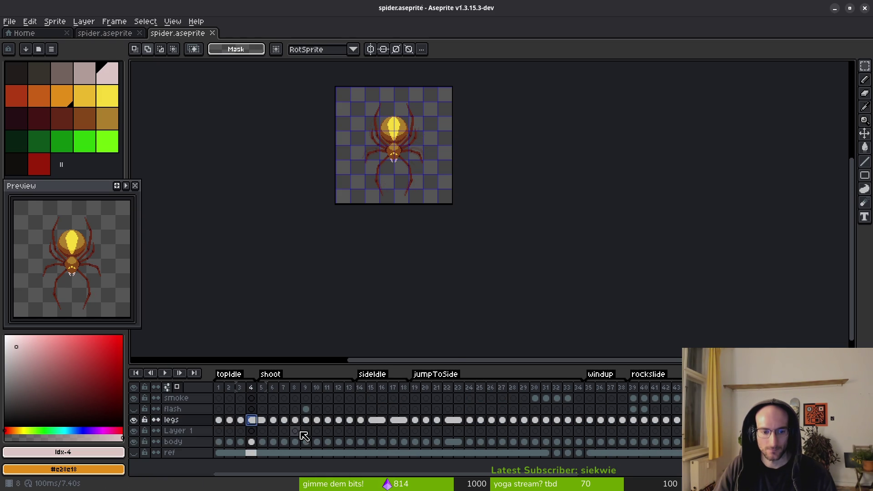
{"action": "left_click", "coordinate": [219, 420]}
{"action": "key", "text": "alt+b"}
{"action": "key", "text": "alt+b"}
{"action": "key", "text": "alt+b"}
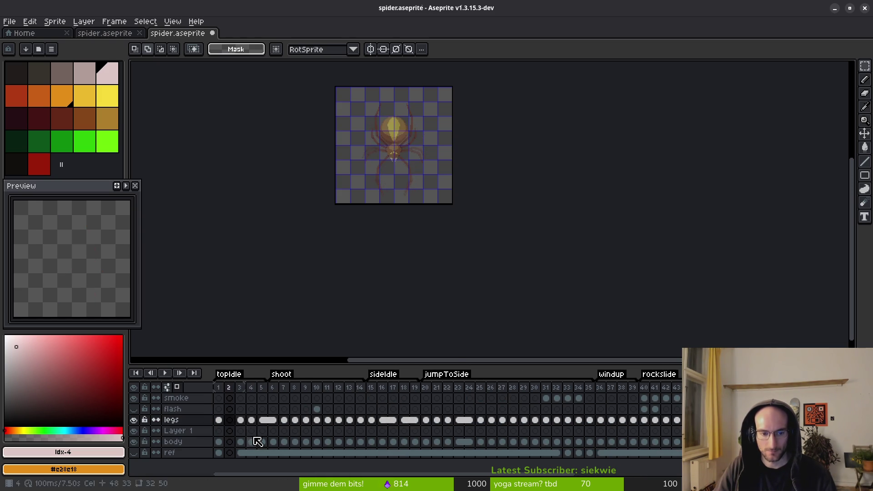
{"action": "left_click_drag", "start_coordinate": [221, 387], "coordinate": [252, 388]}
{"action": "key", "text": "Home"}
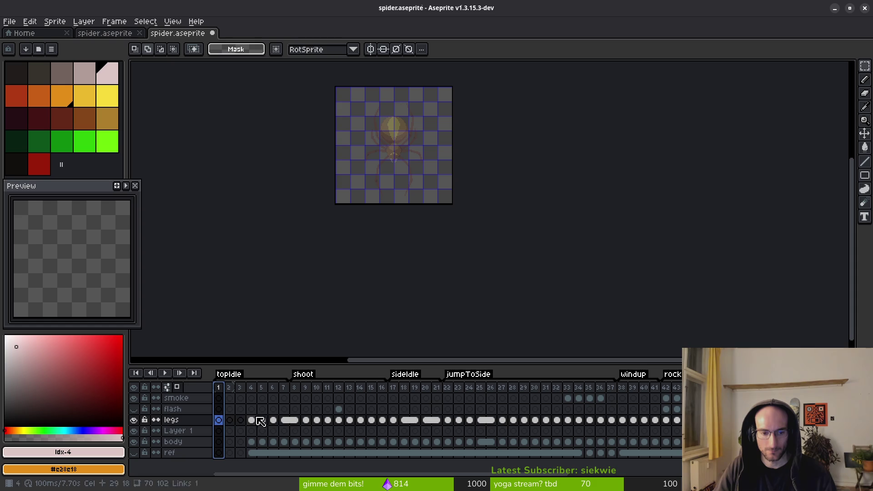
{"action": "key", "text": "alt+b"}
{"action": "left_click", "coordinate": [220, 422]}
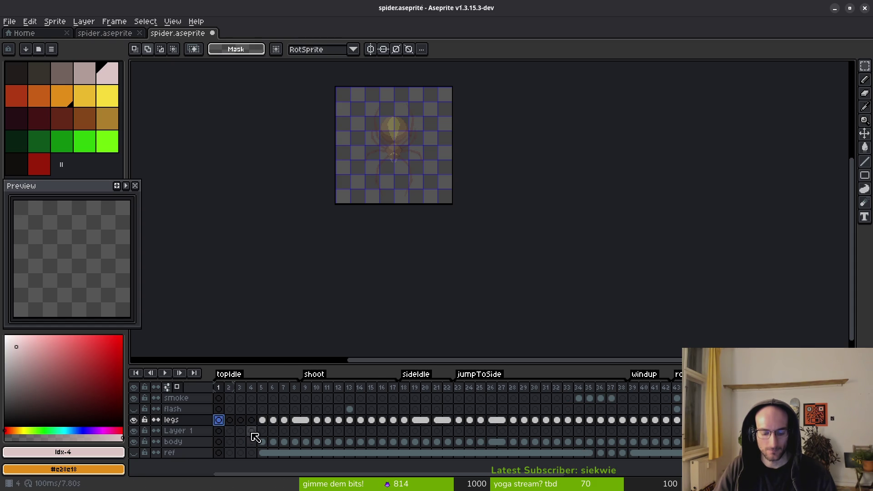
{"action": "left_click", "coordinate": [220, 444]}
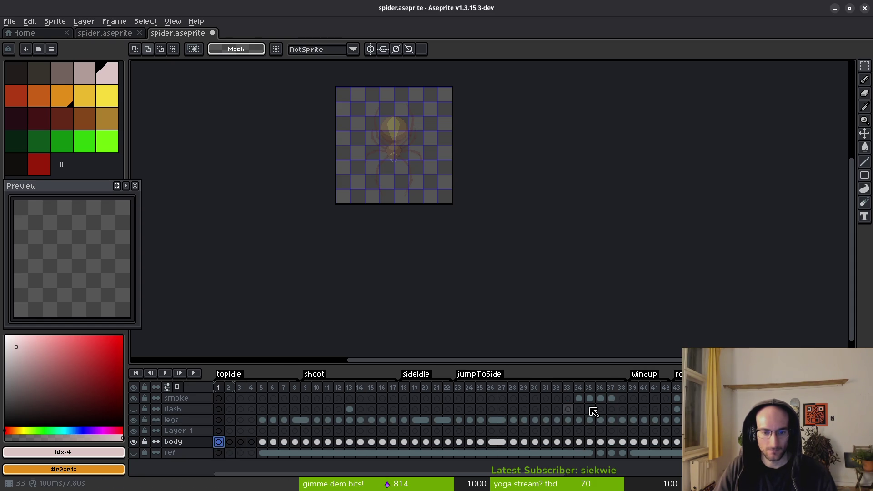
Paste the full spider into the empty frame, check frames 1 and 68, then return Home.
{"action": "scroll", "coordinate": [479, 432], "scroll_direction": "right", "scroll_amount": 5}
{"action": "left_click", "coordinate": [609, 445]}
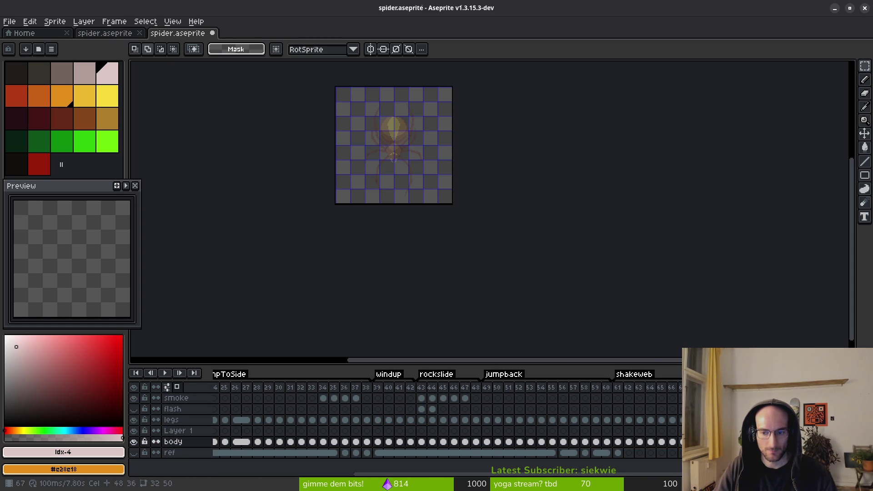
{"action": "key", "text": "ctrl+v"}
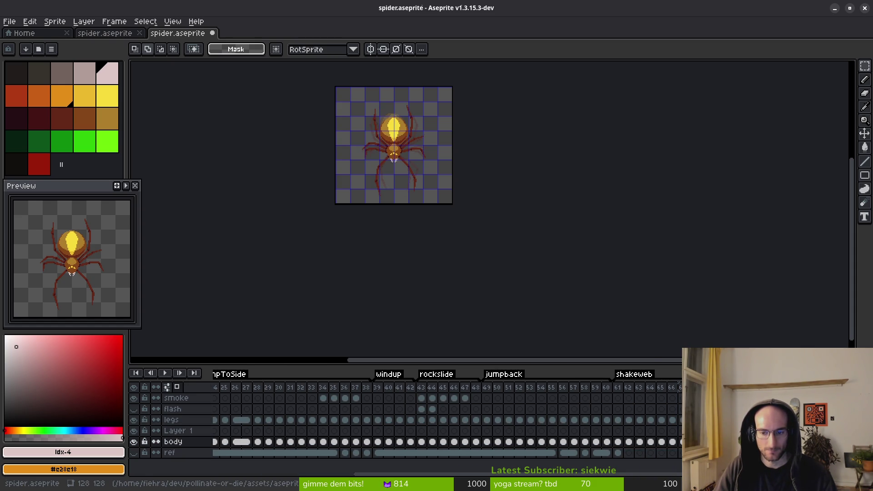
{"action": "scroll", "coordinate": [509, 440], "scroll_direction": "left", "scroll_amount": 5}
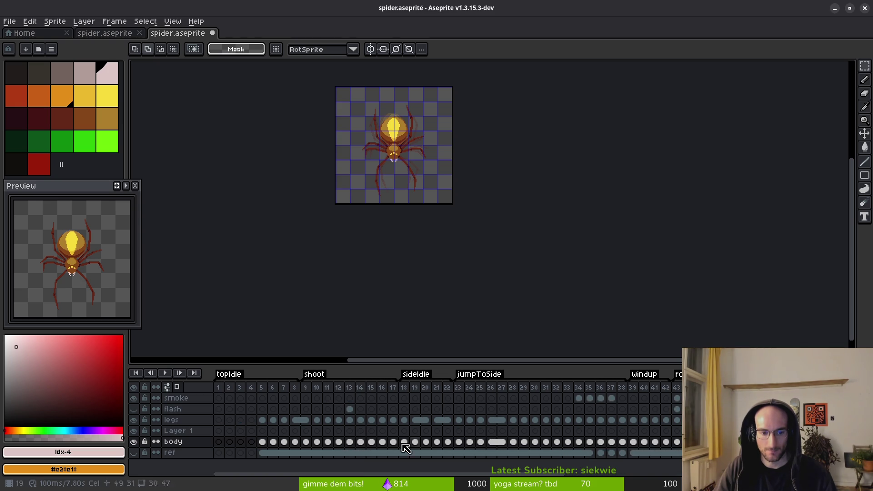
{"action": "left_click", "coordinate": [219, 443]}
{"action": "scroll", "coordinate": [504, 419], "scroll_direction": "right", "scroll_amount": 7}
{"action": "left_click", "coordinate": [593, 420]}
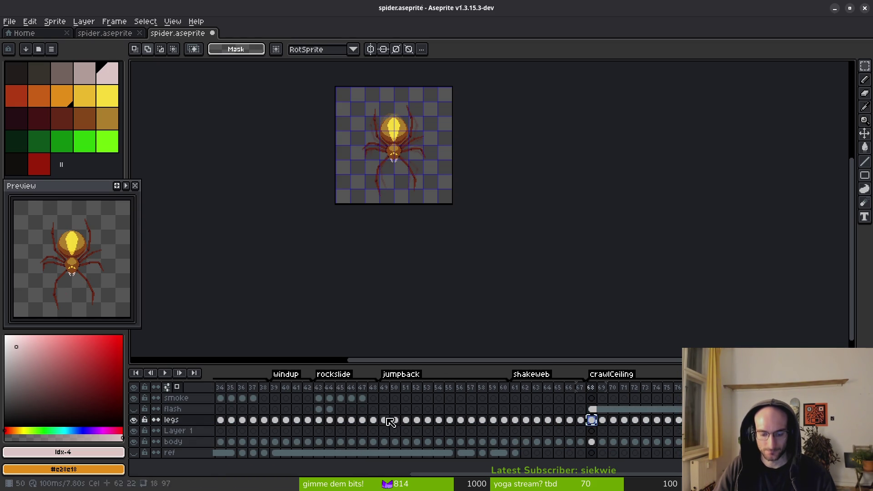
{"action": "scroll", "coordinate": [403, 421], "scroll_direction": "left", "scroll_amount": 7}
{"action": "left_click", "coordinate": [219, 419]}
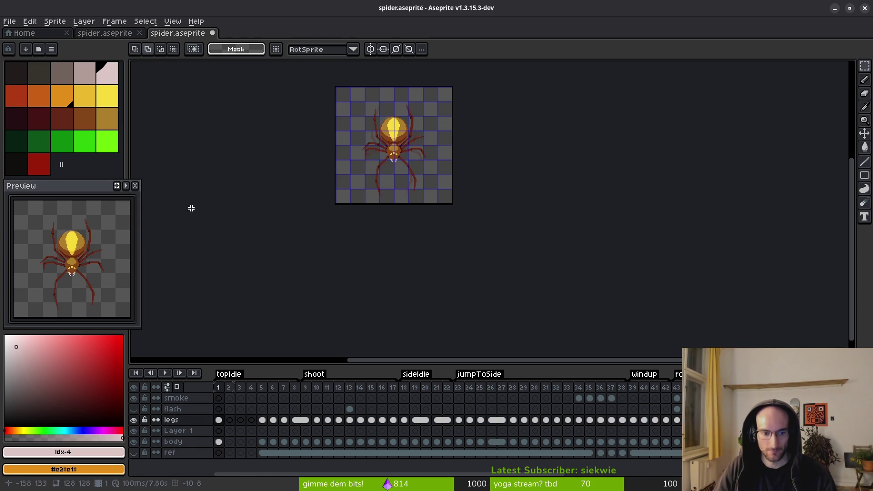
{"action": "left_click", "coordinate": [38, 33]}
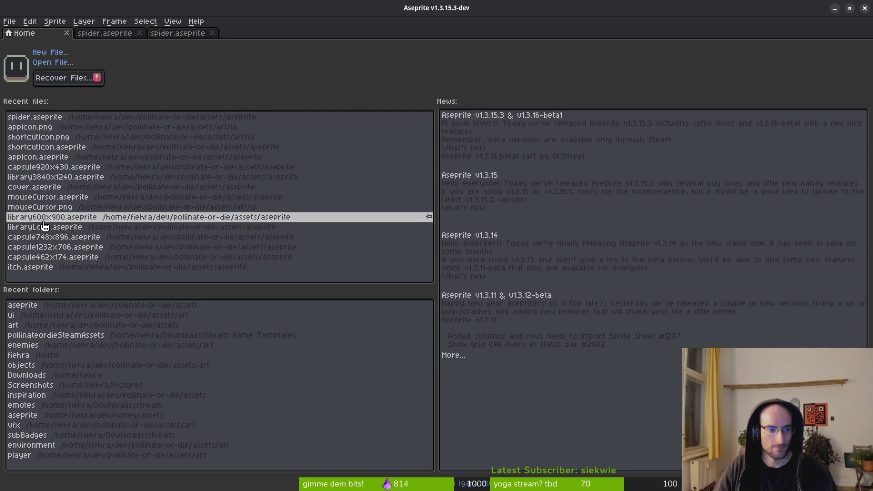
Open web.aseprite through Open File for a look, then close its tab.
{"action": "left_click", "coordinate": [37, 64]}
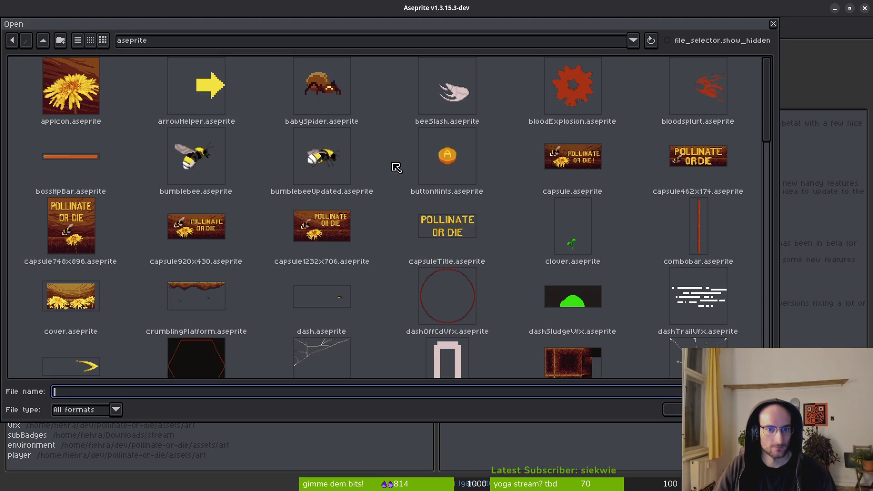
{"action": "left_click_drag", "start_coordinate": [764, 175], "coordinate": [766, 355]}
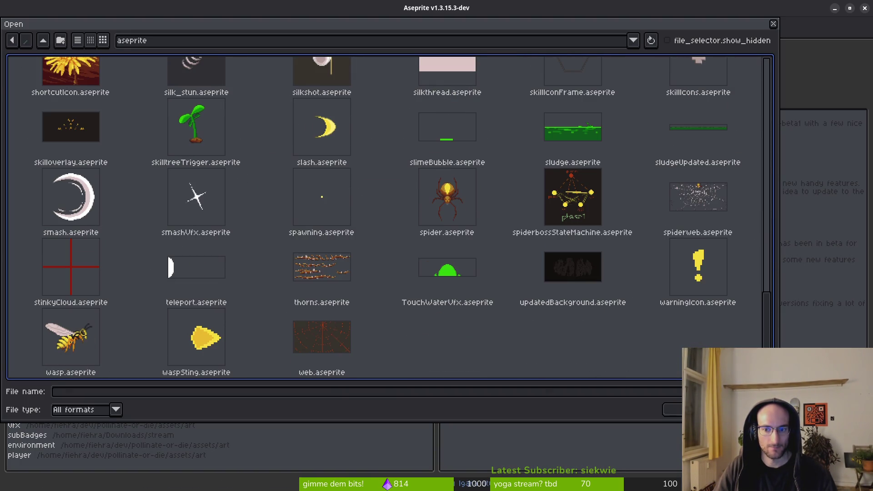
{"action": "left_click", "coordinate": [321, 344]}
{"action": "left_click", "coordinate": [673, 412]}
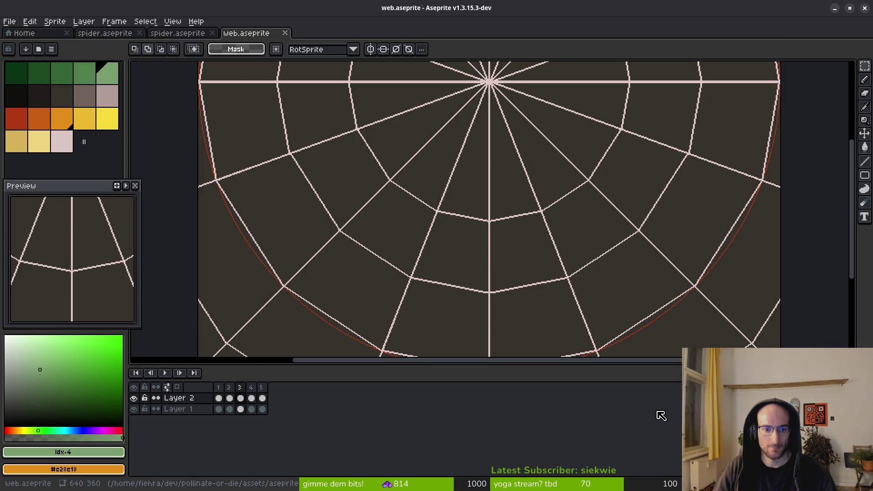
{"action": "left_click", "coordinate": [287, 33]}
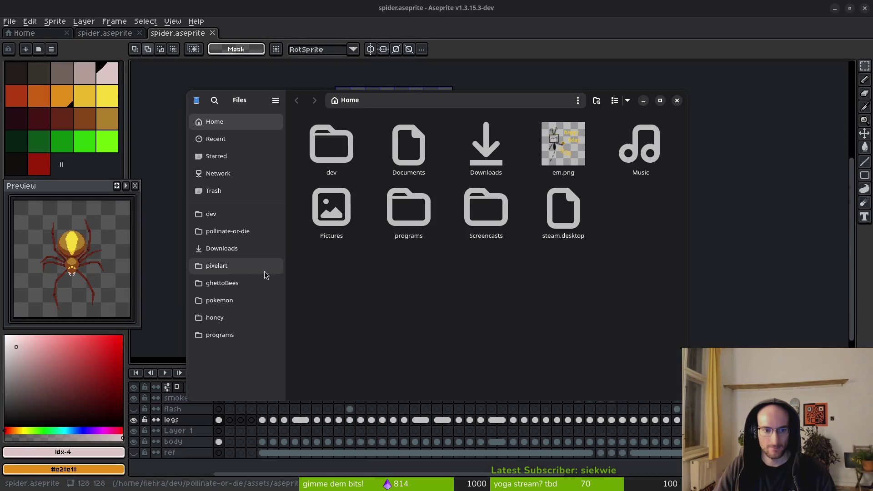
Trash web.aseprite from pollinate-or-die/assets/aseprite, then close the Files window.
{"action": "left_click", "coordinate": [223, 231]}
{"action": "double_click", "coordinate": [399, 132]}
{"action": "double_click", "coordinate": [399, 132]}
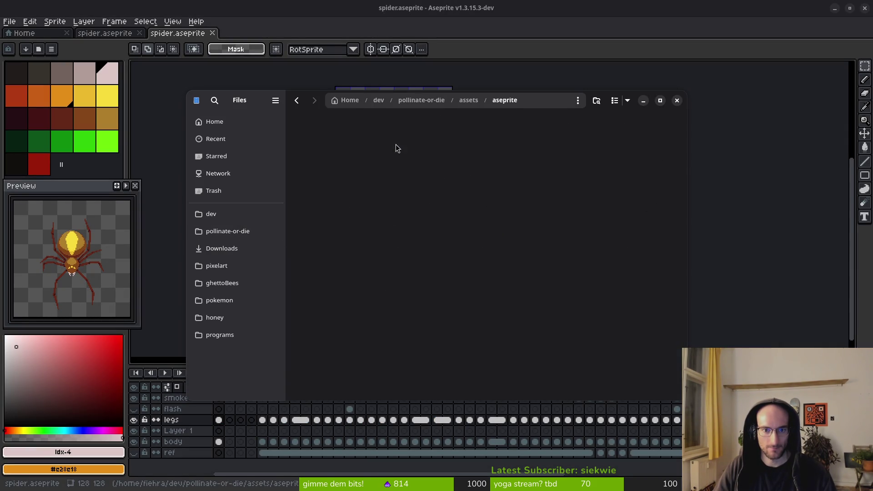
{"action": "scroll", "coordinate": [681, 401], "scroll_direction": "down", "scroll_amount": 5}
{"action": "scroll", "coordinate": [681, 401], "scroll_direction": "down", "scroll_amount": 10}
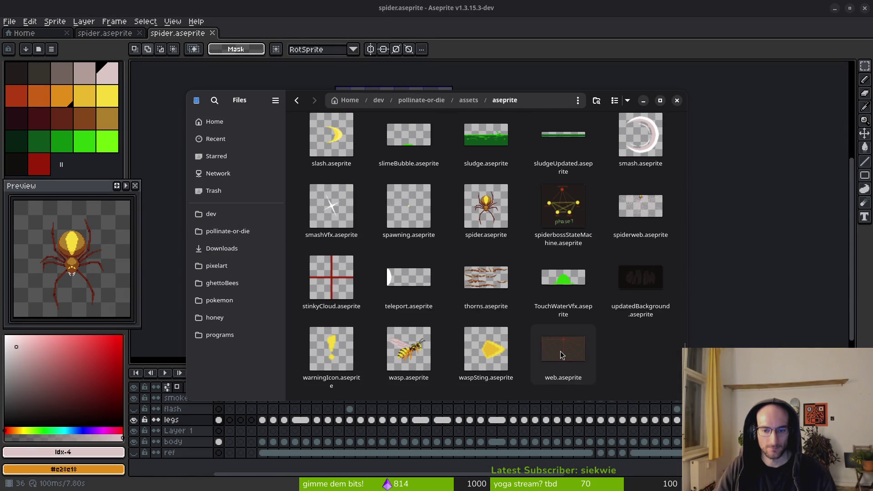
{"action": "left_click", "coordinate": [562, 355]}
{"action": "key", "text": "Delete"}
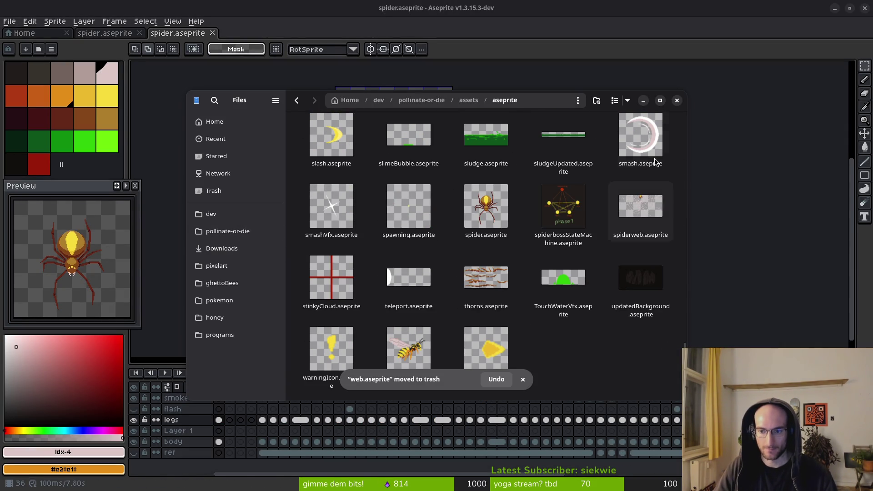
{"action": "left_click", "coordinate": [678, 100]}
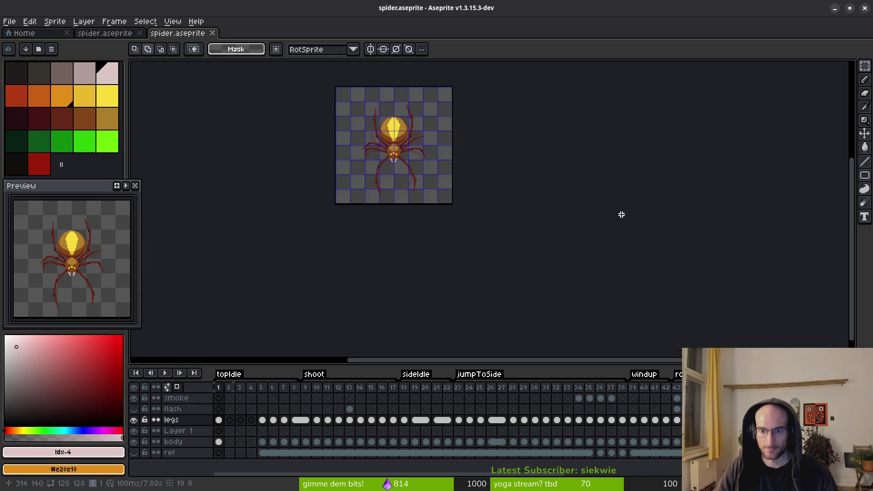
Open spiderweb.aseprite via File > Open.
{"action": "left_click", "coordinate": [9, 21]}
{"action": "left_click", "coordinate": [18, 43]}
{"action": "scroll", "coordinate": [585, 291], "scroll_direction": "down", "scroll_amount": 3}
{"action": "scroll", "coordinate": [664, 290], "scroll_direction": "down", "scroll_amount": 15}
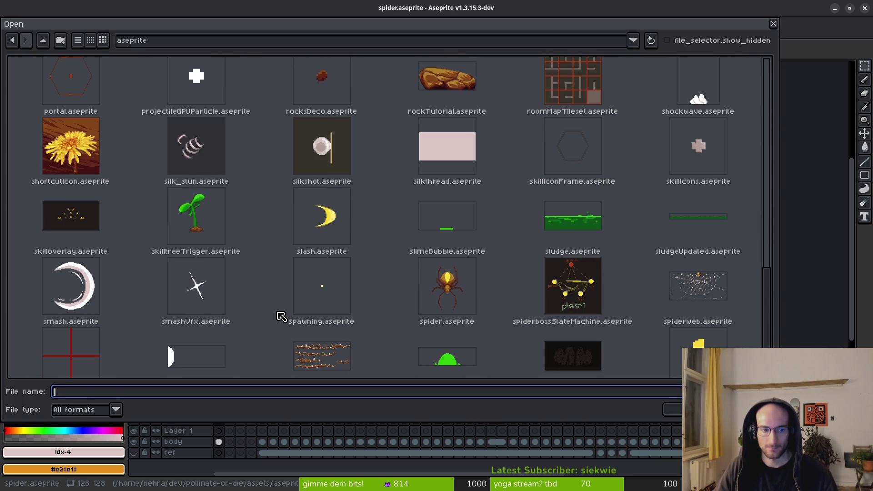
{"action": "double_click", "coordinate": [717, 295]}
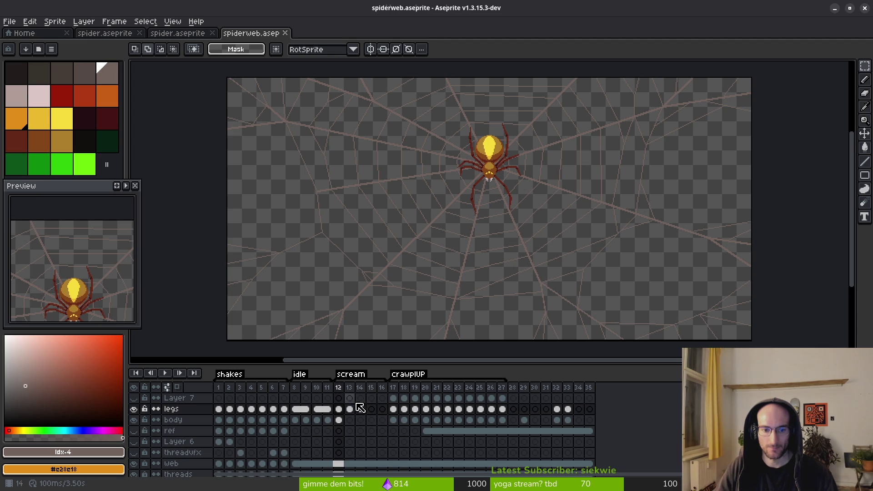
Step through spiderweb's frames to the spider at frame 17.
{"action": "scroll", "coordinate": [503, 179], "scroll_direction": "up", "scroll_amount": 2}
{"action": "key", "text": "Right"}
{"action": "key", "text": "Right"}
{"action": "key", "text": "Left"}
{"action": "key", "text": "Right"}
{"action": "key", "text": "Right"}
{"action": "key", "text": "Right"}
{"action": "key", "text": "Right"}
{"action": "key", "text": "Right"}
{"action": "key", "text": "Left"}
{"action": "key", "text": "Right"}
Pick the rectangular marquee, then return to spider.aseprite and pan its canvas left.
{"action": "key", "text": "Left"}
{"action": "key", "text": "m"}
{"action": "scroll", "coordinate": [591, 254], "scroll_direction": "right", "scroll_amount": 2}
{"action": "scroll", "coordinate": [591, 254], "scroll_direction": "up", "scroll_amount": 1}
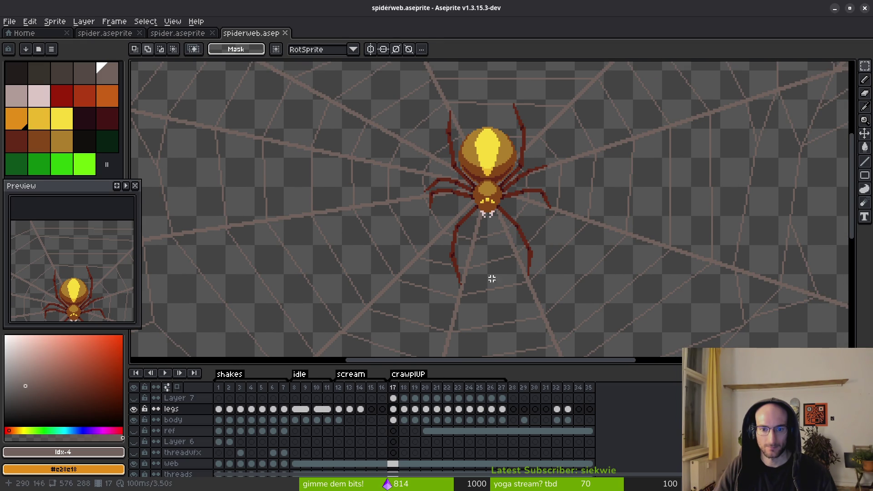
{"action": "scroll", "coordinate": [496, 214], "scroll_direction": "down", "scroll_amount": 3}
{"action": "scroll", "coordinate": [486, 213], "scroll_direction": "up", "scroll_amount": 3}
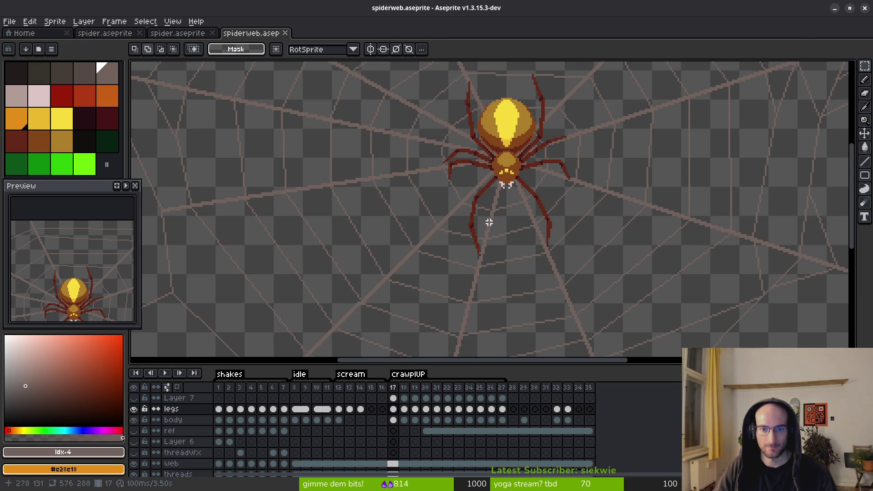
{"action": "left_click", "coordinate": [184, 34]}
{"action": "left_click_drag", "start_coordinate": [409, 185], "coordinate": [384, 183]}
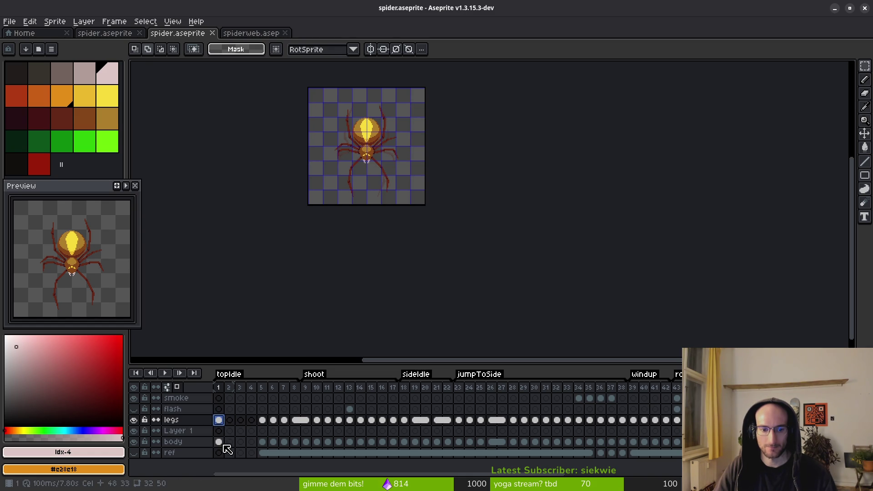
Inspect the body and legs cels across topIdle frames 1 to 8.
{"action": "left_click", "coordinate": [262, 442]}
{"action": "left_click", "coordinate": [273, 442]}
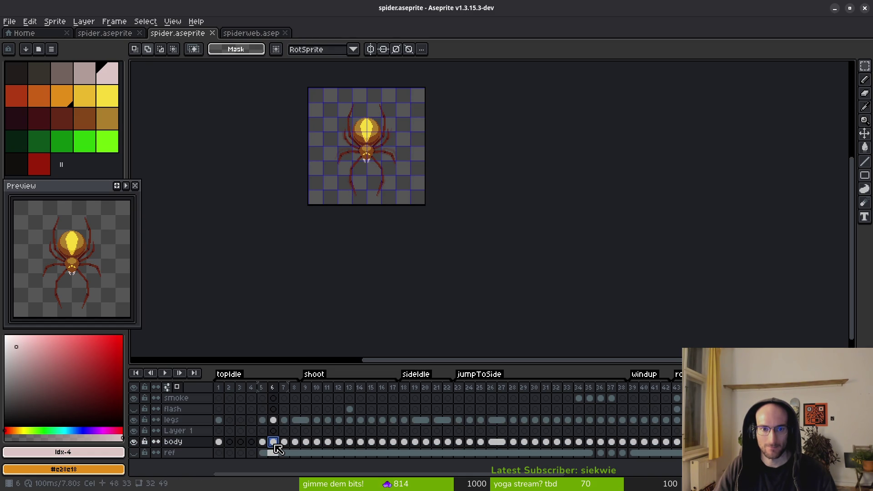
{"action": "left_click", "coordinate": [284, 442]}
{"action": "left_click", "coordinate": [295, 442]}
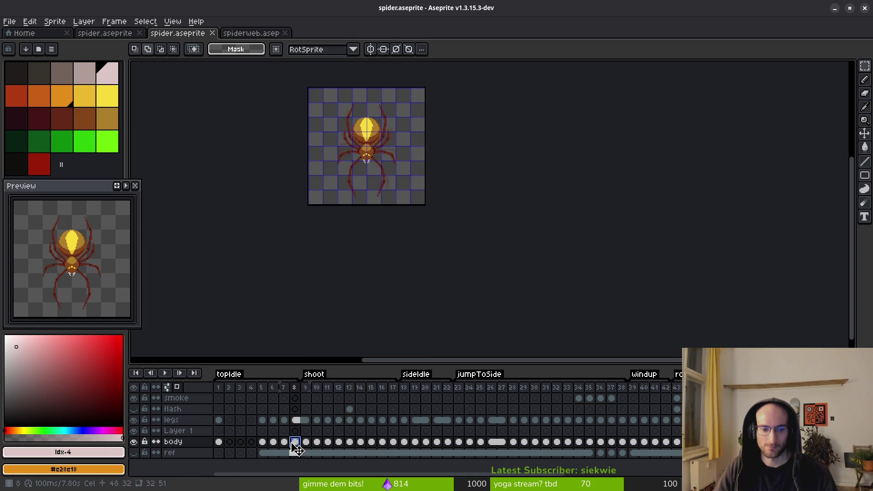
{"action": "left_click", "coordinate": [285, 420]}
{"action": "left_click", "coordinate": [273, 420]}
{"action": "left_click", "coordinate": [264, 420]}
{"action": "left_click", "coordinate": [289, 423]}
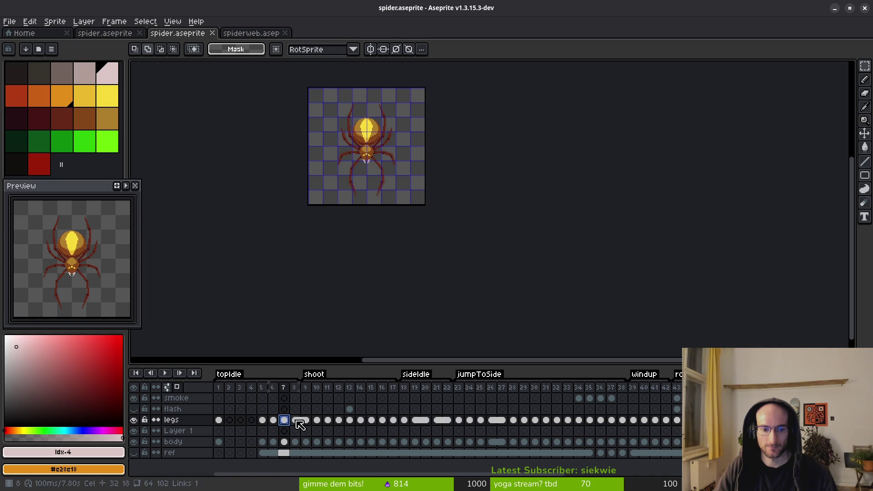
{"action": "left_click", "coordinate": [263, 421]}
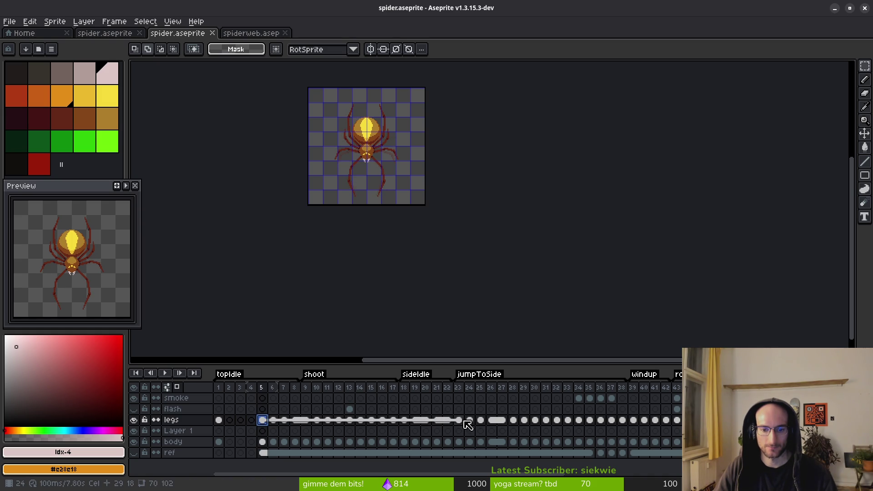
{"action": "left_click", "coordinate": [263, 443]}
{"action": "left_click", "coordinate": [296, 443]}
{"action": "left_click", "coordinate": [263, 446]}
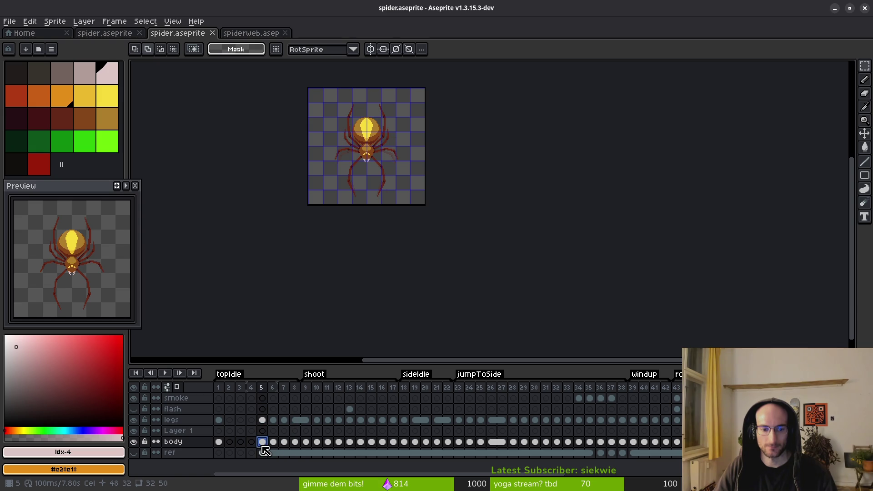
{"action": "left_click", "coordinate": [263, 421]}
{"action": "left_click", "coordinate": [219, 421]}
{"action": "left_click", "coordinate": [263, 420]}
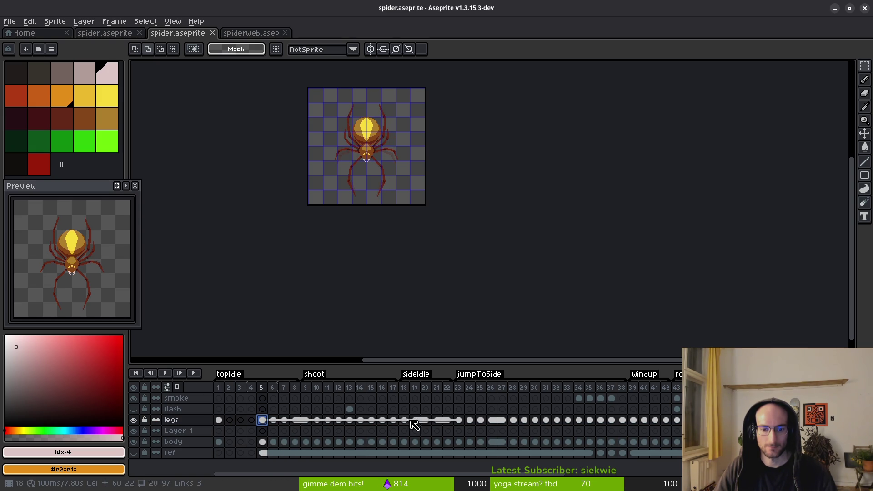
Check the linked legs cels at frames 23–25, then the body cels at frames 5, 6 and 2.
{"action": "left_click", "coordinate": [460, 421]}
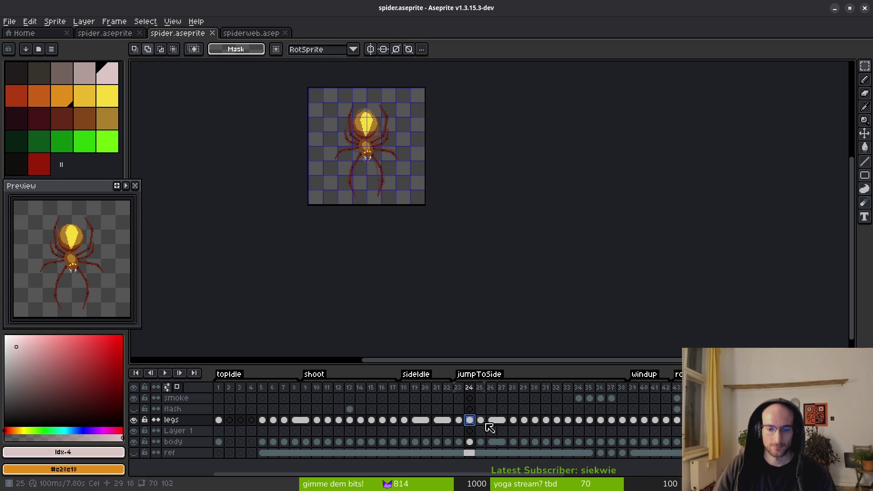
{"action": "left_click", "coordinate": [483, 422]}
{"action": "left_click", "coordinate": [468, 421]}
{"action": "left_click", "coordinate": [480, 421]}
{"action": "left_click", "coordinate": [459, 422]}
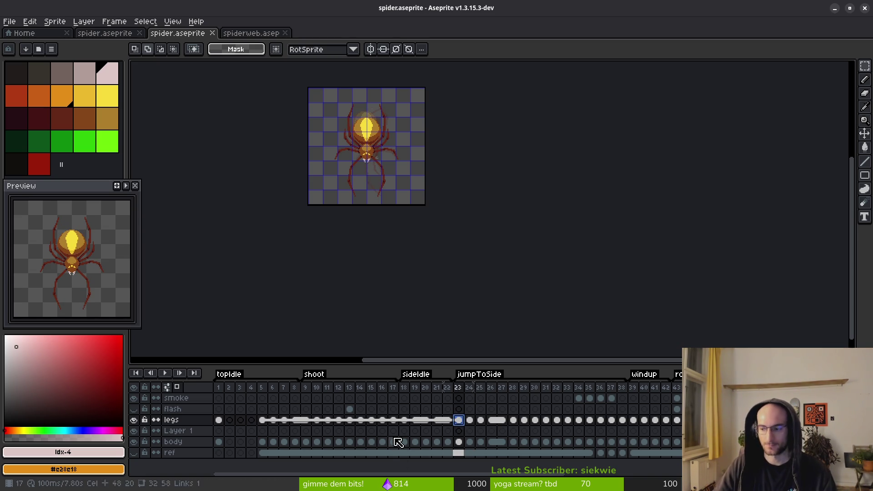
{"action": "left_click", "coordinate": [263, 443]}
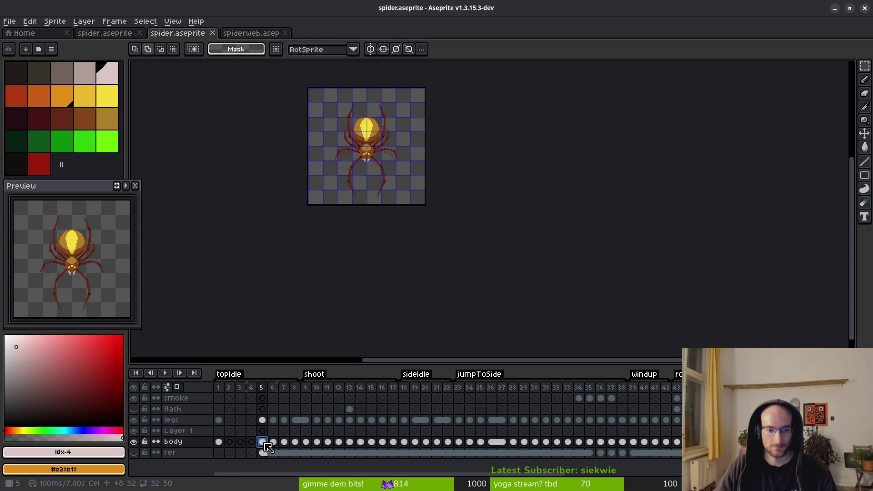
{"action": "left_click", "coordinate": [274, 443]}
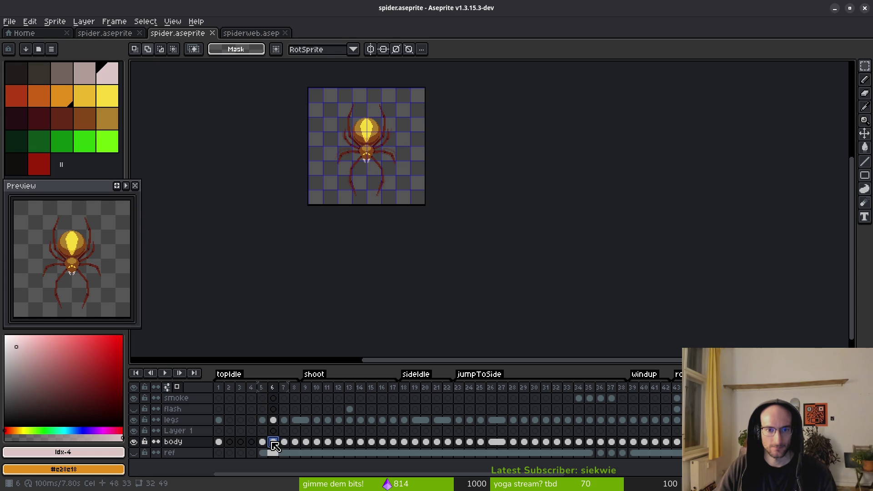
{"action": "left_click", "coordinate": [230, 442]}
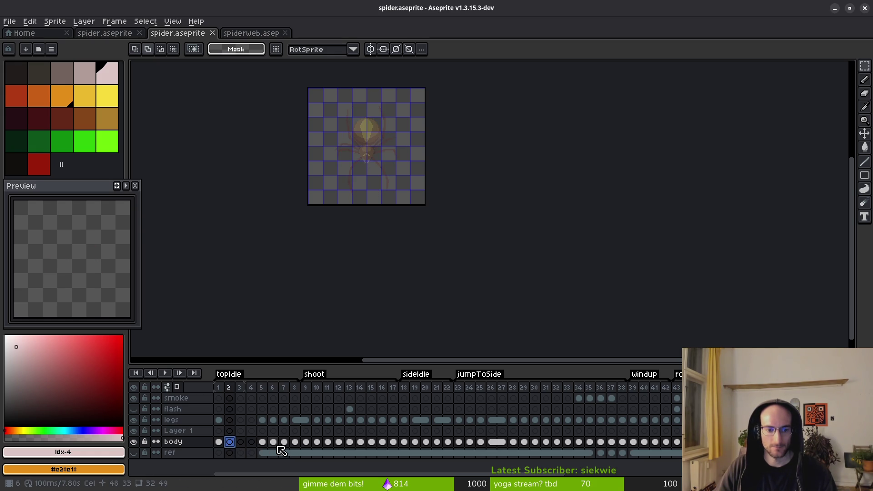
{"action": "key", "text": "ctrl+b"}
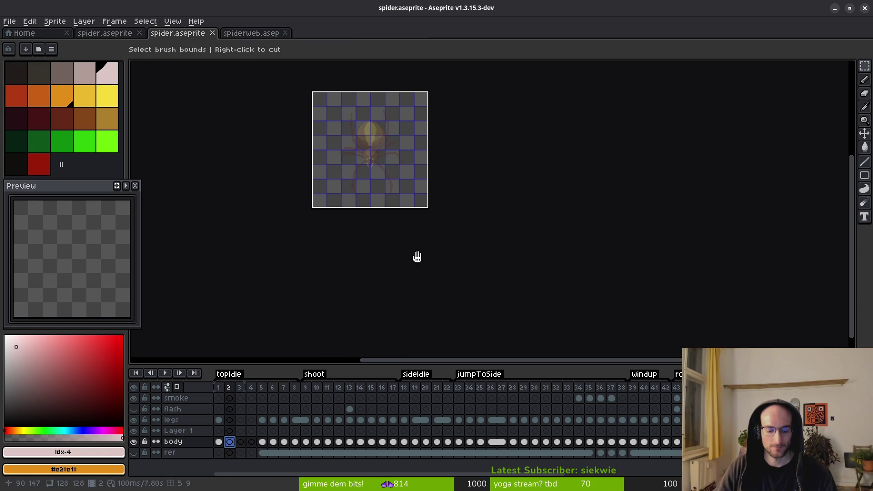
{"action": "key", "text": "Escape"}
Copy the frame 6 body cel and paste it into body frames 2, 3 and 4.
{"action": "left_click", "coordinate": [273, 442]}
{"action": "key", "text": "ctrl+c"}
{"action": "left_click", "coordinate": [230, 442]}
{"action": "key", "text": "ctrl+v"}
{"action": "left_click", "coordinate": [284, 442]}
{"action": "left_click", "coordinate": [246, 444]}
{"action": "key", "text": "ctrl+v"}
{"action": "left_click", "coordinate": [295, 442]}
{"action": "left_click", "coordinate": [252, 443]}
{"action": "key", "text": "ctrl+v"}
Check legs frames 7 and 5, ending back on legs frame 1.
{"action": "left_click", "coordinate": [219, 420]}
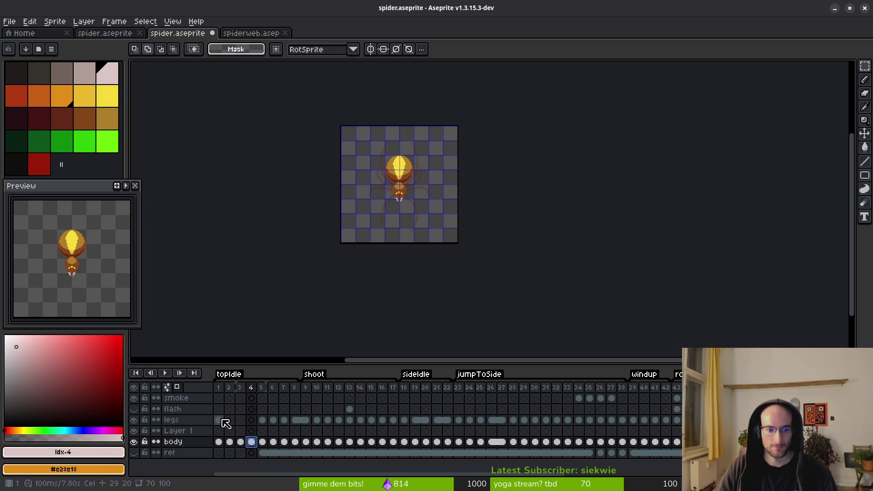
{"action": "left_click", "coordinate": [284, 421]}
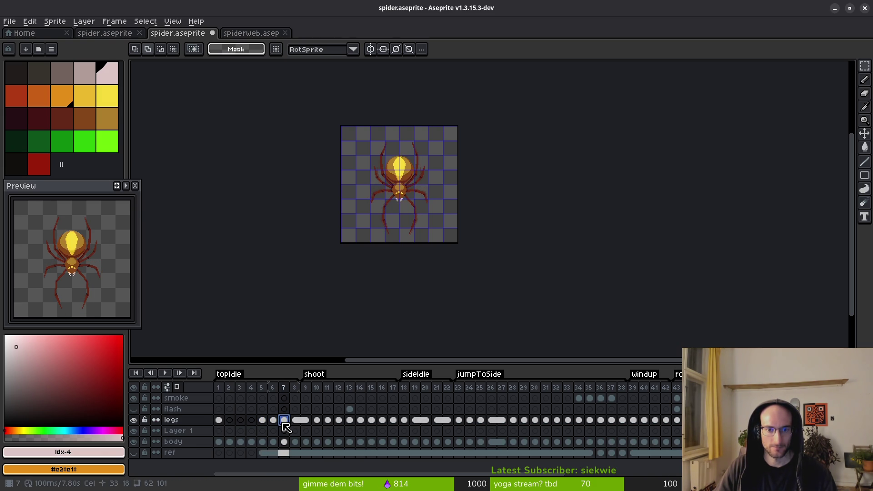
{"action": "left_click", "coordinate": [264, 421]}
{"action": "left_click", "coordinate": [219, 420]}
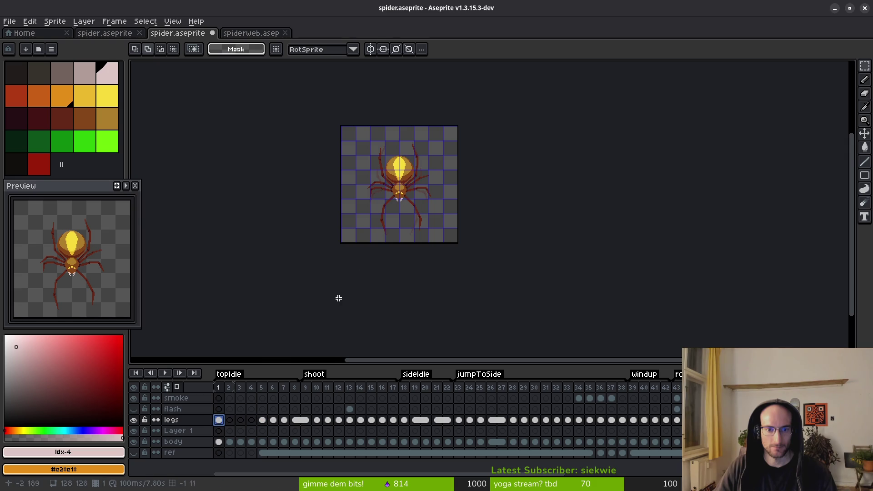
Zoom in on legs frame 2 with the pixel grid hidden, and begin a freehand outline around the head.
{"action": "scroll", "coordinate": [429, 250], "scroll_direction": "up", "scroll_amount": 3}
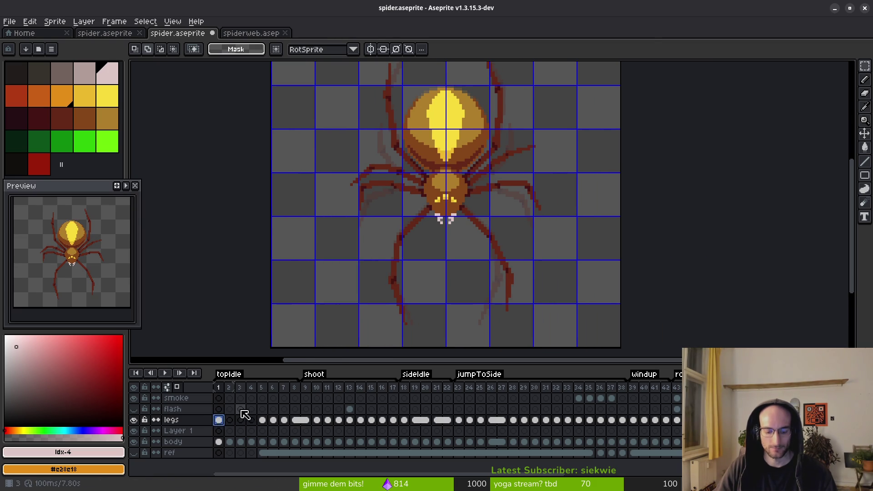
{"action": "left_click", "coordinate": [229, 420]}
{"action": "scroll", "coordinate": [444, 206], "scroll_direction": "up", "scroll_amount": 3}
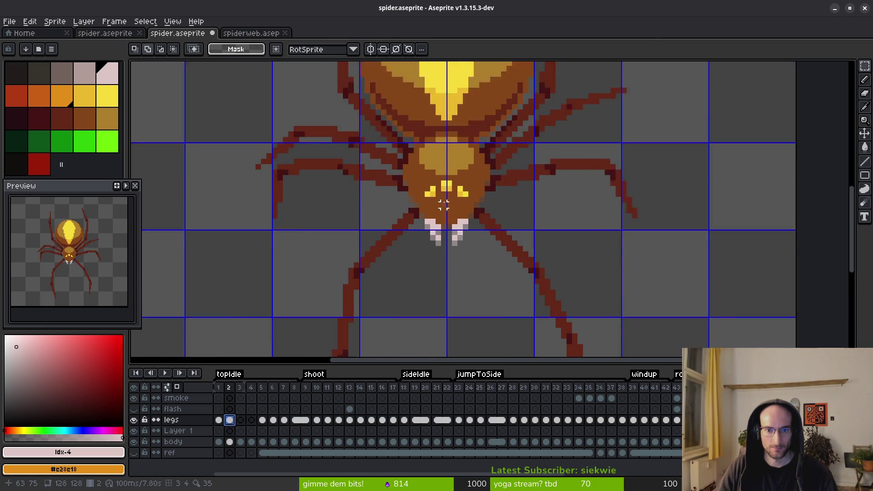
{"action": "scroll", "coordinate": [450, 206], "scroll_direction": "down", "scroll_amount": 3}
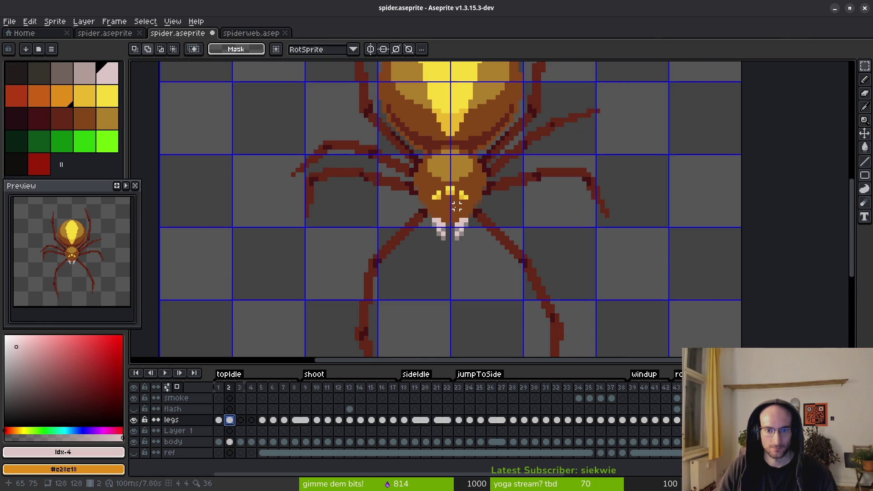
{"action": "key", "text": "ctrl+apostrophe"}
{"action": "scroll", "coordinate": [432, 236], "scroll_direction": "up", "scroll_amount": 3}
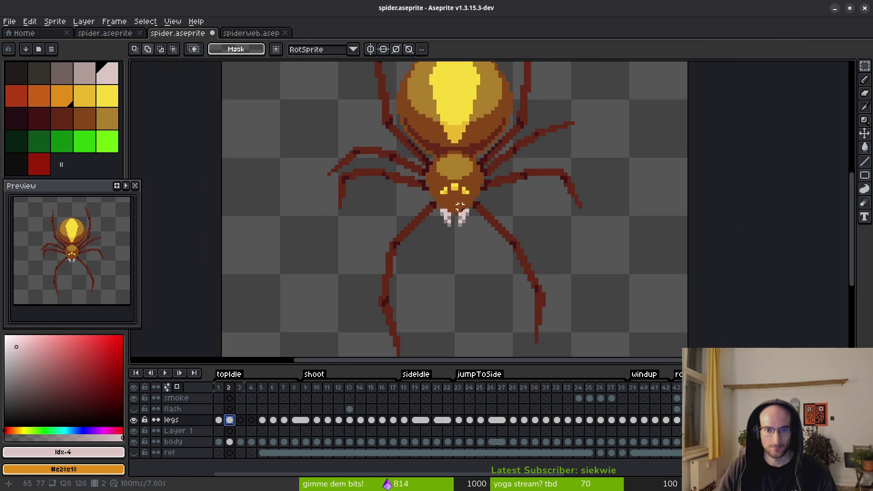
{"action": "left_click", "coordinate": [134, 420]}
{"action": "left_click", "coordinate": [134, 420]}
{"action": "scroll", "coordinate": [431, 243], "scroll_direction": "down", "scroll_amount": 2}
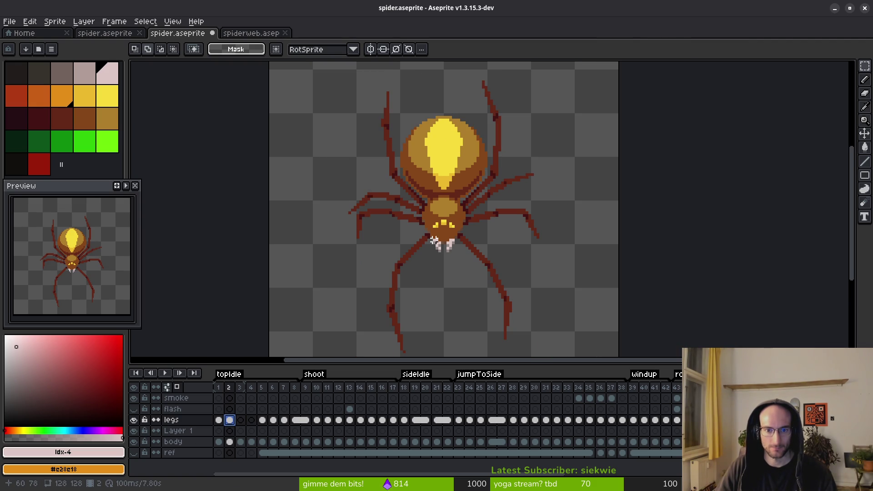
{"action": "scroll", "coordinate": [434, 241], "scroll_direction": "up", "scroll_amount": 3}
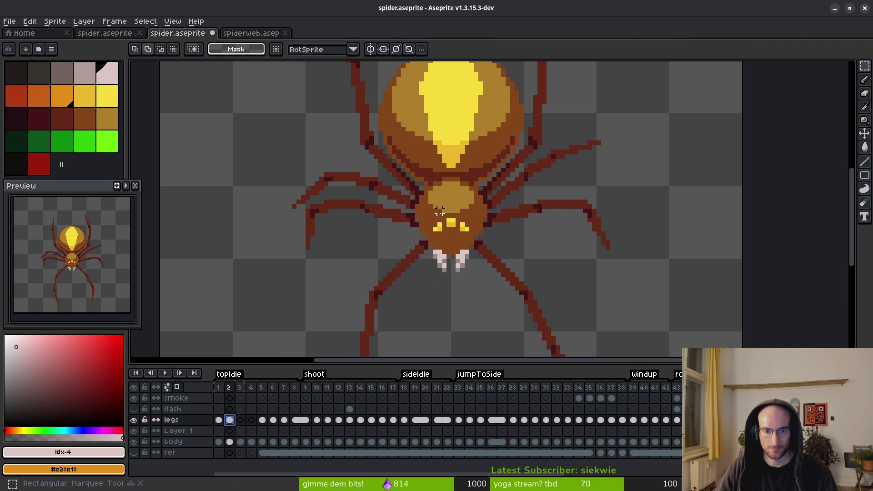
{"action": "key", "text": "b"}
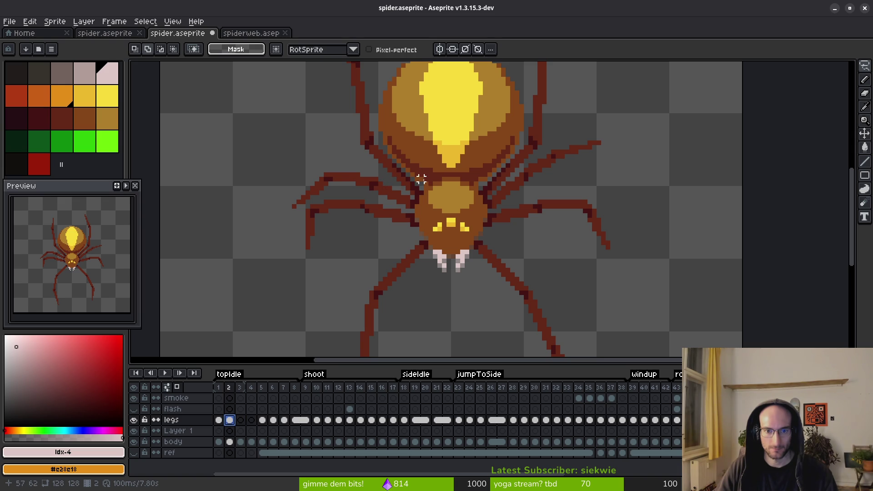
{"action": "left_click_drag", "start_coordinate": [430, 180], "coordinate": [407, 229]}
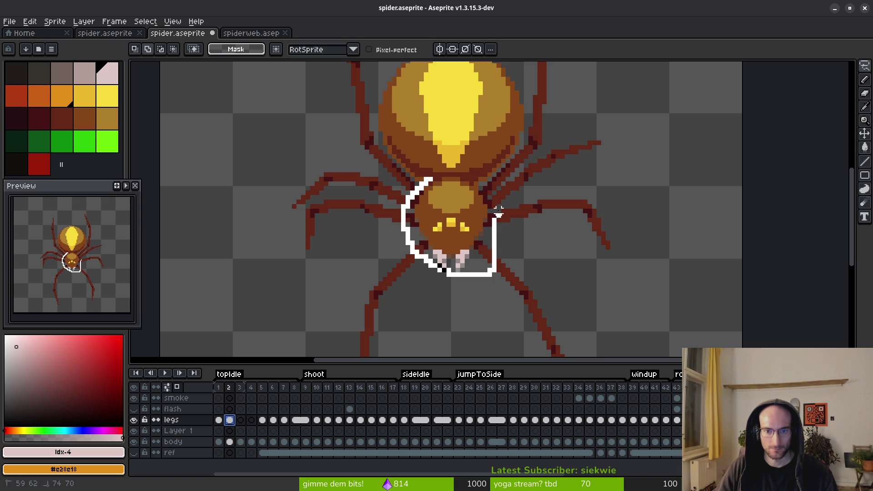
Finish the freehand head selection, deselect it, and save the sprite.
{"action": "left_click_drag", "start_coordinate": [444, 175], "coordinate": [428, 180]}
{"action": "key", "text": "ctrl+d"}
{"action": "key", "text": "ctrl+s"}
Touch up a leg-joint pixel in dark outline #431414, then pick leg red #632718.
{"action": "scroll", "coordinate": [526, 220], "scroll_direction": "up", "scroll_amount": 2}
{"action": "key", "text": "b"}
{"action": "left_click", "coordinate": [514, 200], "text": "alt"}
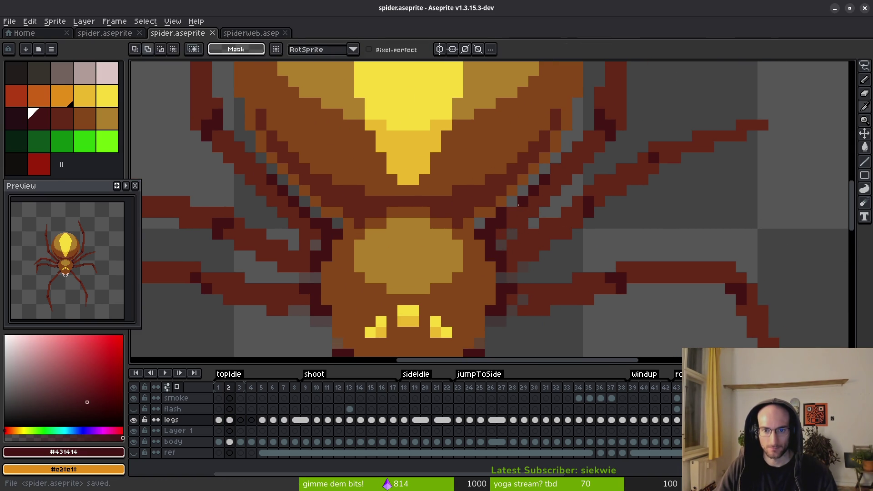
{"action": "left_click", "coordinate": [514, 200]}
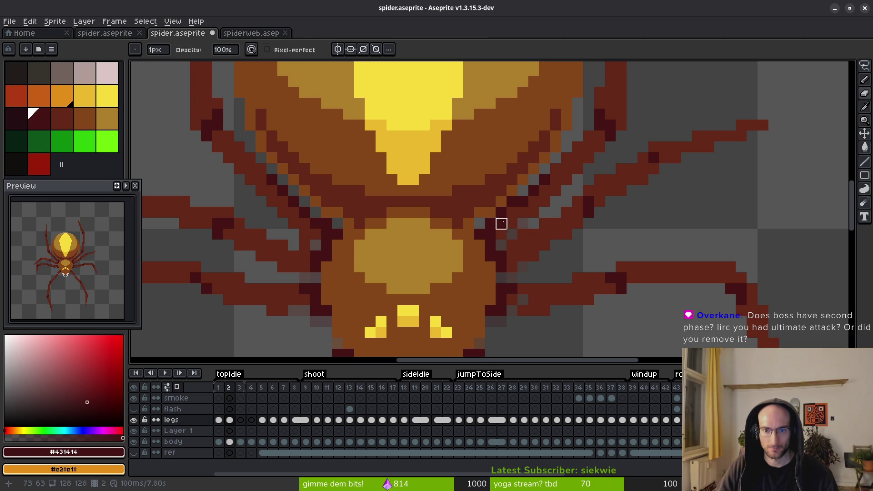
{"action": "key", "text": "alt"}
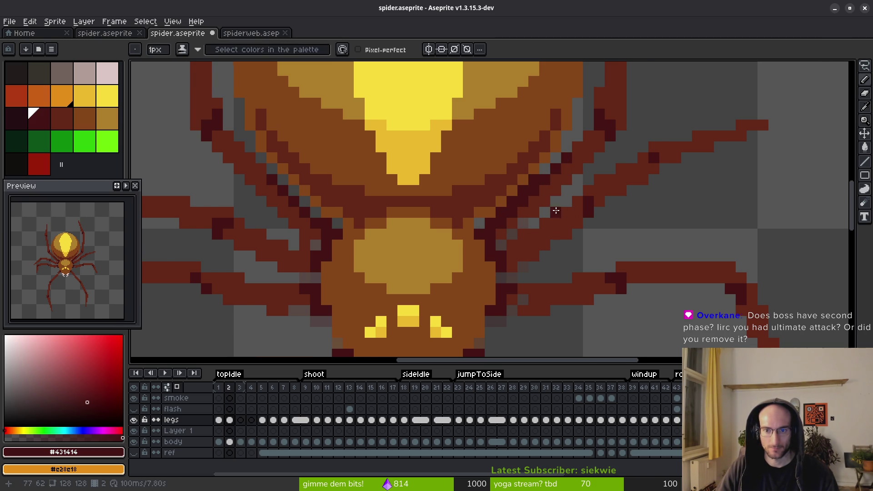
{"action": "key", "text": "e"}
{"action": "scroll", "coordinate": [527, 213], "scroll_direction": "up", "scroll_amount": 1}
{"action": "scroll", "coordinate": [576, 232], "scroll_direction": "down", "scroll_amount": 5}
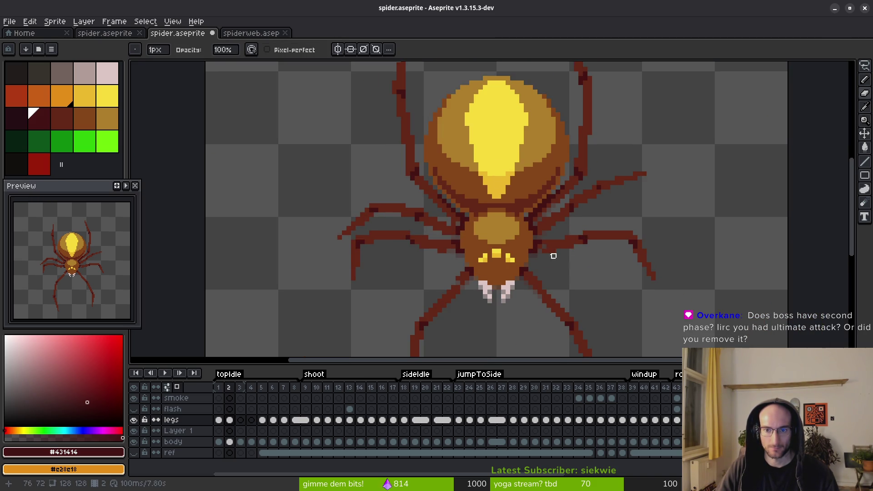
{"action": "scroll", "coordinate": [554, 251], "scroll_direction": "up", "scroll_amount": 3}
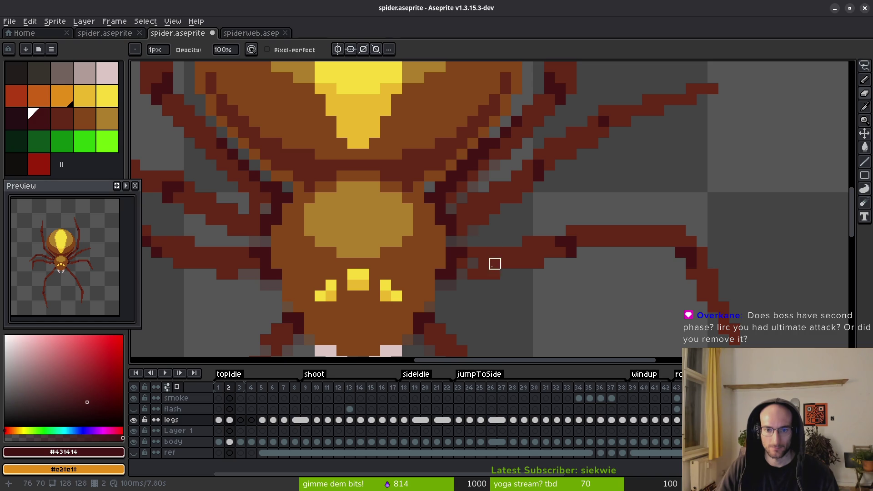
{"action": "scroll", "coordinate": [471, 254], "scroll_direction": "down", "scroll_amount": 2}
{"action": "key", "text": "f"}
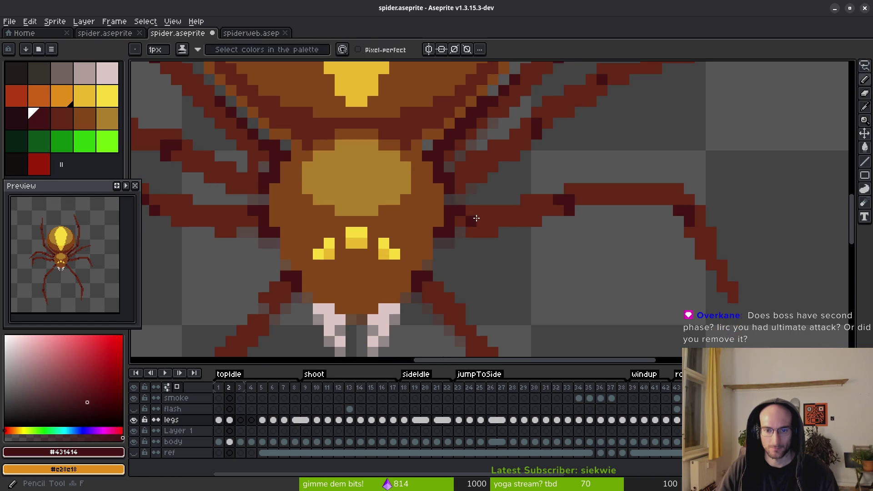
{"action": "left_click", "coordinate": [476, 220], "text": "alt"}
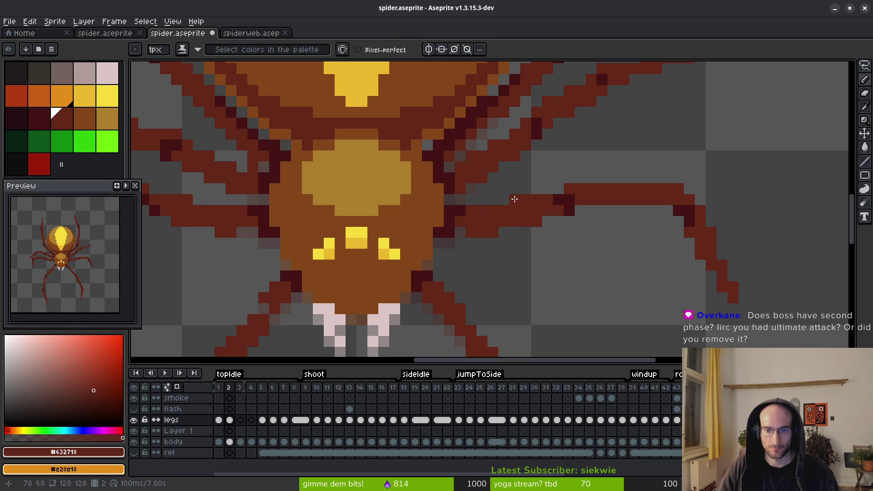
{"action": "key", "text": "b"}
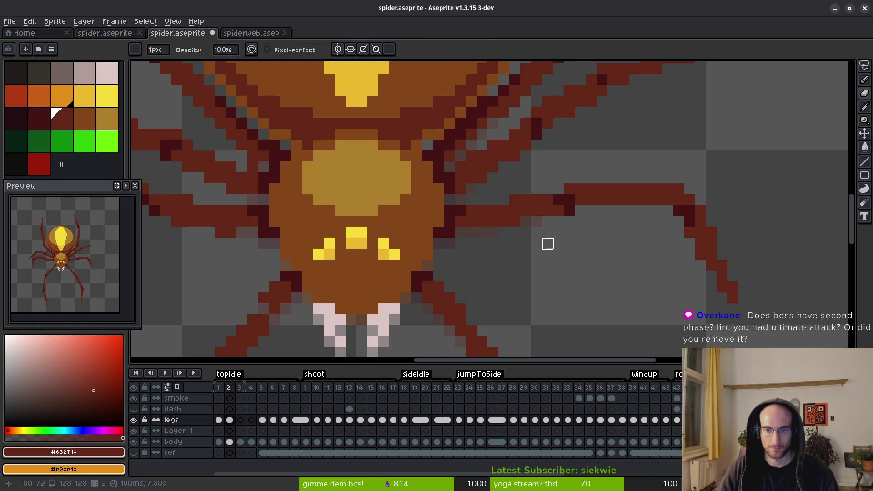
{"action": "scroll", "coordinate": [536, 222], "scroll_direction": "down", "scroll_amount": 3}
Flip between frames 1 and 2 to compare the leg positions.
{"action": "key", "text": "Left"}
{"action": "key", "text": "i"}
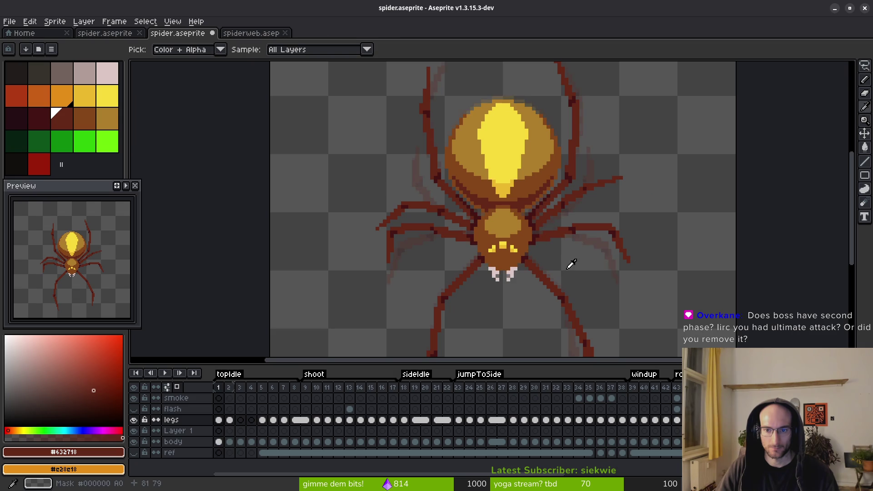
{"action": "key", "text": "Right"}
{"action": "key", "text": "Left"}
{"action": "key", "text": "Right"}
{"action": "key", "text": "b"}
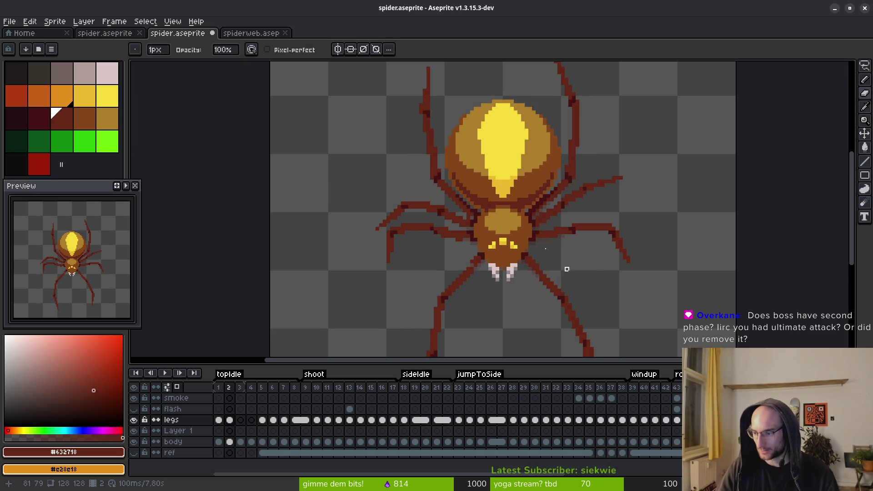
{"action": "scroll", "coordinate": [567, 269], "scroll_direction": "down", "scroll_amount": 2}
{"action": "scroll", "coordinate": [566, 269], "scroll_direction": "right", "scroll_amount": 2}
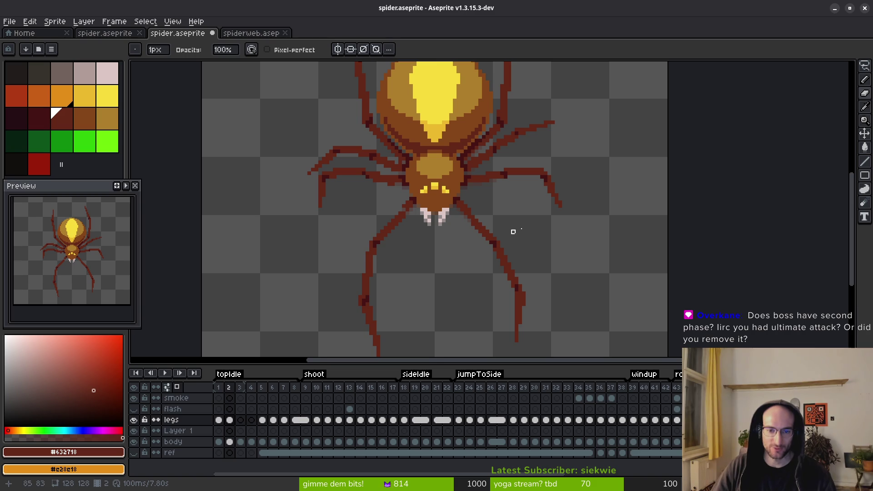
{"action": "scroll", "coordinate": [411, 232], "scroll_direction": "up", "scroll_amount": 3}
{"action": "scroll", "coordinate": [507, 200], "scroll_direction": "up", "scroll_amount": 2}
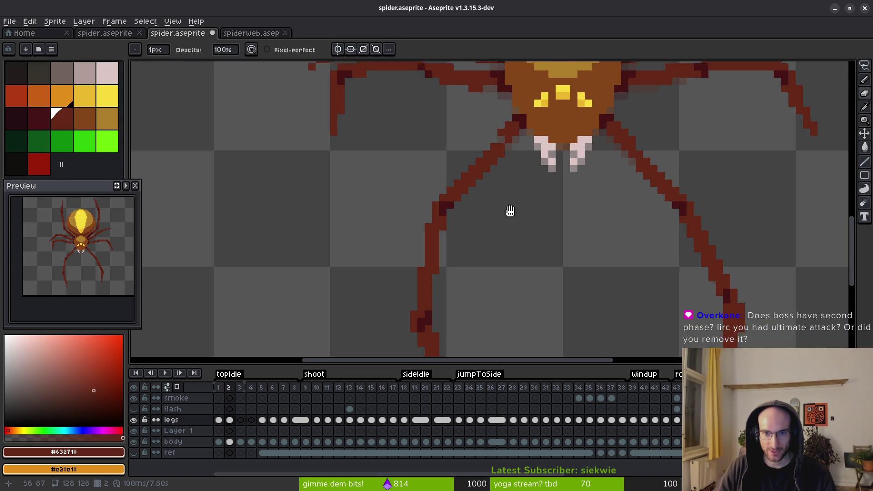
{"action": "scroll", "coordinate": [528, 177], "scroll_direction": "up", "scroll_amount": 1}
Sample the joint and leg colours, then erase stray pixels along the leg edge.
{"action": "left_click", "coordinate": [531, 157], "text": "alt"}
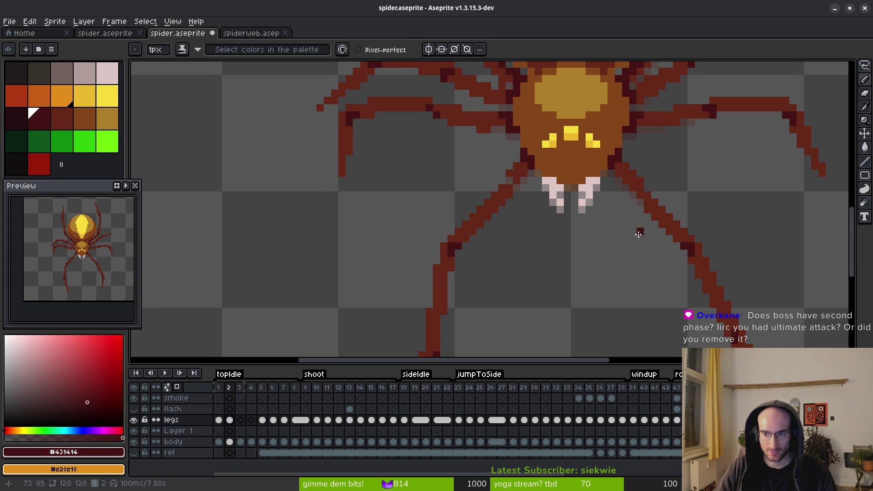
{"action": "scroll", "coordinate": [620, 220], "scroll_direction": "up", "scroll_amount": 5}
{"action": "left_click", "coordinate": [555, 160], "text": "alt"}
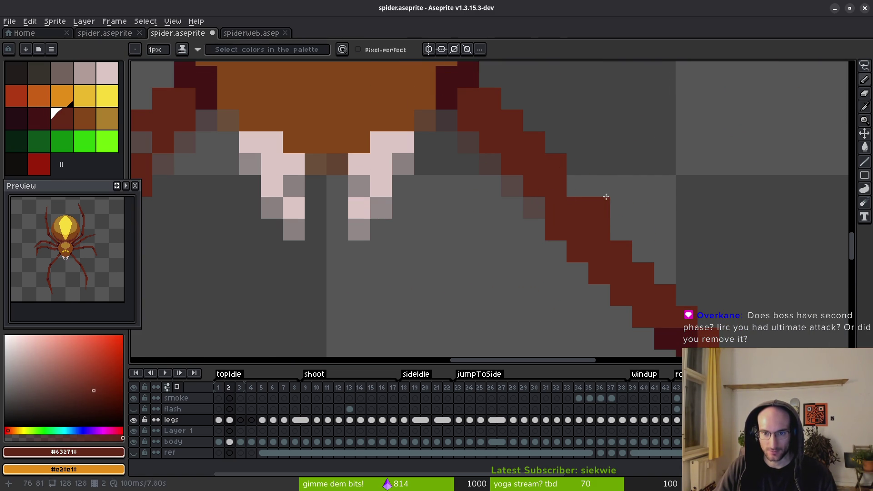
{"action": "scroll", "coordinate": [633, 218], "scroll_direction": "down", "scroll_amount": 5}
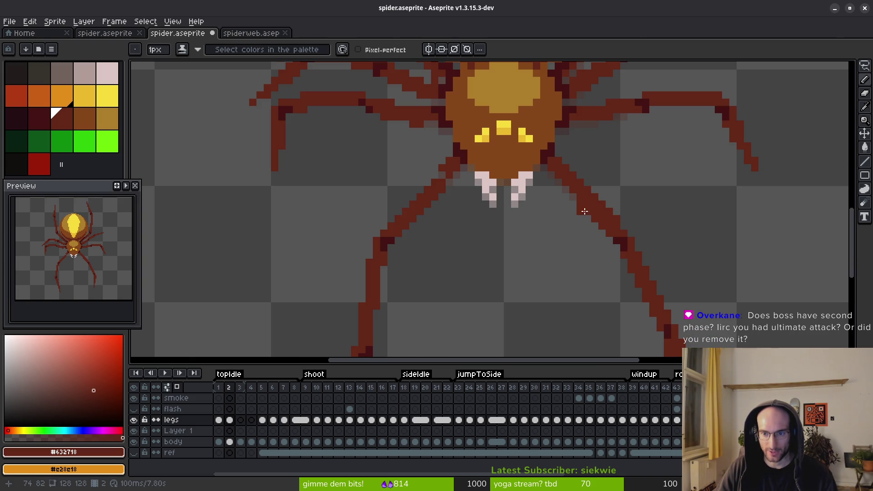
{"action": "scroll", "coordinate": [579, 207], "scroll_direction": "up", "scroll_amount": 2}
{"action": "key", "text": "e"}
{"action": "mouse_move", "coordinate": [586, 226]}
{"action": "left_mouse_down"}
{"action": "mouse_move", "coordinate": [600, 225]}
{"action": "mouse_move", "coordinate": [616, 240]}
{"action": "left_mouse_up"}
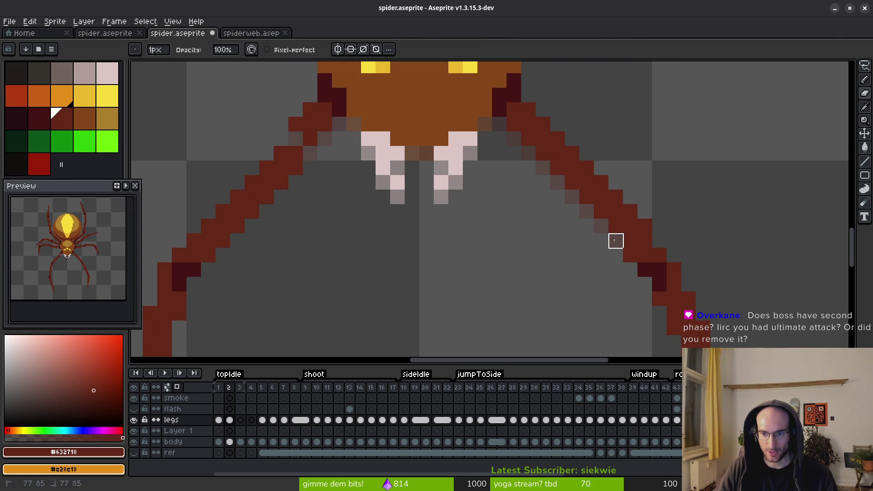
{"action": "left_click", "coordinate": [630, 255]}
{"action": "scroll", "coordinate": [709, 291], "scroll_direction": "down", "scroll_amount": 3}
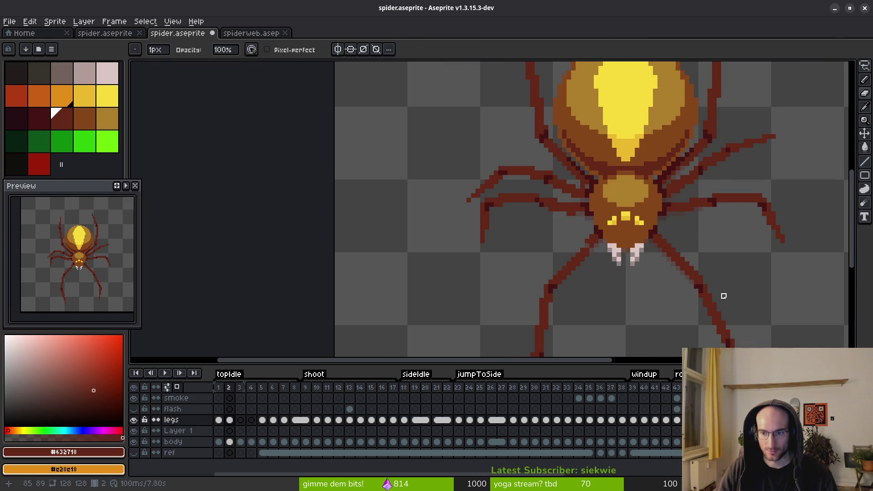
{"action": "scroll", "coordinate": [634, 244], "scroll_direction": "up", "scroll_amount": 3}
Paint two dark-red joint pixels on the leg and erase the dark pixels below the joint.
{"action": "key", "text": "b"}
{"action": "left_click", "coordinate": [590, 226]}
{"action": "left_click", "coordinate": [564, 243]}
{"action": "key", "text": "e"}
{"action": "left_click_drag", "start_coordinate": [552, 240], "coordinate": [566, 253]}
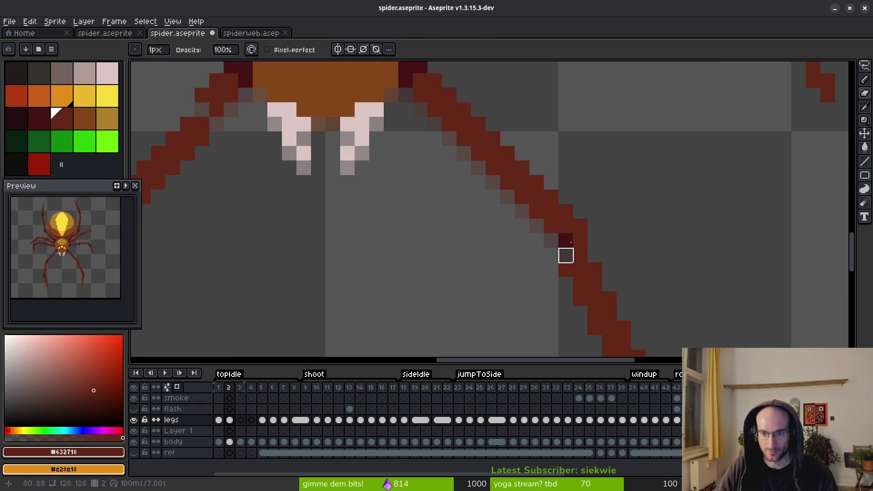
{"action": "key", "text": "b"}
Darken the leg pixels along the joint and lighten four leg-edge pixels nearby.
{"action": "right_click", "coordinate": [565, 234], "text": "alt"}
{"action": "key", "text": "ctrl+z"}
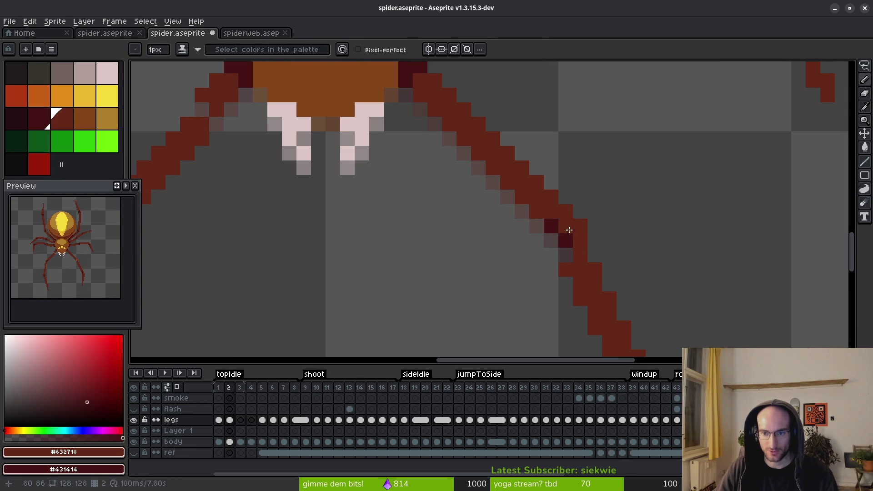
{"action": "scroll", "coordinate": [613, 254], "scroll_direction": "down", "scroll_amount": 2}
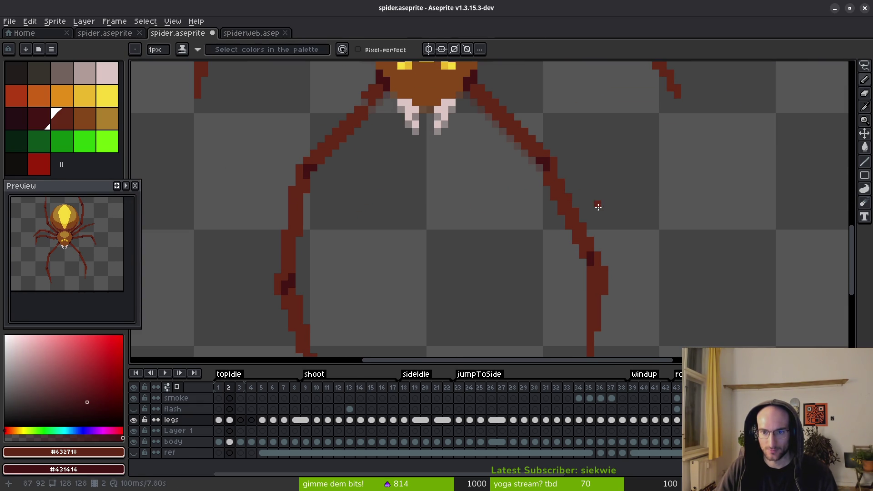
{"action": "scroll", "coordinate": [598, 206], "scroll_direction": "down", "scroll_amount": 2}
{"action": "scroll", "coordinate": [481, 232], "scroll_direction": "up", "scroll_amount": 3}
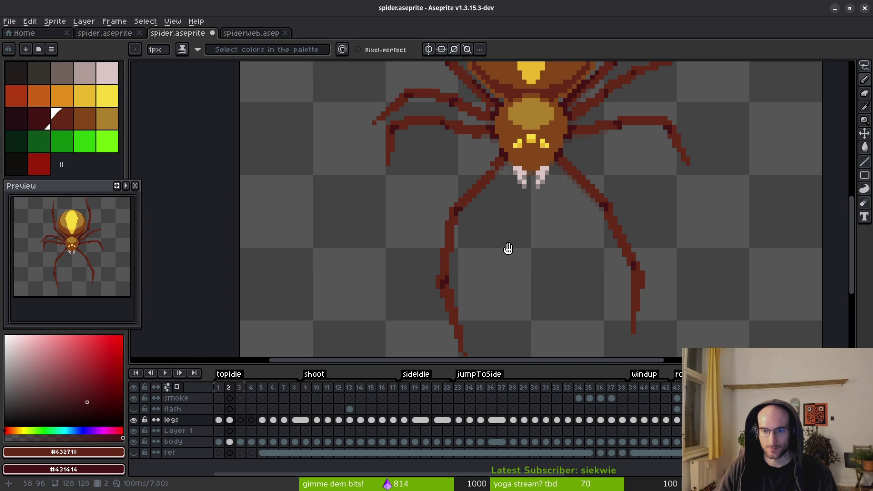
{"action": "scroll", "coordinate": [585, 203], "scroll_direction": "down", "scroll_amount": 5}
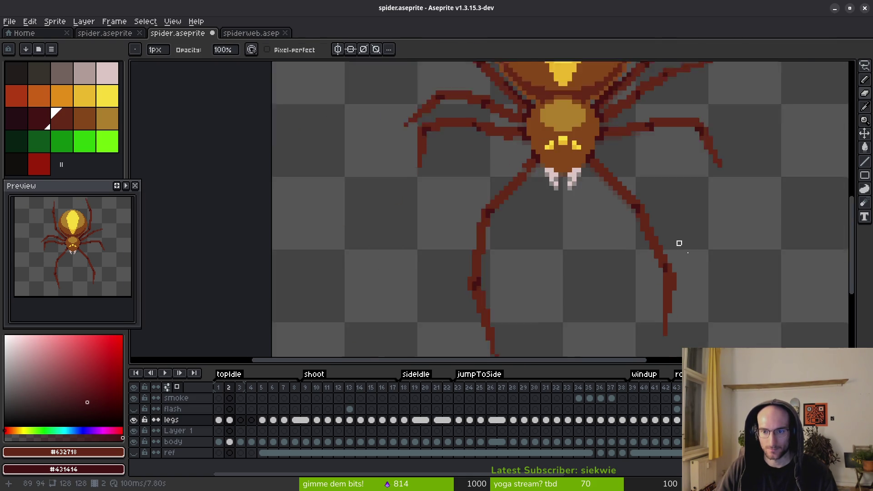
{"action": "scroll", "coordinate": [692, 269], "scroll_direction": "up", "scroll_amount": 3}
{"action": "scroll", "coordinate": [681, 257], "scroll_direction": "up", "scroll_amount": 1}
{"action": "mouse_move", "coordinate": [655, 246]}
{"action": "left_mouse_down"}
{"action": "mouse_move", "coordinate": [606, 171]}
{"action": "mouse_move", "coordinate": [614, 184]}
{"action": "left_mouse_up"}
{"action": "left_click", "coordinate": [567, 157]}
{"action": "left_click", "coordinate": [583, 186]}
{"action": "left_click", "coordinate": [612, 244]}
{"action": "left_click", "coordinate": [627, 273]}
Sample joint and leg colours from the canvas to repaint a joint pixel in leg red.
{"action": "key", "text": "alt"}
{"action": "left_click", "coordinate": [646, 274], "text": "alt"}
{"action": "left_click", "coordinate": [633, 259]}
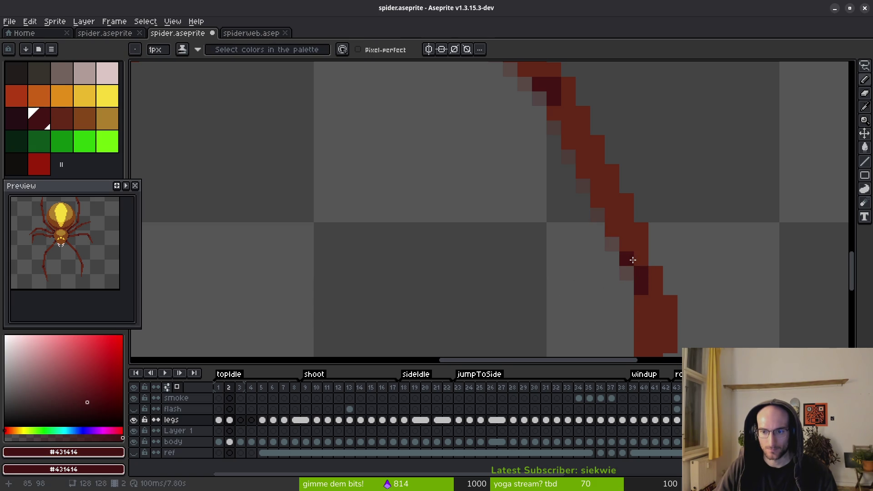
{"action": "left_click", "coordinate": [657, 278], "text": "alt"}
{"action": "left_click", "coordinate": [642, 288]}
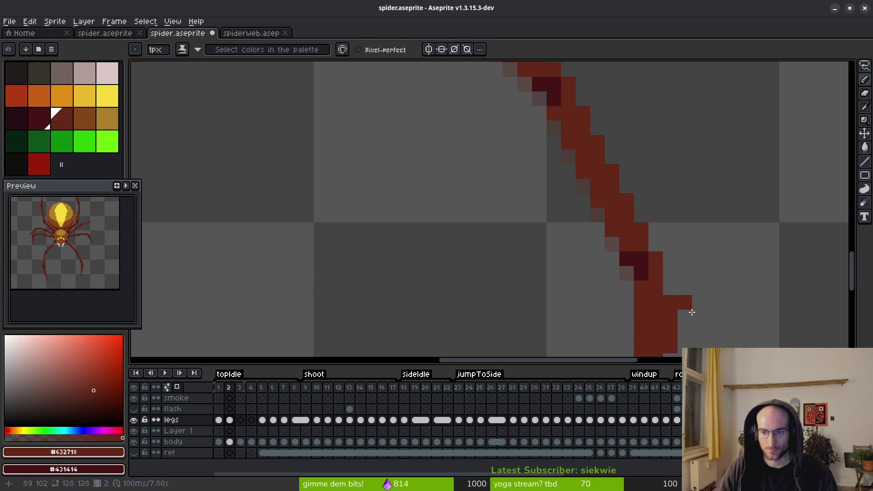
Flip between frames 1 and 2 again to check the leg shapes.
{"action": "scroll", "coordinate": [668, 290], "scroll_direction": "down", "scroll_amount": 4}
{"action": "key", "text": "Left"}
{"action": "key", "text": "Right"}
{"action": "key", "text": "Left"}
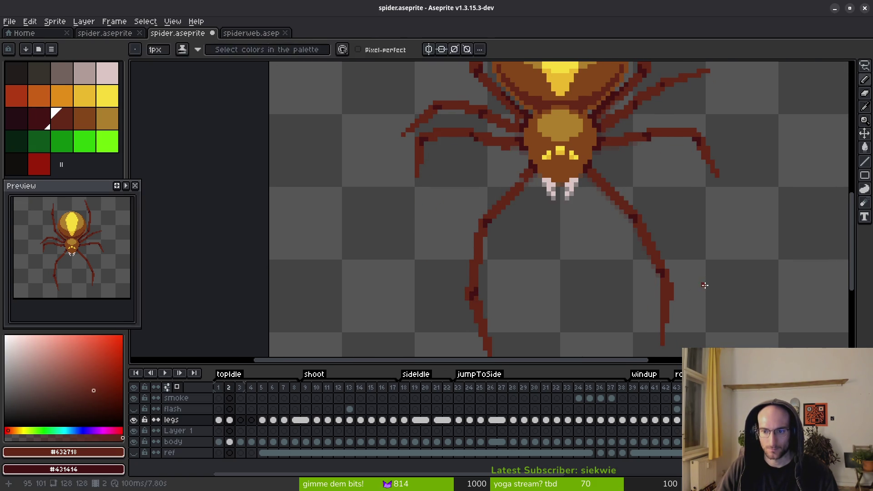
{"action": "key", "text": "Right"}
{"action": "key", "text": "Left"}
{"action": "scroll", "coordinate": [662, 273], "scroll_direction": "up", "scroll_amount": 5}
{"action": "key", "text": "Right"}
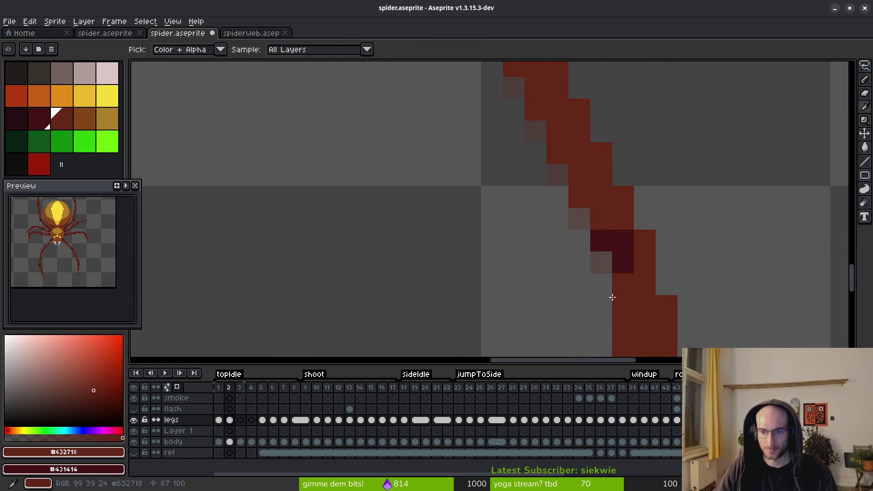
{"action": "scroll", "coordinate": [608, 245], "scroll_direction": "down", "scroll_amount": 3}
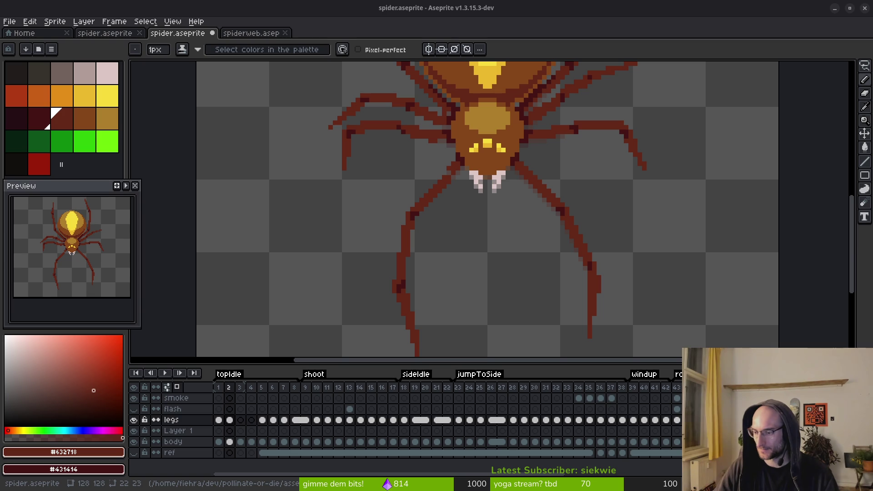
Lasso the upper segment of the left leg and rotate it into a bent shape.
{"action": "left_click_drag", "start_coordinate": [460, 200], "coordinate": [495, 220]}
{"action": "scroll", "coordinate": [544, 230], "scroll_direction": "down", "scroll_amount": 1}
{"action": "scroll", "coordinate": [557, 244], "scroll_direction": "up", "scroll_amount": 4}
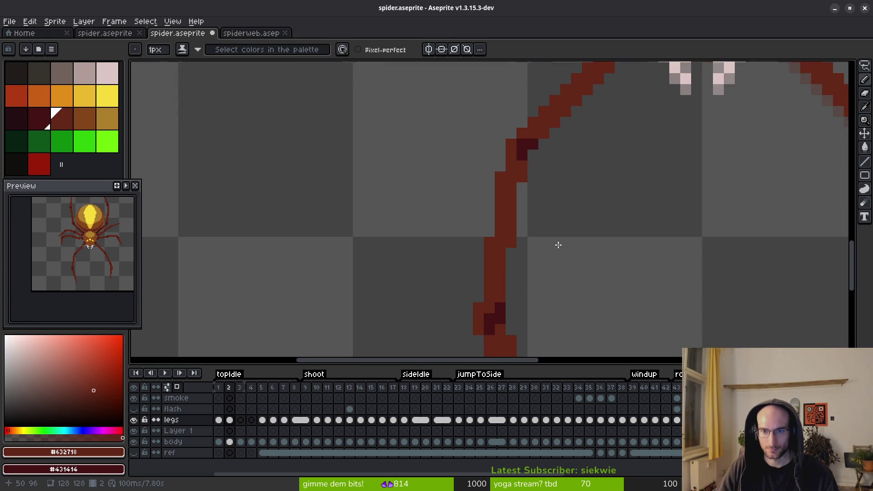
{"action": "left_click_drag", "start_coordinate": [557, 244], "coordinate": [573, 332]}
{"action": "key", "text": "q"}
{"action": "mouse_move", "coordinate": [611, 108]}
{"action": "left_mouse_down"}
{"action": "mouse_move", "coordinate": [523, 178]}
{"action": "mouse_move", "coordinate": [621, 152]}
{"action": "mouse_move", "coordinate": [627, 224]}
{"action": "left_mouse_up"}
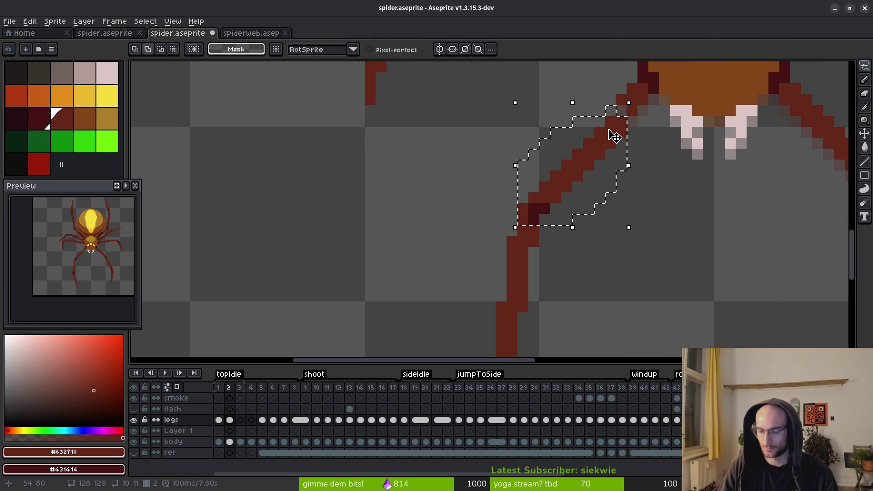
{"action": "key", "text": "Return"}
{"action": "key", "text": "b"}
Fill a gap pixel on the reshaped leg and compare it against frame 1.
{"action": "scroll", "coordinate": [549, 207], "scroll_direction": "down", "scroll_amount": 2}
{"action": "left_click", "coordinate": [512, 151]}
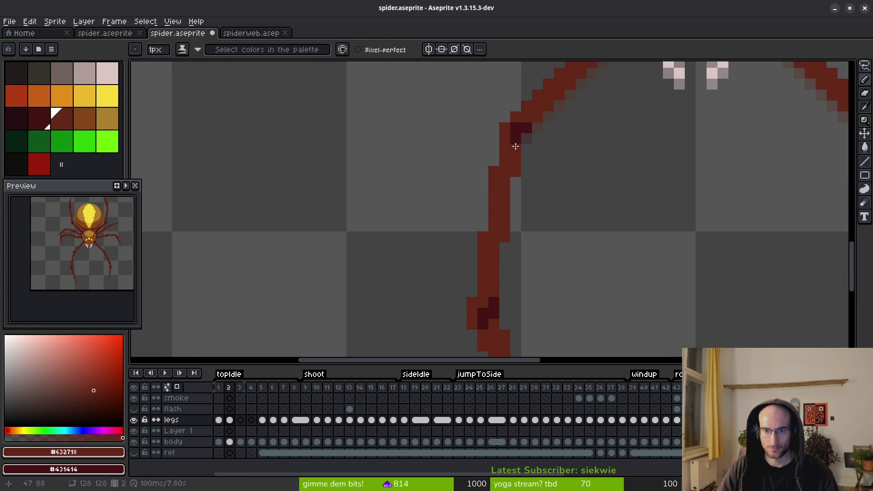
{"action": "scroll", "coordinate": [552, 221], "scroll_direction": "down", "scroll_amount": 3}
{"action": "scroll", "coordinate": [571, 283], "scroll_direction": "down", "scroll_amount": 2}
{"action": "key", "text": "i"}
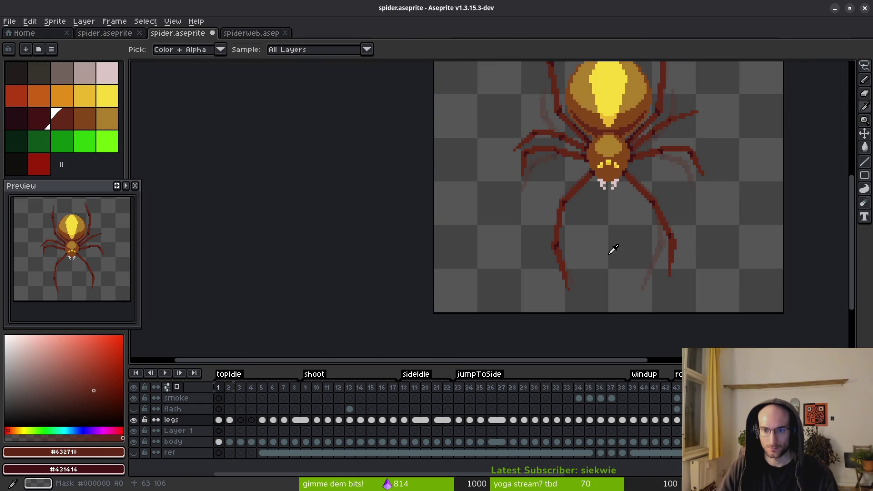
{"action": "key", "text": "b"}
{"action": "scroll", "coordinate": [571, 221], "scroll_direction": "up", "scroll_amount": 1}
{"action": "scroll", "coordinate": [572, 220], "scroll_direction": "up", "scroll_amount": 2}
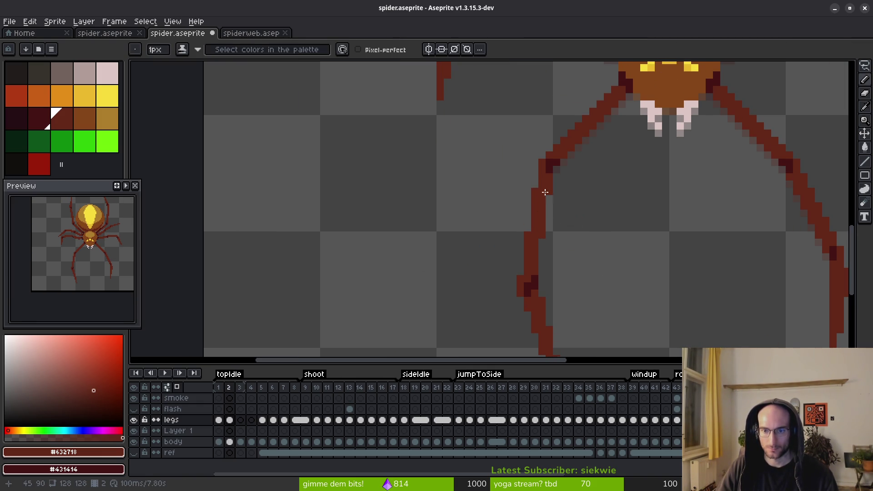
{"action": "key", "text": "i"}
{"action": "key", "text": "Left"}
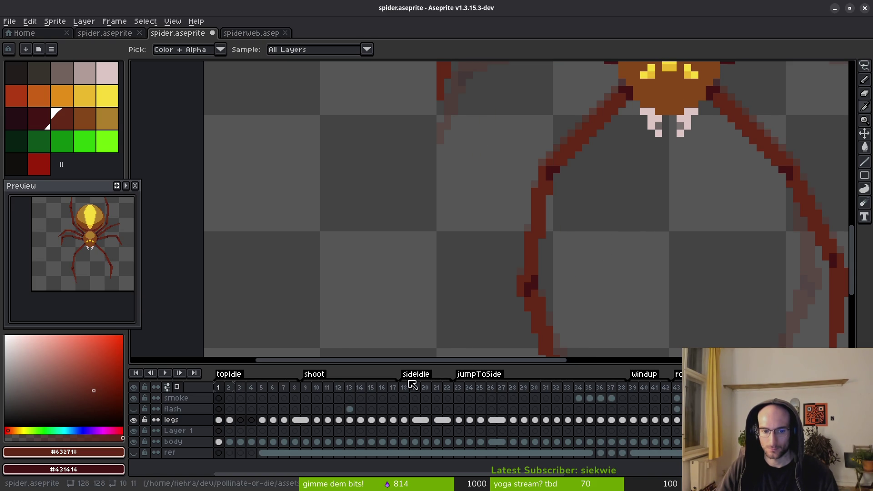
Compare the leg poses in frames 8 and 9 of the legs layer.
{"action": "left_click", "coordinate": [294, 419]}
{"action": "scroll", "coordinate": [606, 189], "scroll_direction": "down", "scroll_amount": 5}
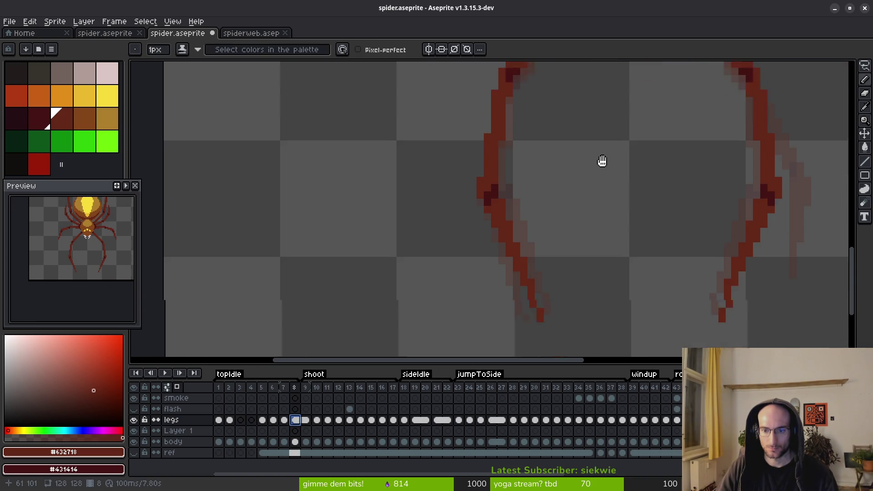
{"action": "key", "text": "Right"}
{"action": "key", "text": "Left"}
{"action": "key", "text": "Right"}
{"action": "key", "text": "Left"}
{"action": "key", "text": "b"}
On the legs cel of topIdle frame 1, erase a stray pixel beside the lower leg.
{"action": "left_click", "coordinate": [218, 420]}
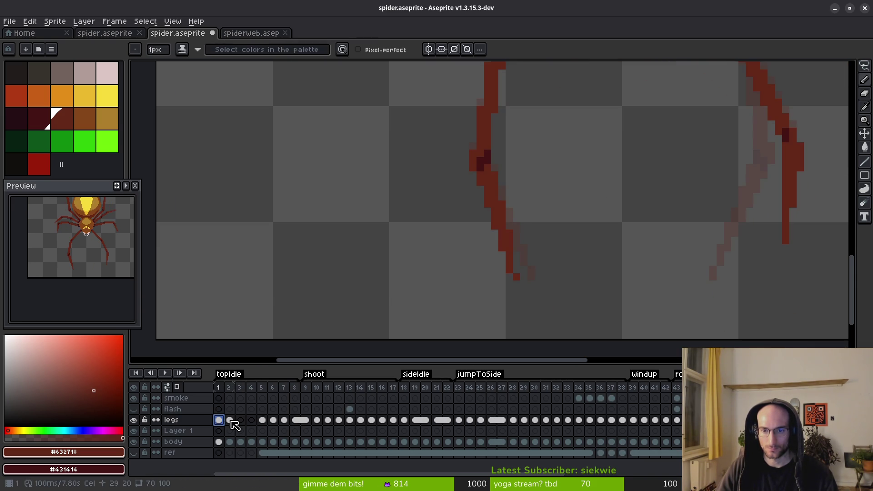
{"action": "scroll", "coordinate": [512, 230], "scroll_direction": "up", "scroll_amount": 2}
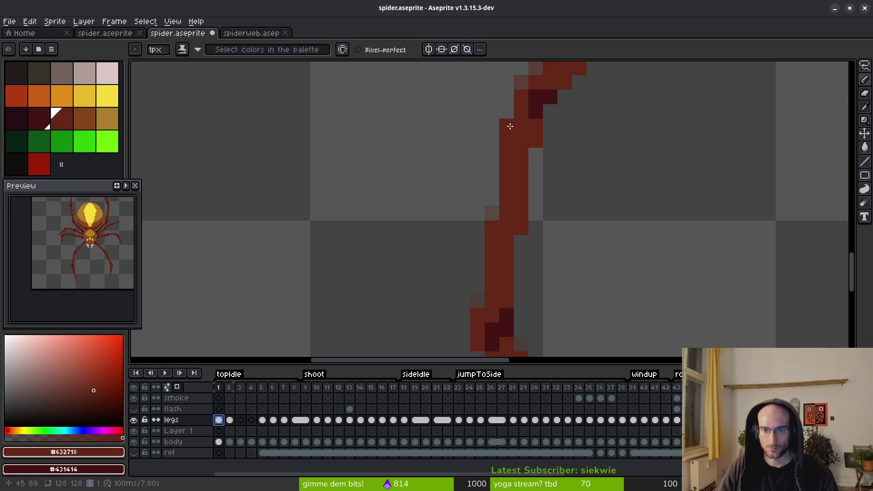
{"action": "key", "text": "e"}
{"action": "left_click", "coordinate": [521, 228]}
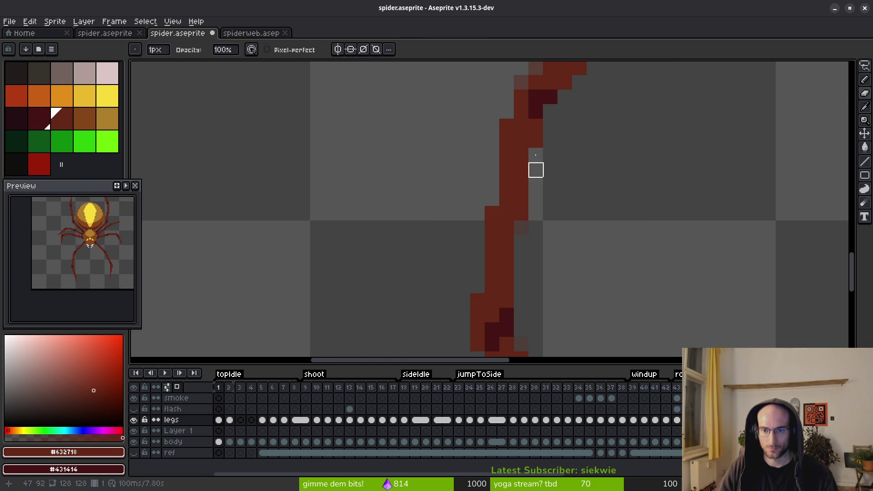
{"action": "scroll", "coordinate": [580, 243], "scroll_direction": "down", "scroll_amount": 3}
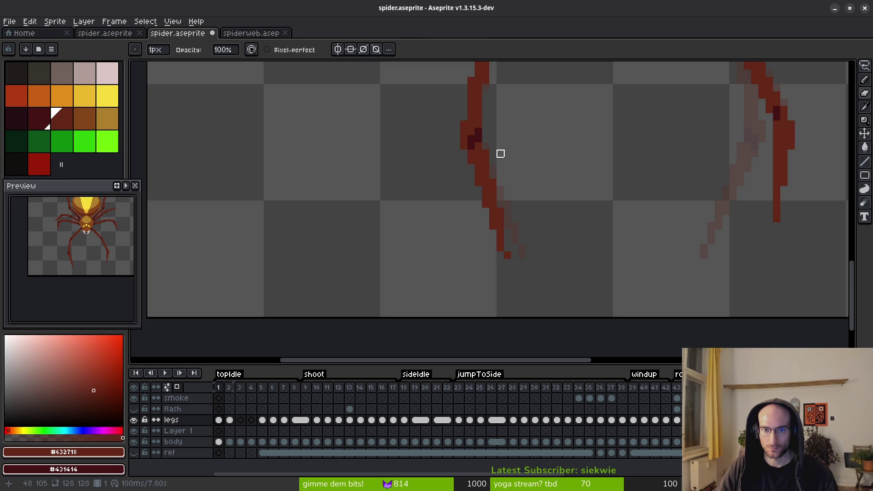
{"action": "scroll", "coordinate": [515, 197], "scroll_direction": "down", "scroll_amount": 2}
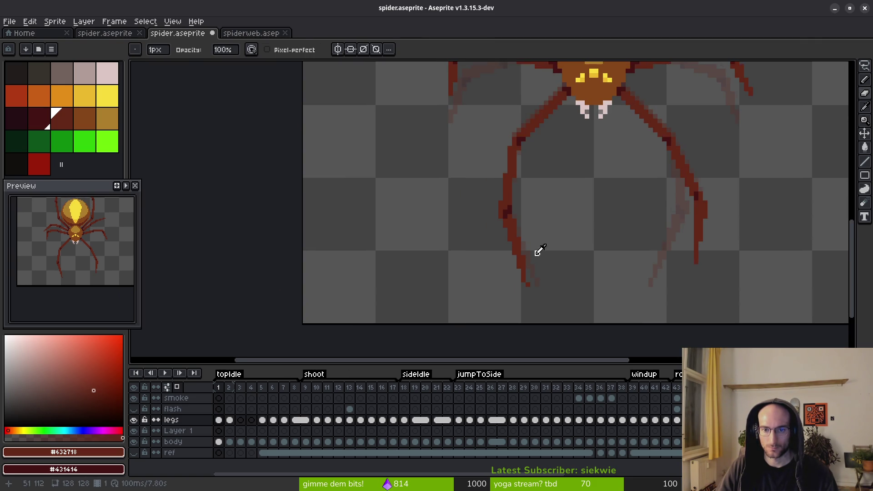
Compare the leg poses of topIdle frames 1 and 2, then undo the last erase.
{"action": "key", "text": "Left"}
{"action": "key", "text": "Right"}
{"action": "key", "text": "Right"}
{"action": "key", "text": "Left"}
{"action": "key", "text": "Right"}
{"action": "key", "text": "Left"}
{"action": "key", "text": "Right"}
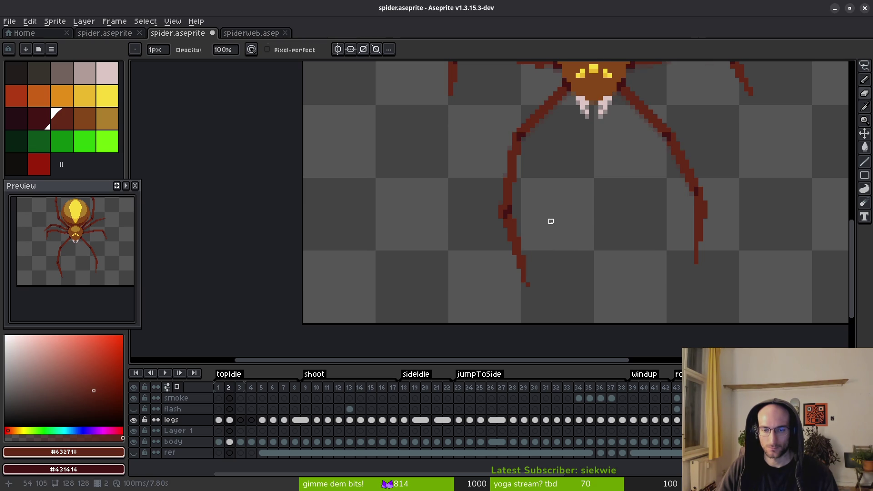
{"action": "key", "text": "ctrl+z"}
Check topIdle frame 2's lower legs against frame 1, ending on frame 2 with the Pencil.
{"action": "key", "text": "Right"}
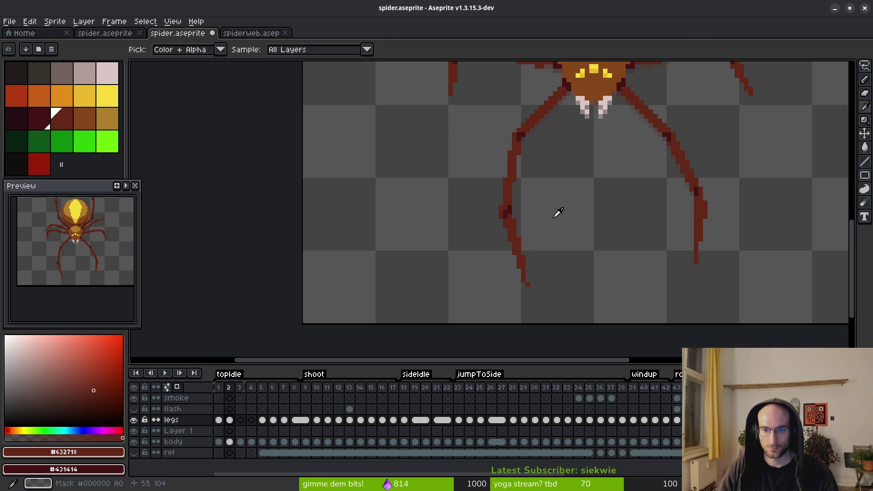
{"action": "scroll", "coordinate": [548, 236], "scroll_direction": "up", "scroll_amount": 4}
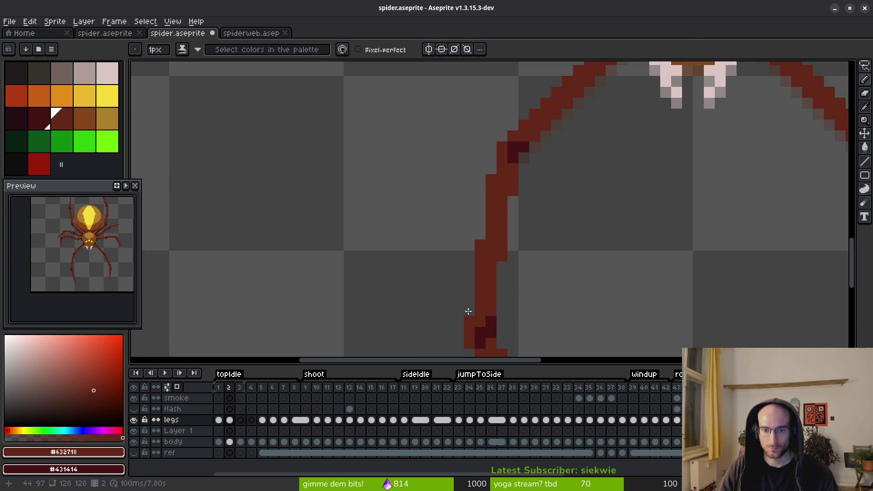
{"action": "key", "text": "e"}
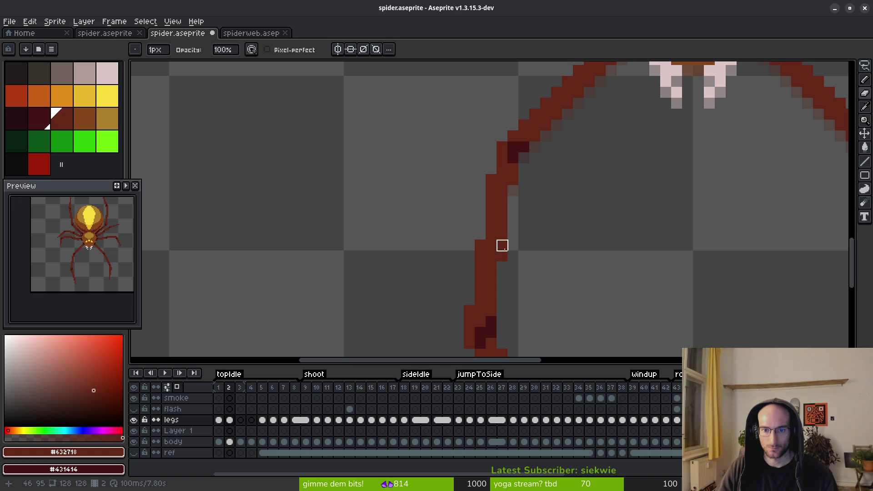
{"action": "scroll", "coordinate": [546, 214], "scroll_direction": "down", "scroll_amount": 4}
{"action": "key", "text": "i"}
{"action": "key", "text": "Left"}
{"action": "mouse_move", "coordinate": [572, 223]}
{"action": "left_mouse_down"}
{"action": "mouse_move", "coordinate": [571, 298]}
{"action": "mouse_move", "coordinate": [542, 259]}
{"action": "mouse_move", "coordinate": [558, 248]}
{"action": "left_mouse_up"}
{"action": "key", "text": "Right"}
{"action": "key", "text": "b"}
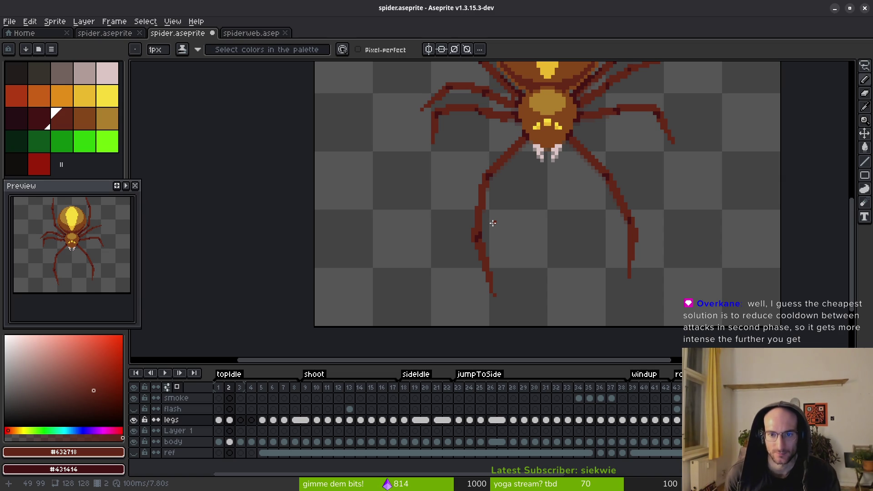
{"action": "scroll", "coordinate": [545, 232], "scroll_direction": "up", "scroll_amount": 6}
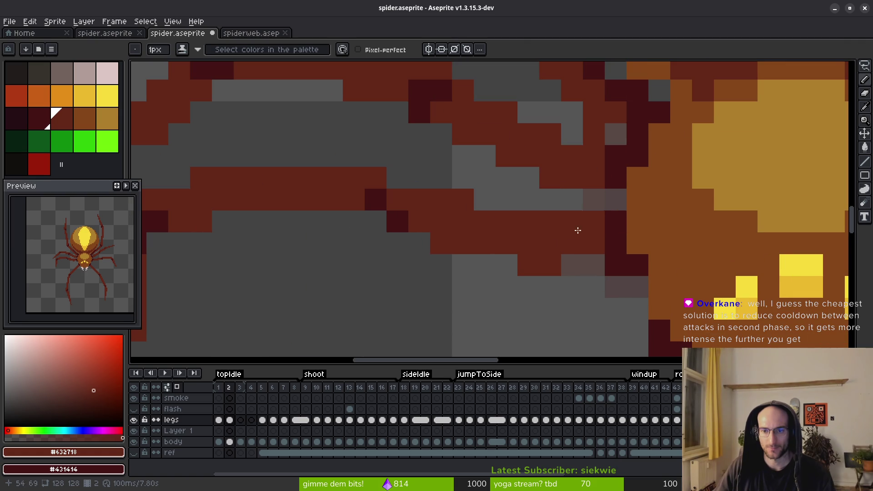
Paint pixels at the leg joint and along the upper leg, and erase stray pixels beneath it.
{"action": "left_click", "coordinate": [591, 223]}
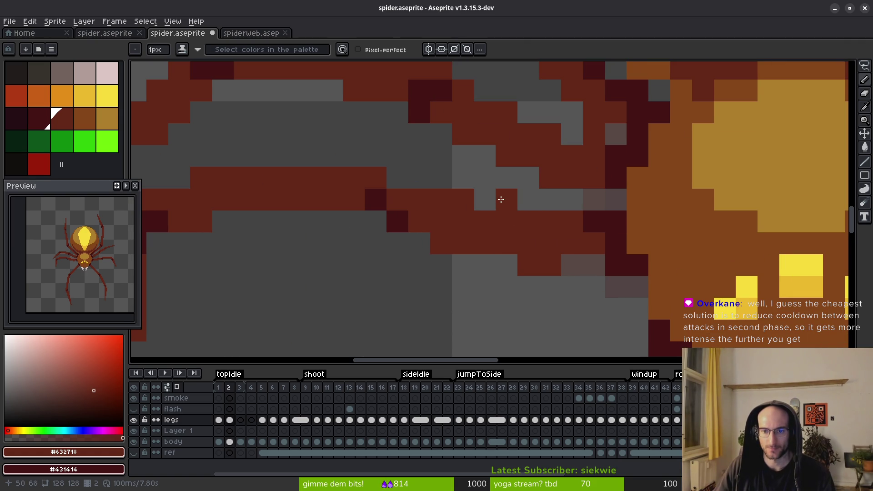
{"action": "left_click_drag", "start_coordinate": [503, 199], "coordinate": [484, 199]}
{"action": "key", "text": "e"}
{"action": "mouse_move", "coordinate": [528, 266]}
{"action": "left_mouse_down"}
{"action": "mouse_move", "coordinate": [550, 265]}
{"action": "mouse_move", "coordinate": [483, 242]}
{"action": "left_mouse_up"}
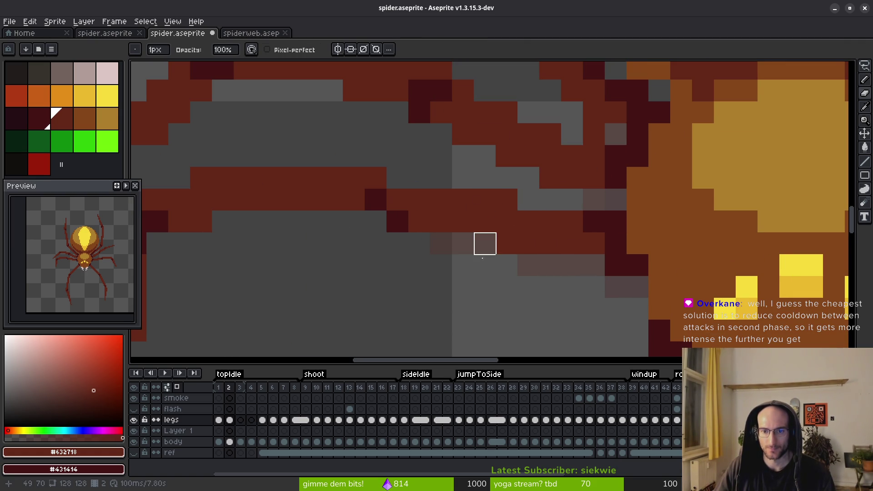
{"action": "scroll", "coordinate": [444, 268], "scroll_direction": "down", "scroll_amount": 3}
{"action": "left_click_drag", "start_coordinate": [444, 272], "coordinate": [474, 253]}
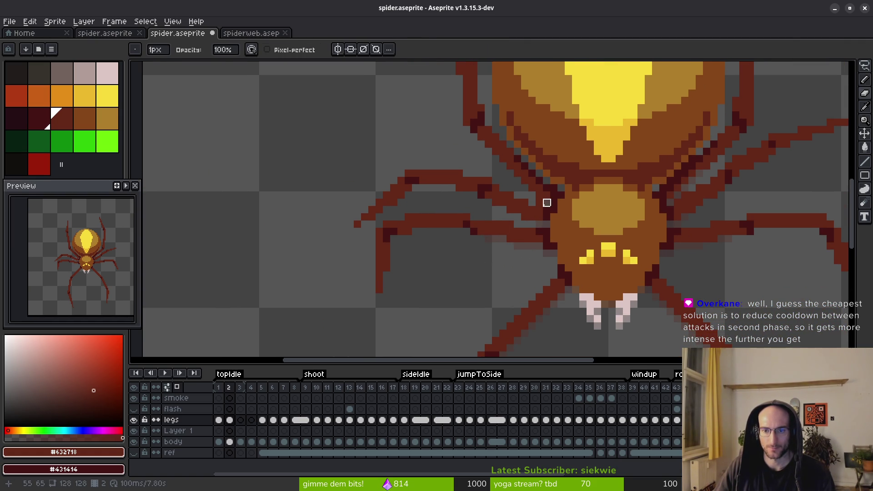
{"action": "scroll", "coordinate": [547, 203], "scroll_direction": "up", "scroll_amount": 5}
{"action": "scroll", "coordinate": [596, 269], "scroll_direction": "down", "scroll_amount": 6}
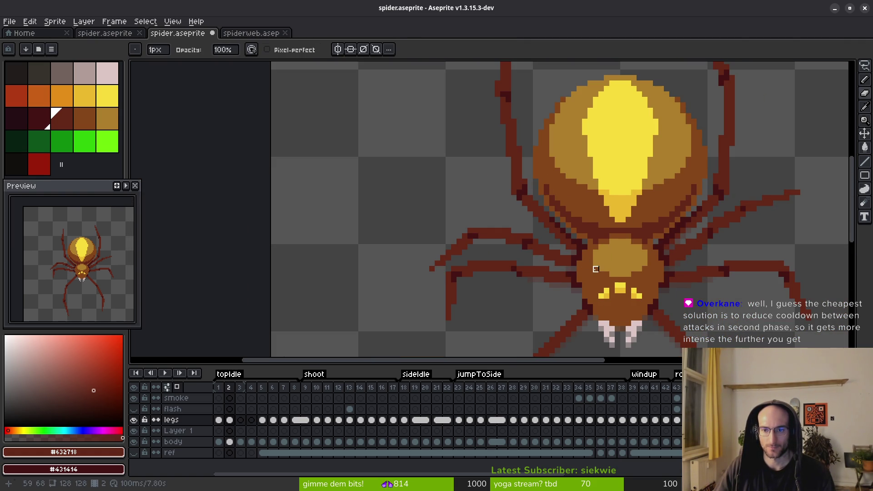
{"action": "scroll", "coordinate": [590, 264], "scroll_direction": "up", "scroll_amount": 3}
Darken the leg joint pixels with shading ink and erase stray pixels along the leg diagonal.
{"action": "key", "text": "b"}
{"action": "mouse_move", "coordinate": [559, 216]}
{"action": "left_mouse_down"}
{"action": "mouse_move", "coordinate": [556, 197]}
{"action": "mouse_move", "coordinate": [526, 165]}
{"action": "mouse_move", "coordinate": [533, 156]}
{"action": "mouse_move", "coordinate": [468, 109]}
{"action": "left_mouse_up"}
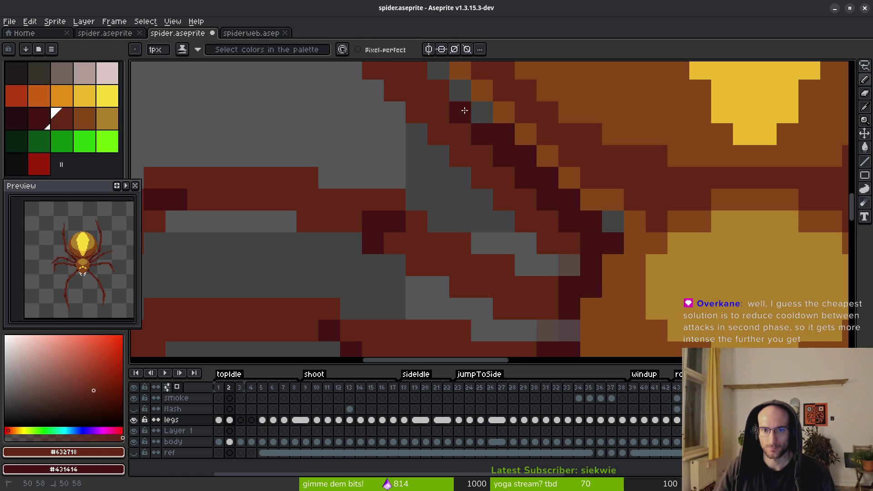
{"action": "left_click", "coordinate": [434, 89]}
{"action": "left_click", "coordinate": [561, 269]}
{"action": "key", "text": "e"}
{"action": "mouse_move", "coordinate": [550, 247]}
{"action": "left_mouse_down"}
{"action": "mouse_move", "coordinate": [482, 178]}
{"action": "mouse_move", "coordinate": [438, 178]}
{"action": "left_mouse_up"}
{"action": "scroll", "coordinate": [438, 178], "scroll_direction": "down", "scroll_amount": 3}
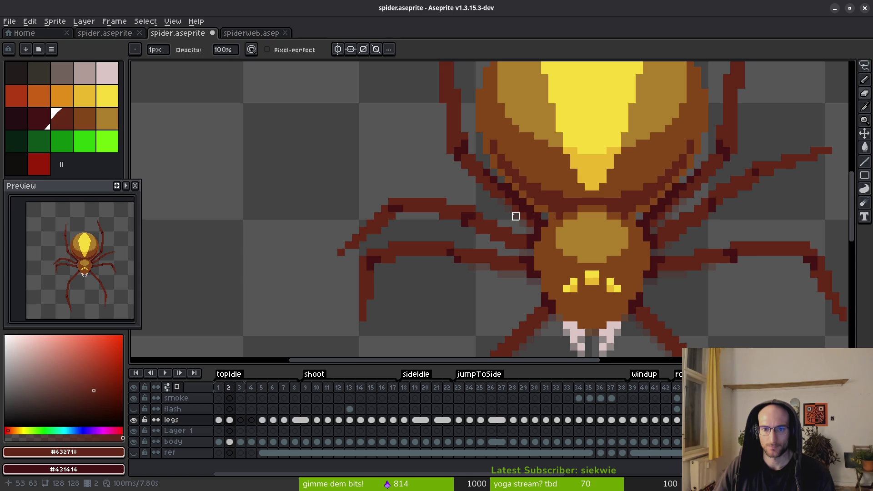
{"action": "scroll", "coordinate": [506, 196], "scroll_direction": "up", "scroll_amount": 2}
Flip between topIdle frames 1 and 2 to compare the shaded leg joints.
{"action": "key", "text": "b"}
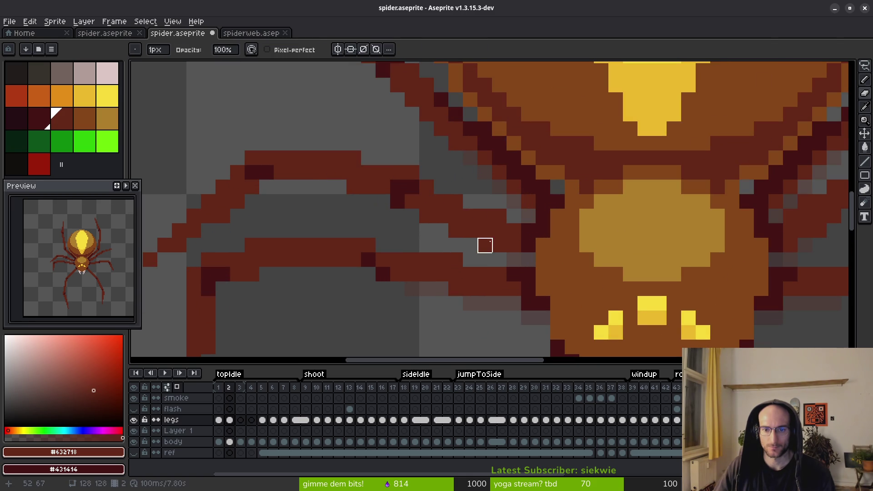
{"action": "scroll", "coordinate": [455, 258], "scroll_direction": "down", "scroll_amount": 3}
{"action": "key", "text": "comma"}
{"action": "key", "text": "i"}
{"action": "key", "text": "period"}
{"action": "key", "text": "comma"}
{"action": "key", "text": "period"}
{"action": "key", "text": "b"}
{"action": "scroll", "coordinate": [507, 230], "scroll_direction": "up", "scroll_amount": 3}
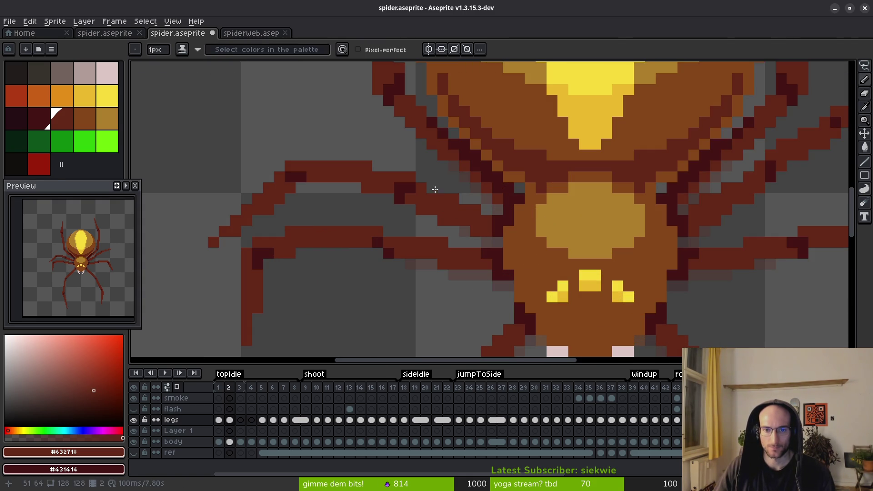
Toggle between Eraser and Pencil and recheck the leg joints by flipping frames 1 and 2.
{"action": "key", "text": "e"}
{"action": "scroll", "coordinate": [526, 246], "scroll_direction": "left", "scroll_amount": 3}
{"action": "key", "text": "b"}
{"action": "key", "text": "e"}
{"action": "key", "text": "b"}
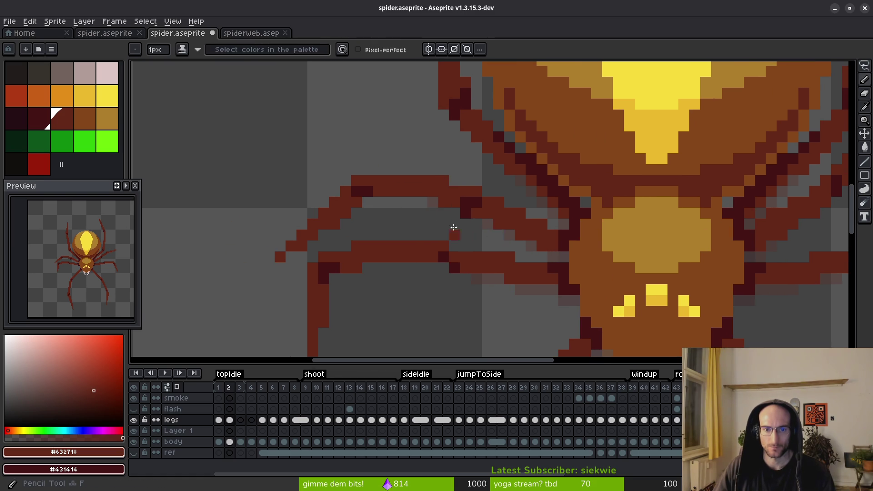
{"action": "key", "text": "comma"}
{"action": "scroll", "coordinate": [462, 232], "scroll_direction": "down", "scroll_amount": 3}
{"action": "key", "text": "i"}
{"action": "key", "text": "period"}
{"action": "key", "text": "comma"}
{"action": "key", "text": "period"}
{"action": "key", "text": "comma"}
{"action": "key", "text": "period"}
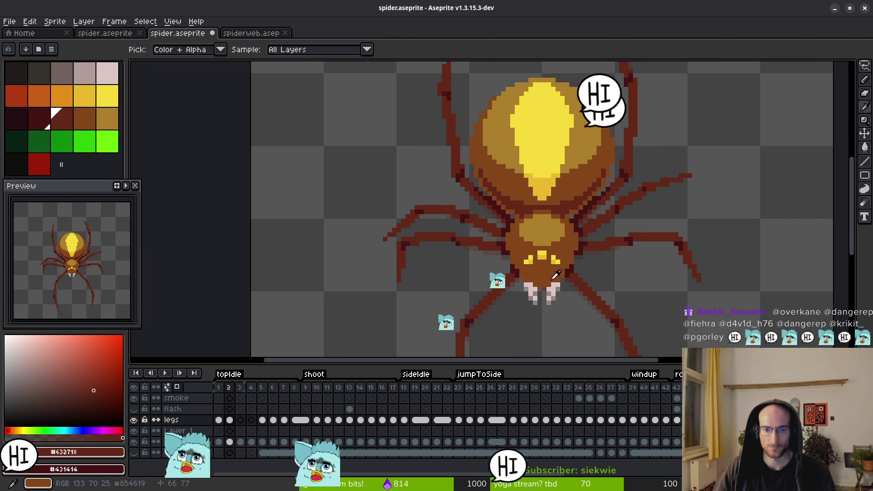
{"action": "key", "text": "b"}
Glance back at frame 1 several more times, finishing on topIdle frame 2 with the Pencil.
{"action": "scroll", "coordinate": [498, 310], "scroll_direction": "up", "scroll_amount": 5}
{"action": "key", "text": "comma"}
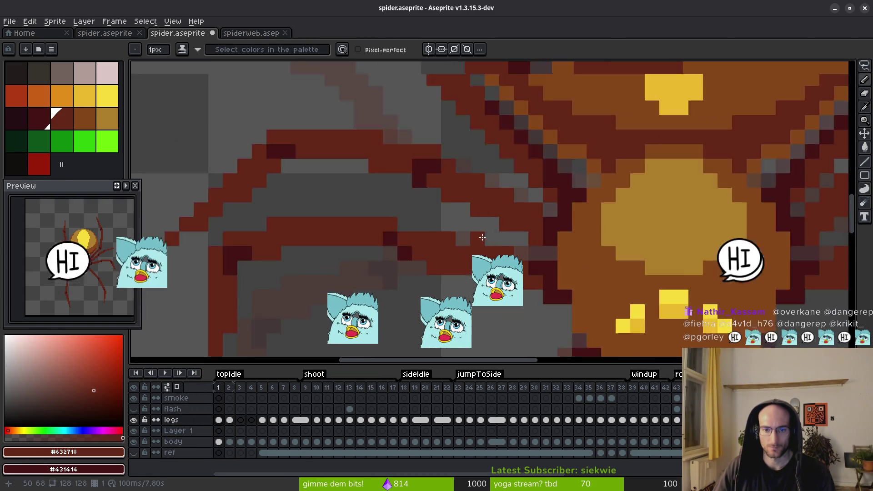
{"action": "scroll", "coordinate": [497, 310], "scroll_direction": "down", "scroll_amount": 5}
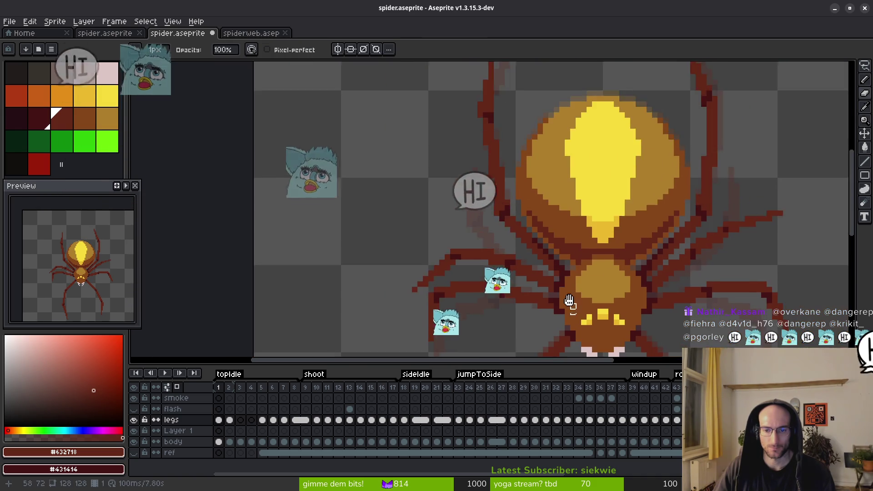
{"action": "scroll", "coordinate": [582, 292], "scroll_direction": "up", "scroll_amount": 2}
{"action": "key", "text": "i"}
{"action": "key", "text": "period"}
{"action": "key", "text": "comma"}
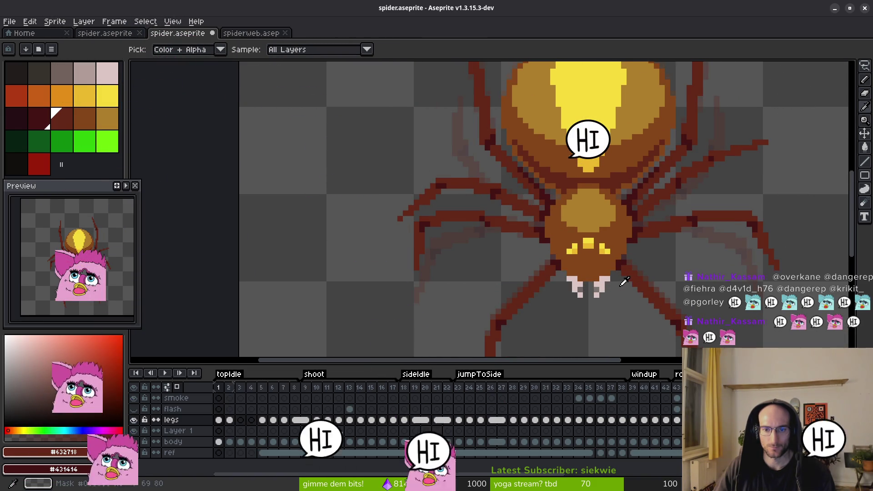
{"action": "scroll", "coordinate": [676, 187], "scroll_direction": "up", "scroll_amount": 3}
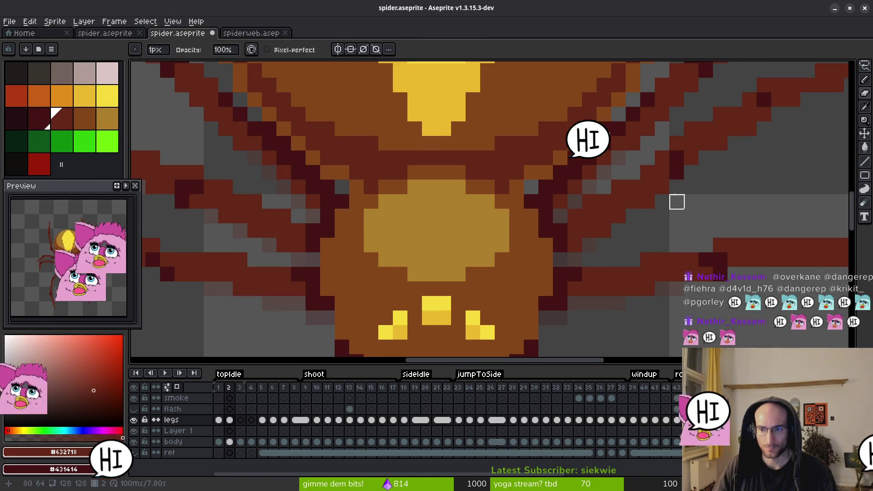
{"action": "key", "text": "period"}
{"action": "key", "text": "b"}
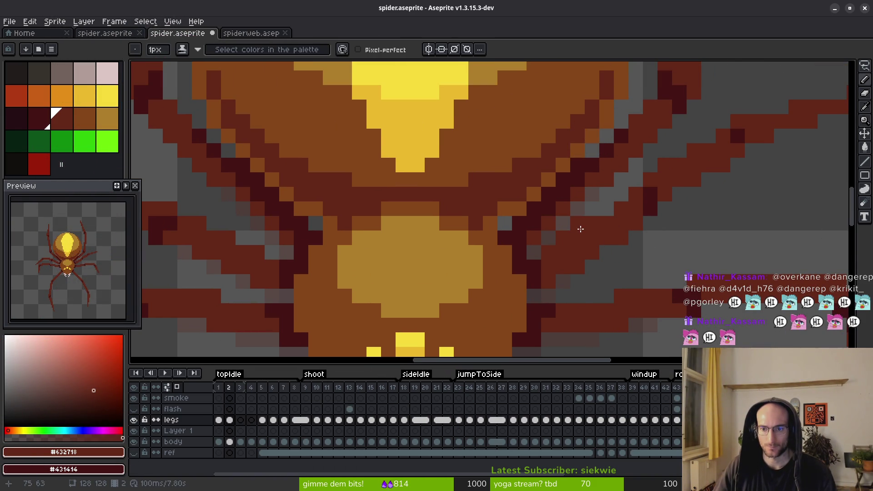
{"action": "key", "text": "i"}
{"action": "key", "text": "comma"}
{"action": "key", "text": "period"}
{"action": "key", "text": "b"}
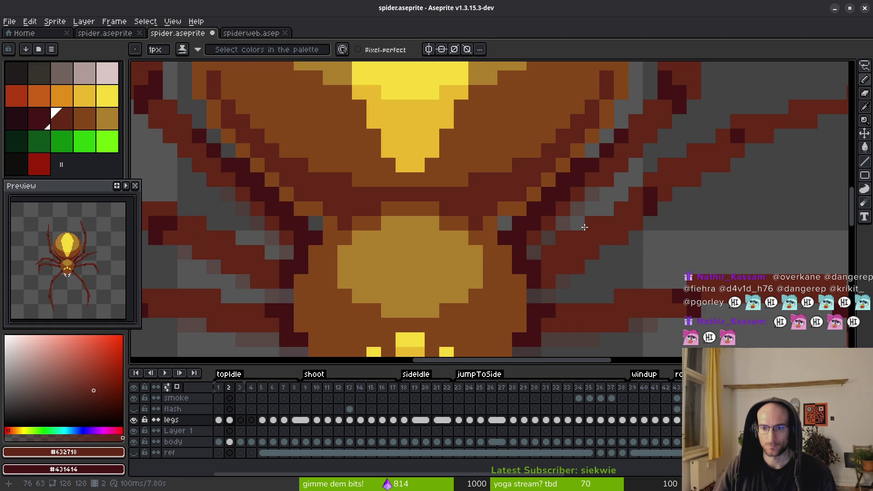